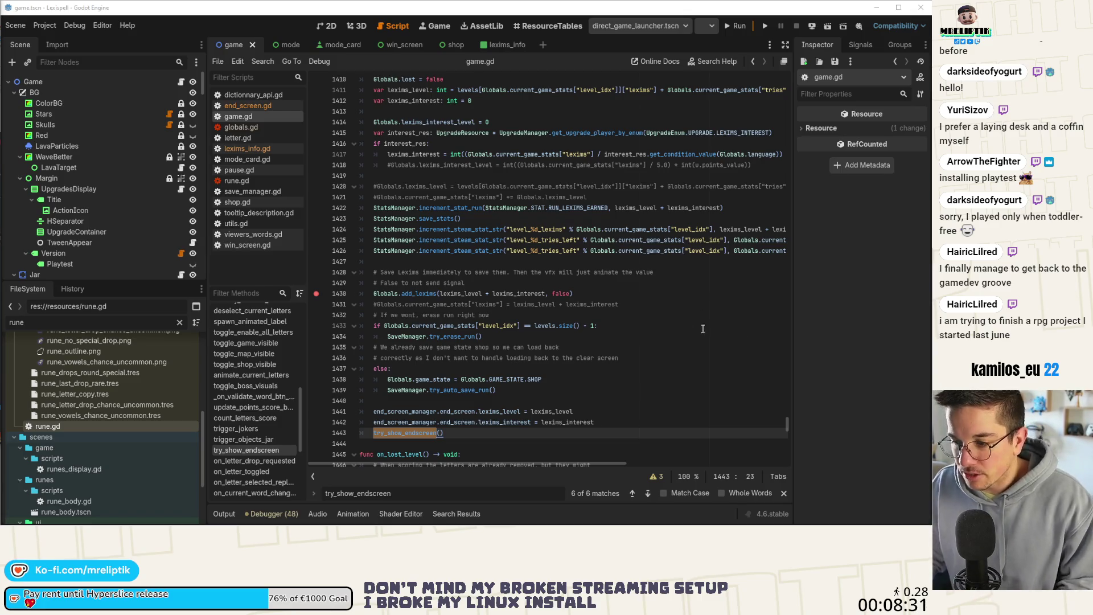
Scroll game.gd slightly, then switch to VS Code showing the lexims_info.gd diff
{"action": "scroll", "coordinate": [490, 302], "scroll_direction": "down", "scroll_amount": 2}
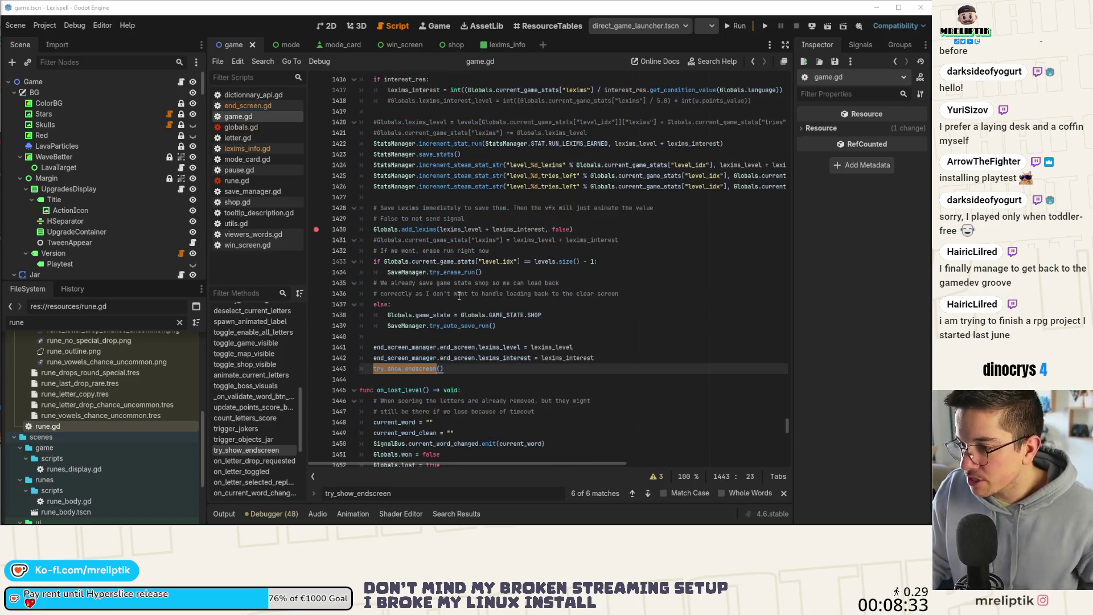
{"action": "mouse_move", "coordinate": [432, 523]}
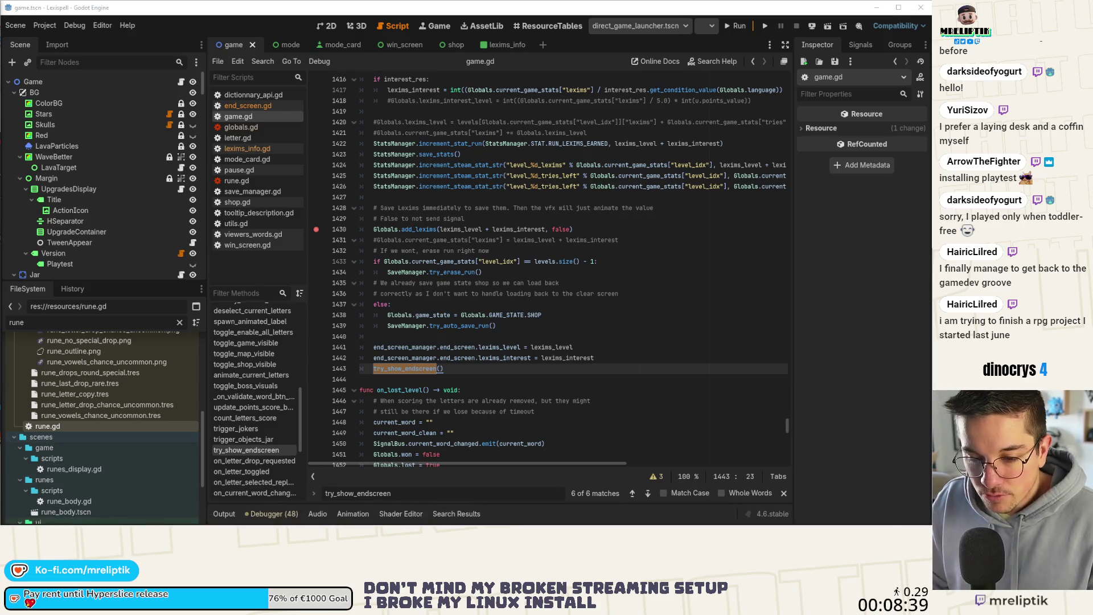
{"action": "key", "text": "alt+Tab"}
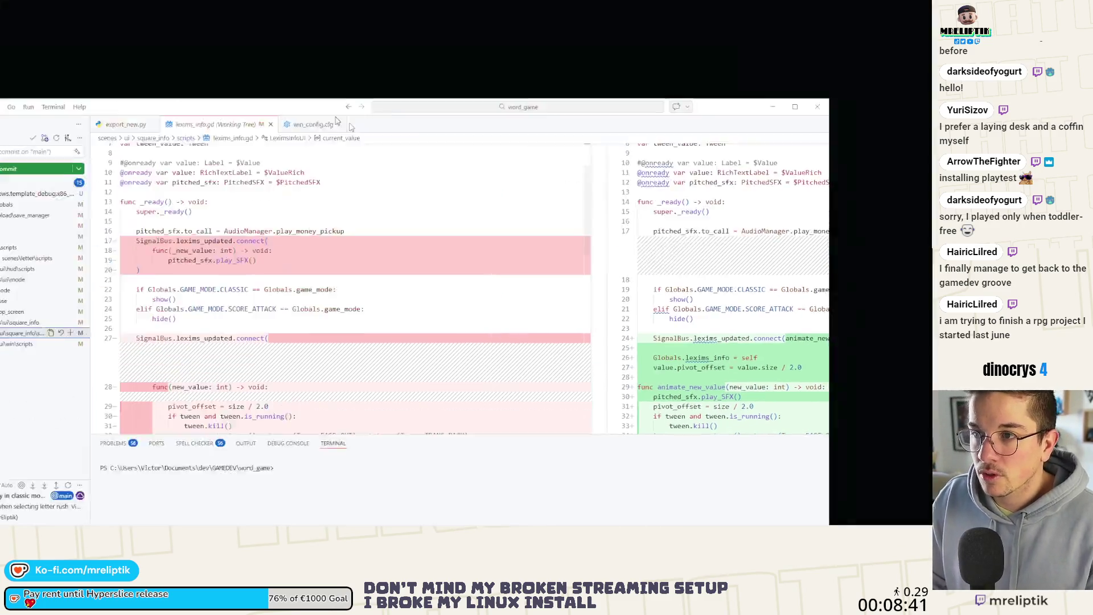
Open save.json, shrink the bottom panel to the Debug Console, and dismiss the Godot error notification
{"action": "key", "text": "Escape"}
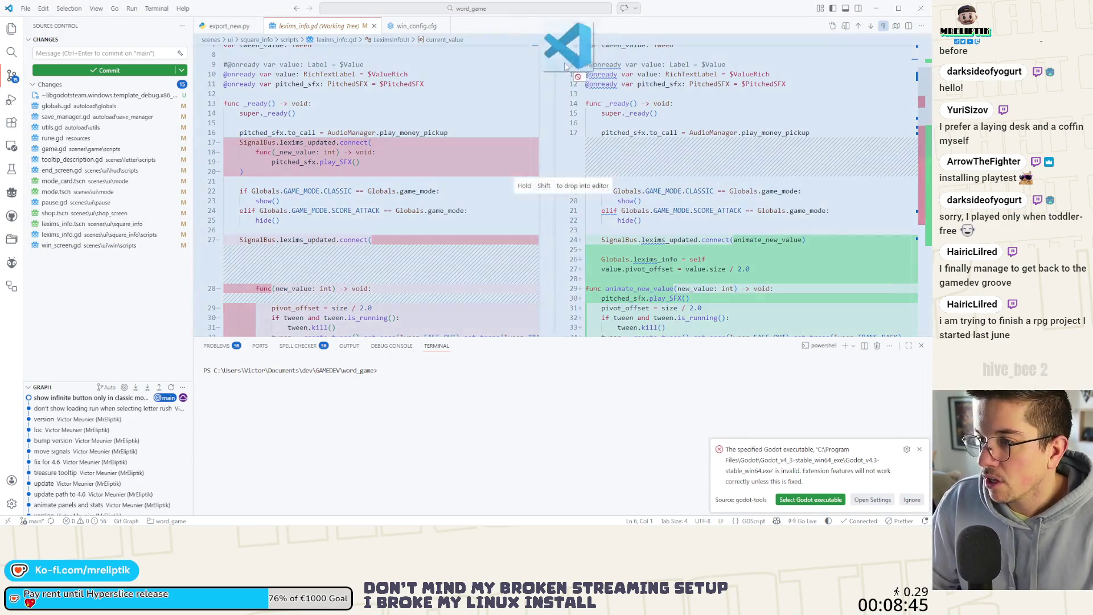
{"action": "mouse_move", "coordinate": [566, 44]}
{"action": "left_mouse_down"}
{"action": "mouse_move", "coordinate": [464, 12]}
{"action": "mouse_move", "coordinate": [463, 22]}
{"action": "left_mouse_up"}
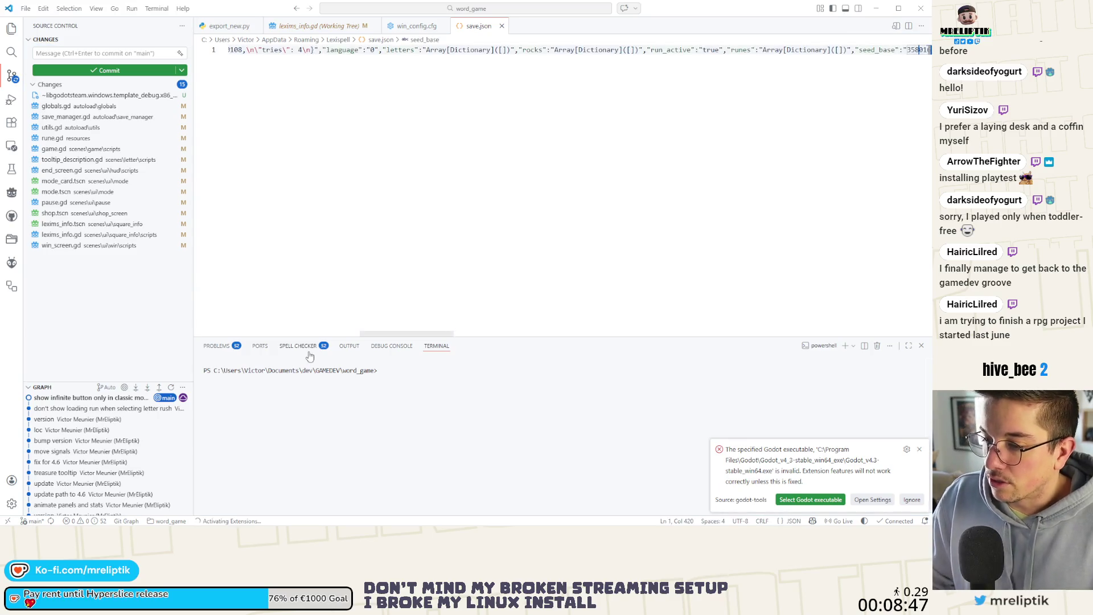
{"action": "left_click", "coordinate": [395, 343]}
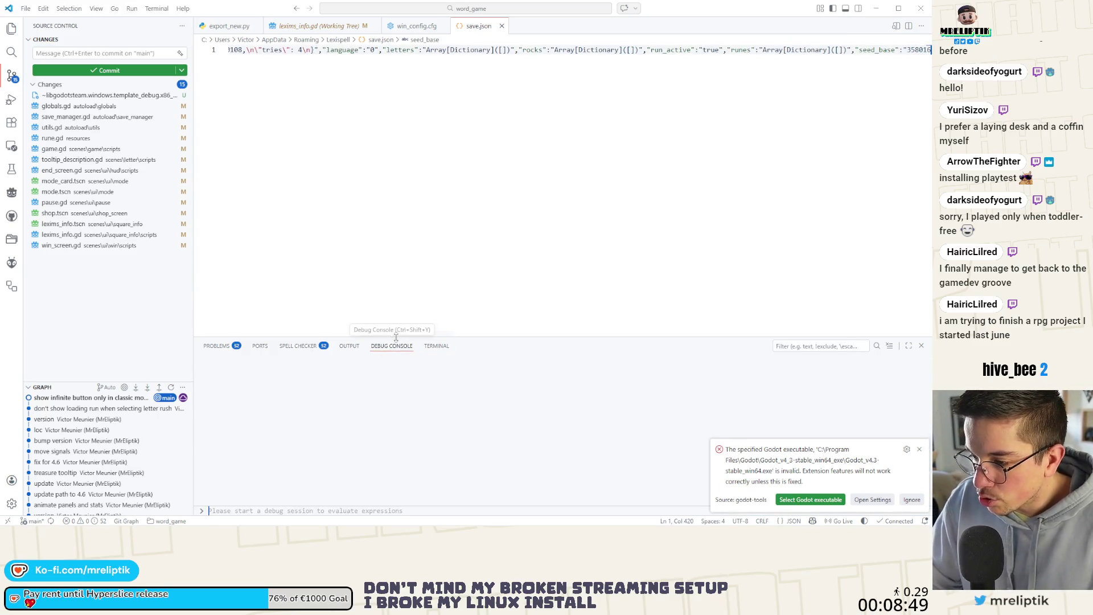
{"action": "left_click_drag", "start_coordinate": [395, 337], "coordinate": [398, 452]}
{"action": "left_click", "coordinate": [911, 500]}
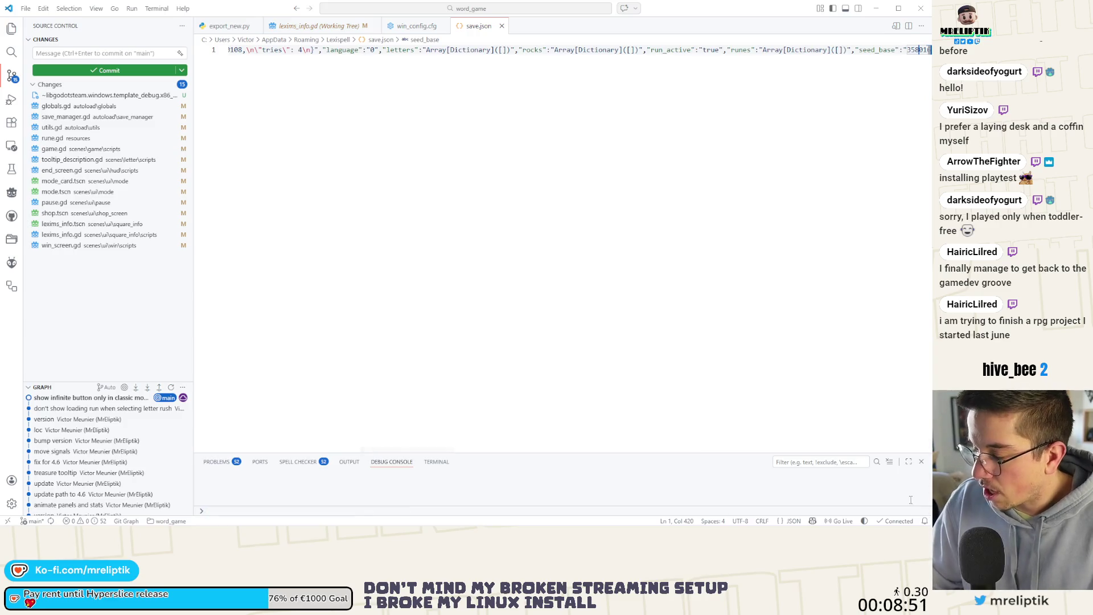
Bring up the save.json context menu to find a formatting option
{"action": "right_click", "coordinate": [372, 131]}
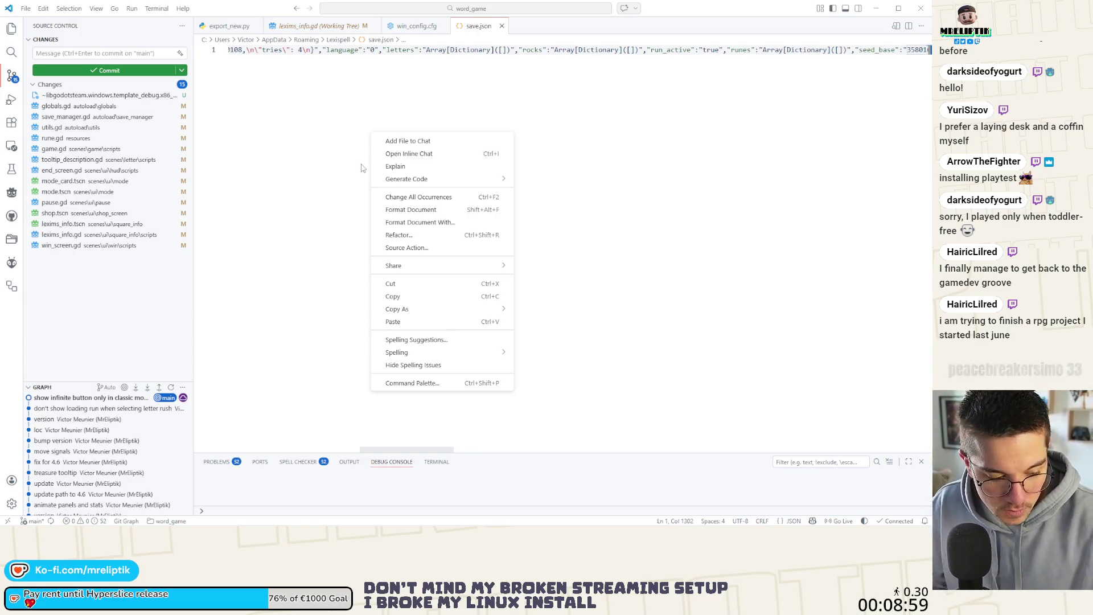
{"action": "key", "text": "Escape"}
{"action": "right_click", "coordinate": [309, 134]}
{"action": "key", "text": "Escape"}
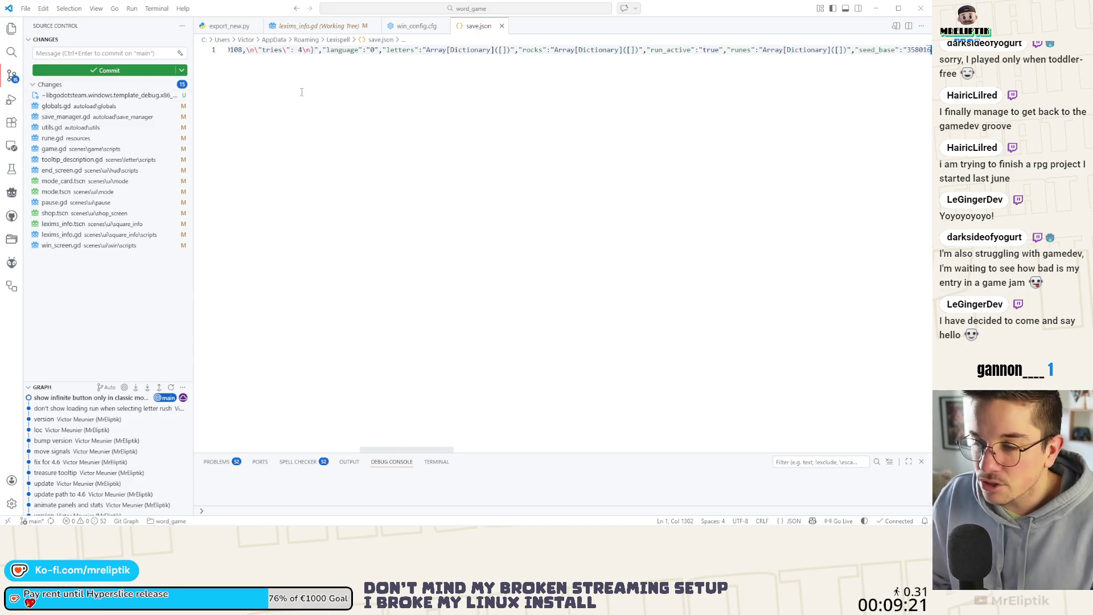
{"action": "right_click", "coordinate": [389, 78]}
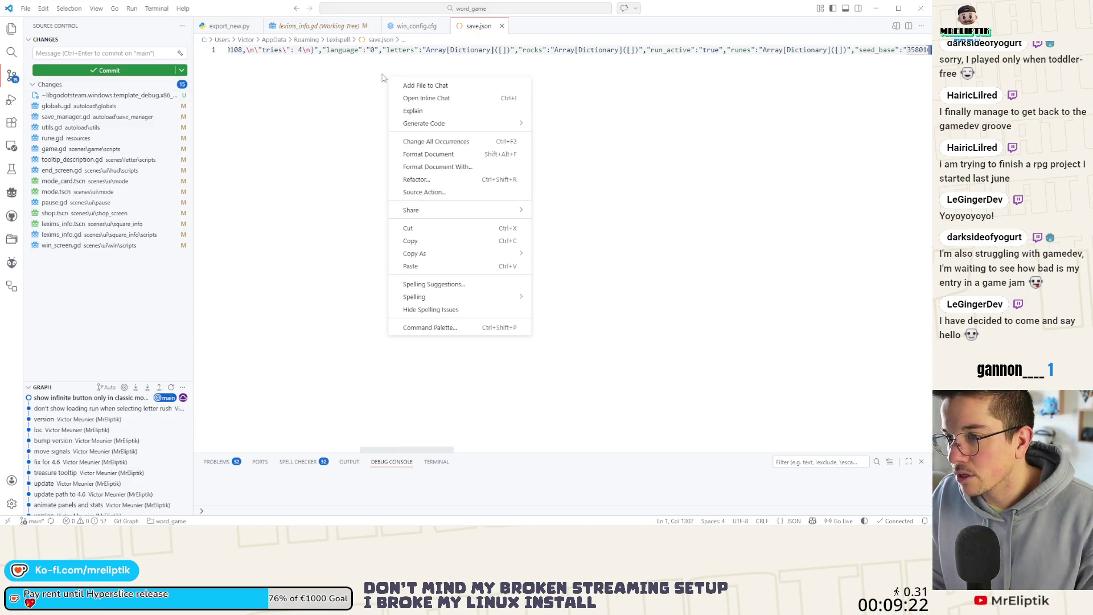
Format save.json and inspect the difficulty, game_stats and infinite keys
{"action": "left_click", "coordinate": [441, 154]}
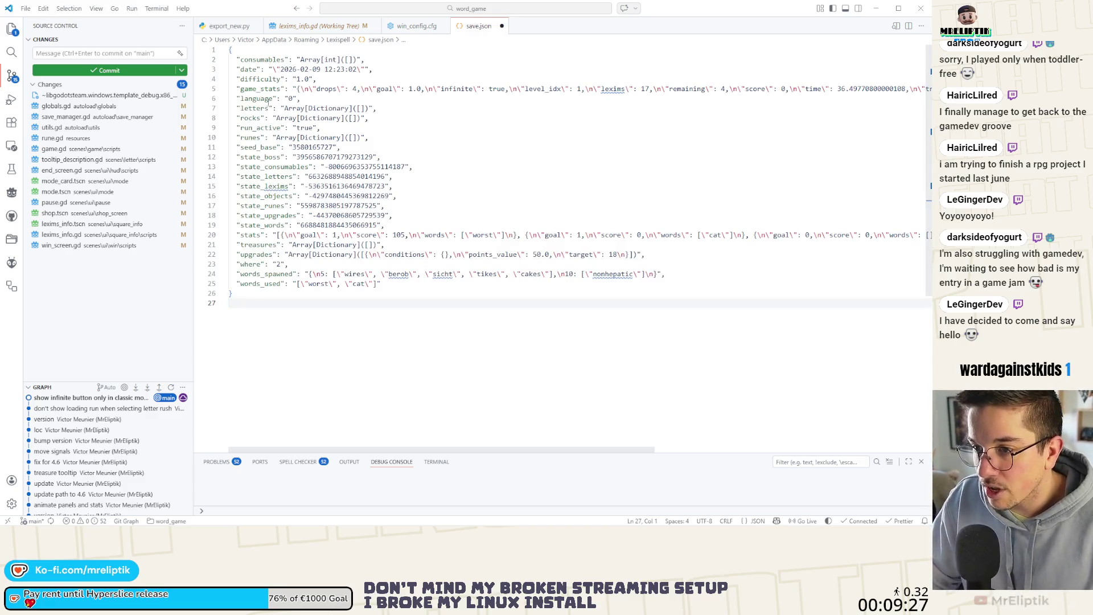
{"action": "double_click", "coordinate": [260, 79]}
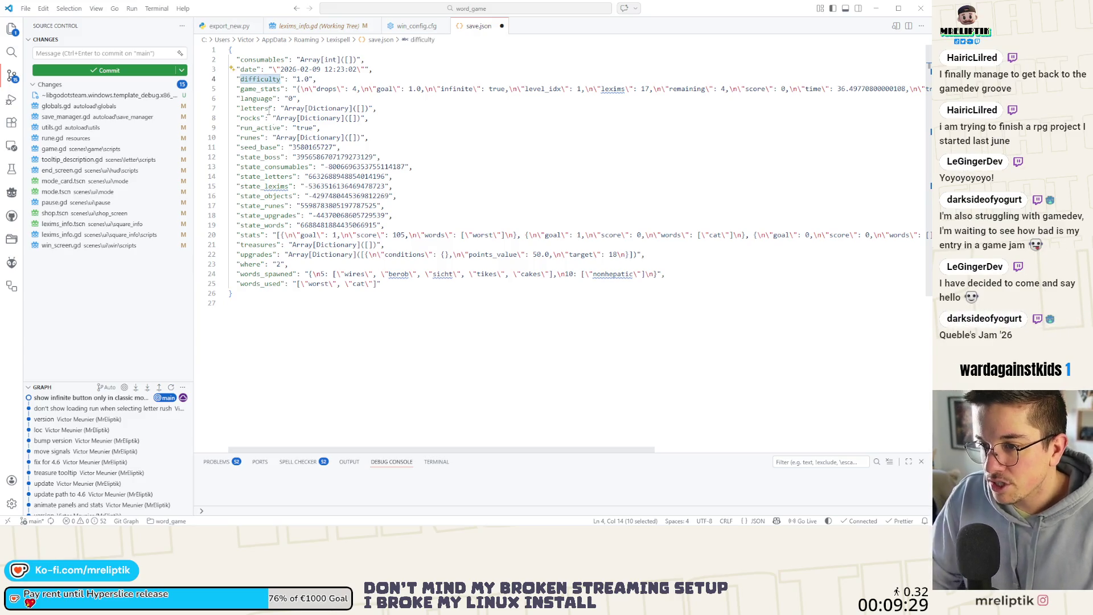
{"action": "double_click", "coordinate": [259, 89]}
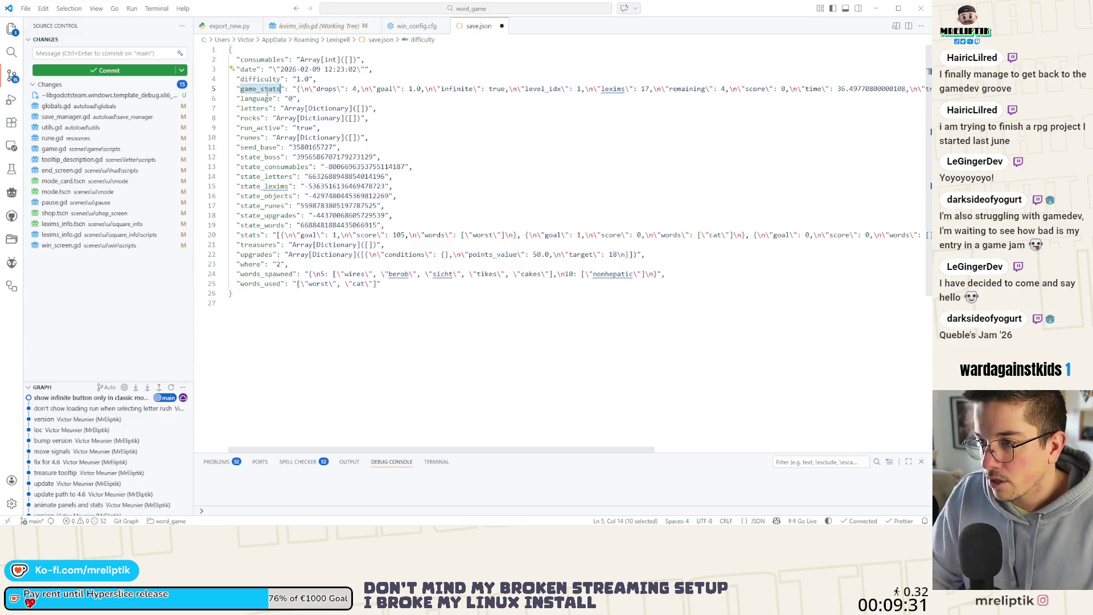
{"action": "double_click", "coordinate": [466, 89]}
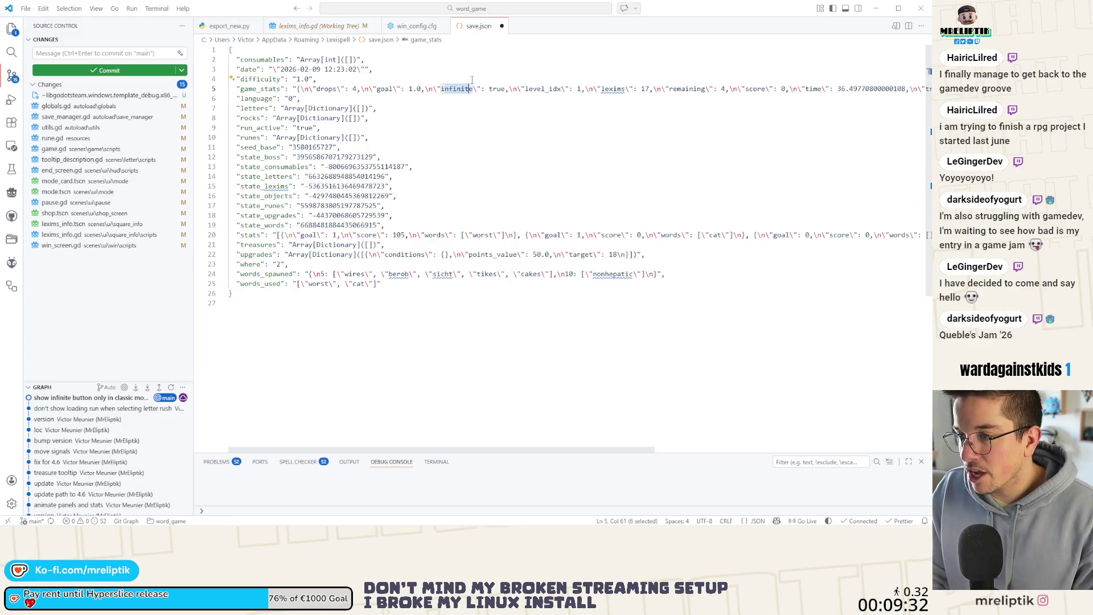
Close save.json, answer the save prompt, and return to the Godot editor
{"action": "left_click", "coordinate": [502, 26]}
{"action": "left_click", "coordinate": [478, 277]}
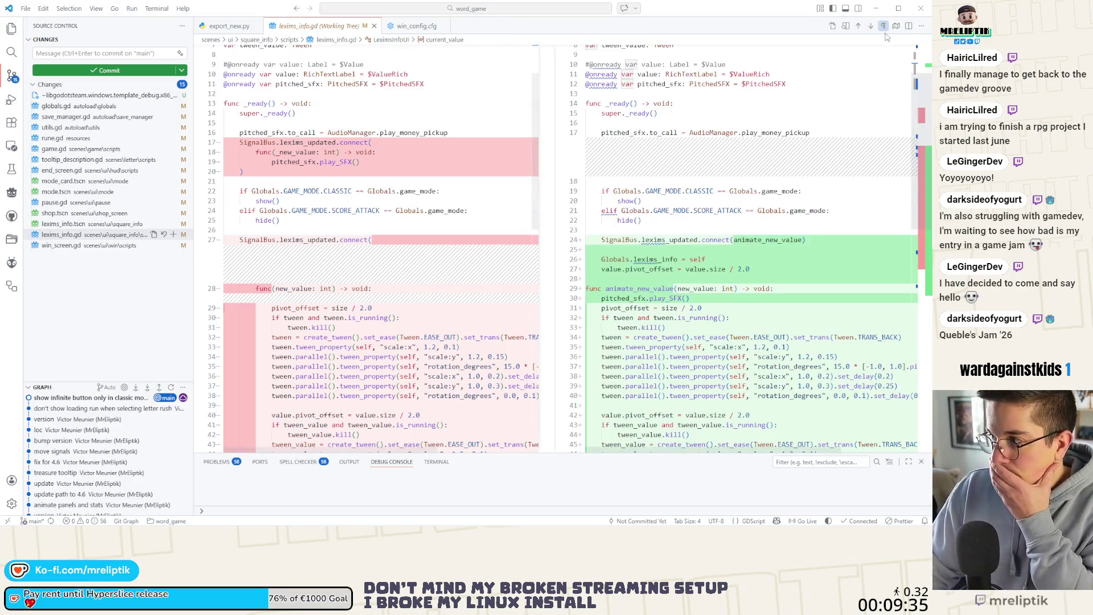
{"action": "key", "text": "alt+Tab"}
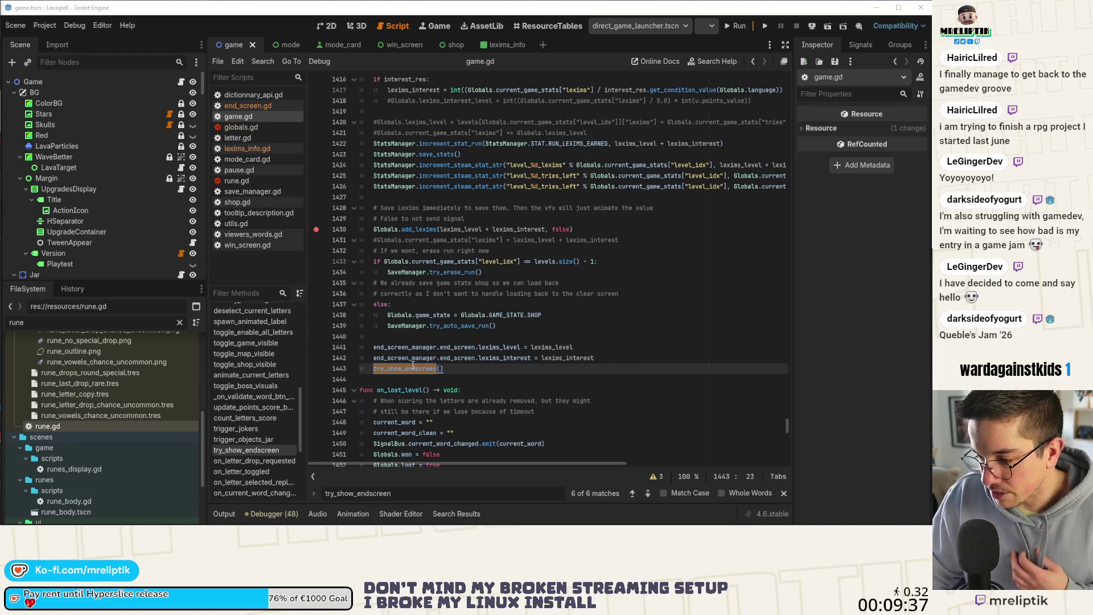
Review try_save_run and save_run in save_manager.gd, then launch the game
{"action": "left_click", "coordinate": [407, 272], "text": "ctrl"}
{"action": "scroll", "coordinate": [365, 319], "scroll_direction": "down", "scroll_amount": 5}
{"action": "left_click", "coordinate": [257, 363]}
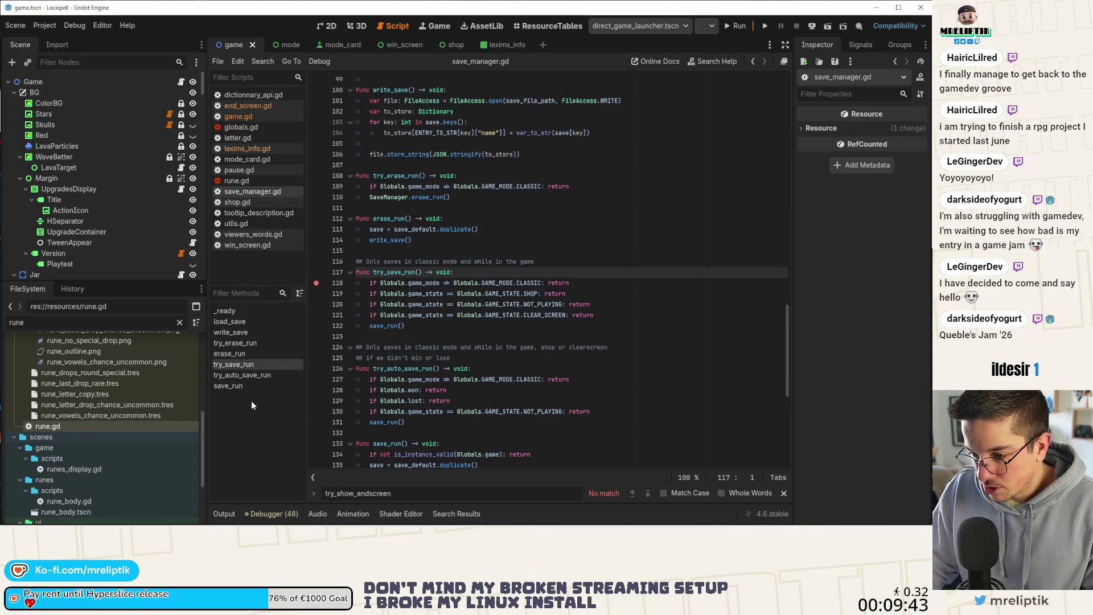
{"action": "left_click", "coordinate": [285, 386]}
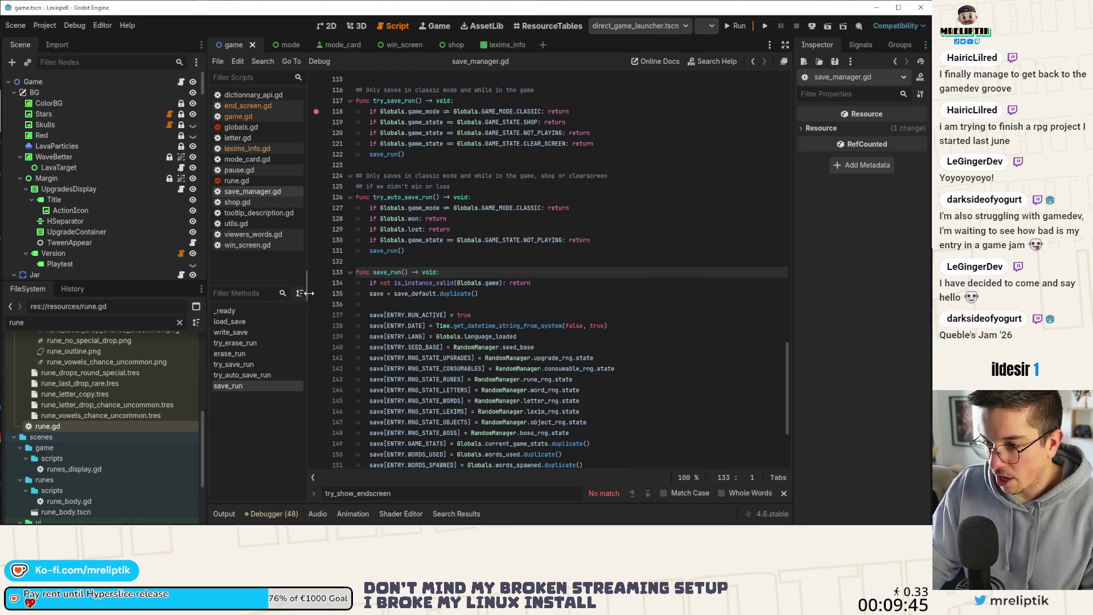
{"action": "left_click", "coordinate": [739, 26]}
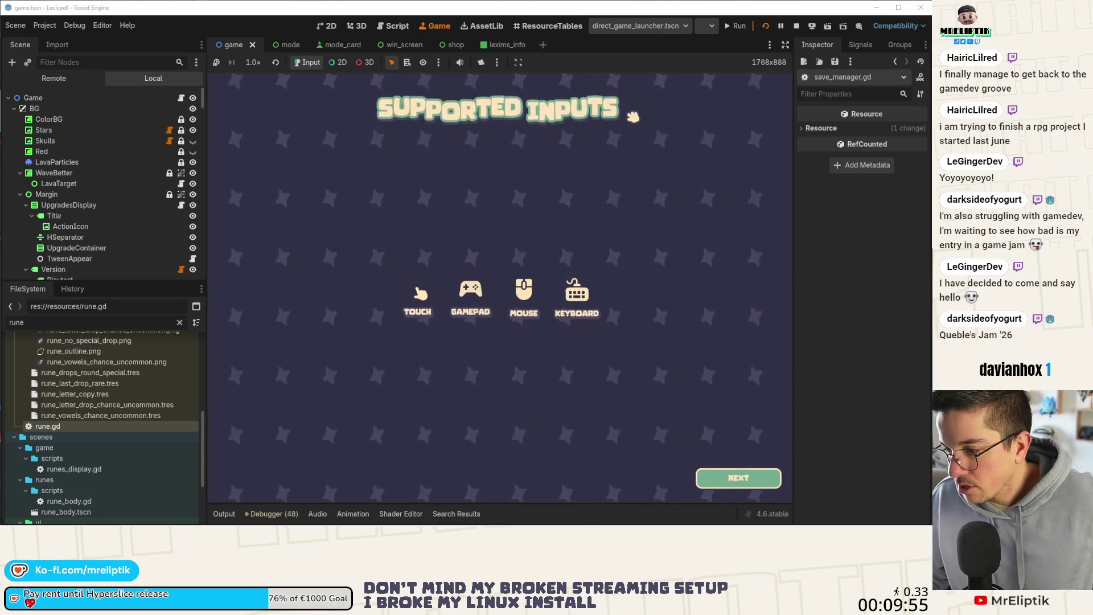
Get past the Supported Inputs screen and playtest welcome, then narrow the side docks
{"action": "left_click", "coordinate": [728, 462]}
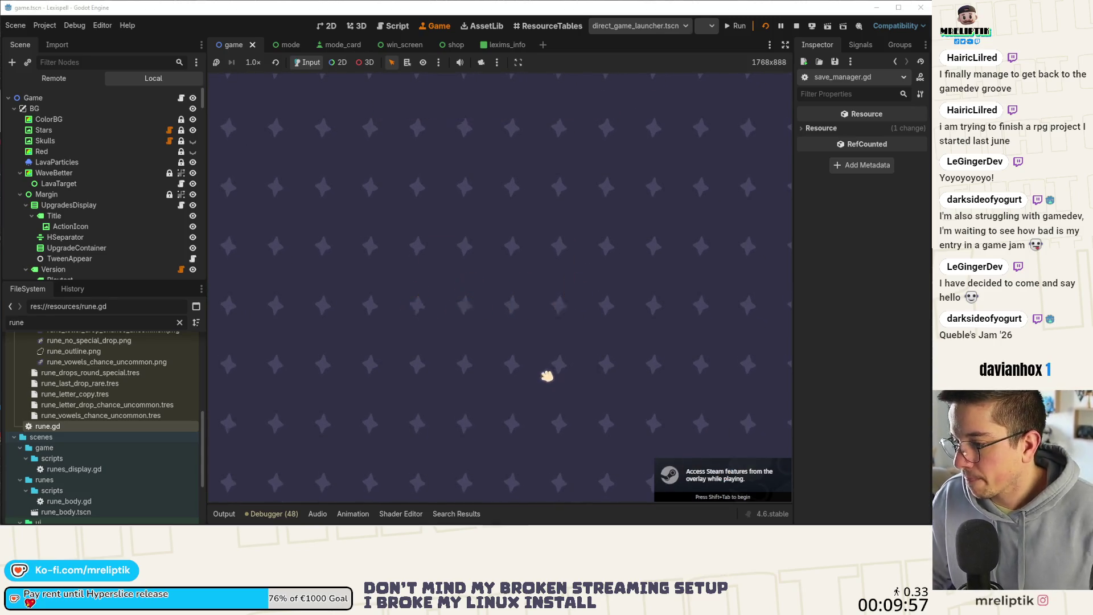
{"action": "left_click", "coordinate": [614, 358]}
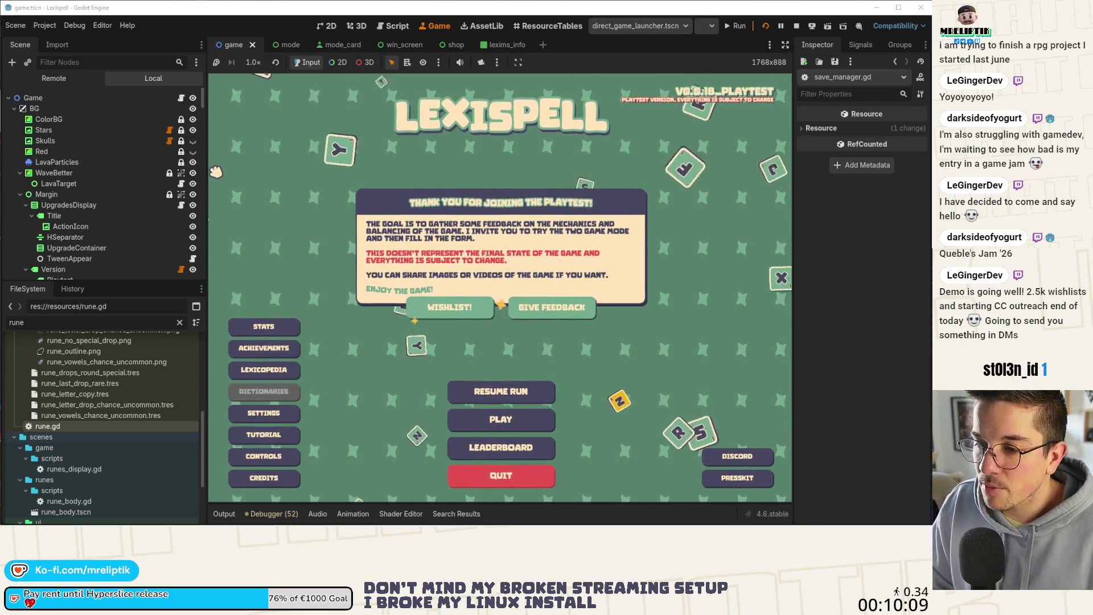
{"action": "left_click_drag", "start_coordinate": [205, 164], "coordinate": [154, 165]}
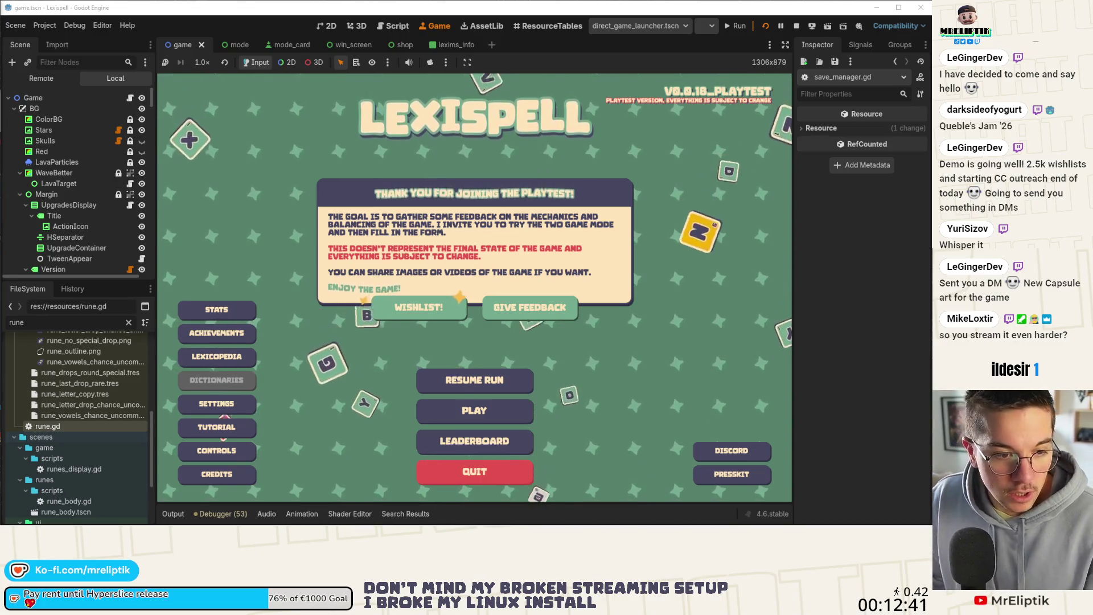
Briefly open and close the Windows Start menu
{"action": "key", "text": "super"}
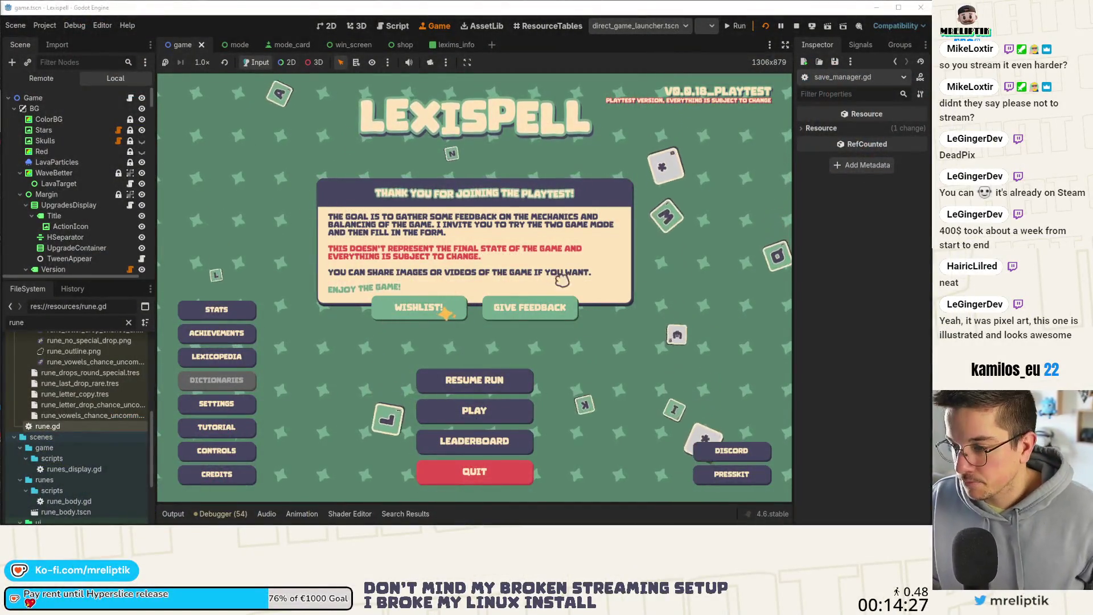
Start an English Letter Rush run at Chapter 1, then switch the editor to the 2D view
{"action": "left_click", "coordinate": [447, 411]}
{"action": "left_click", "coordinate": [433, 277]}
{"action": "left_click", "coordinate": [511, 334]}
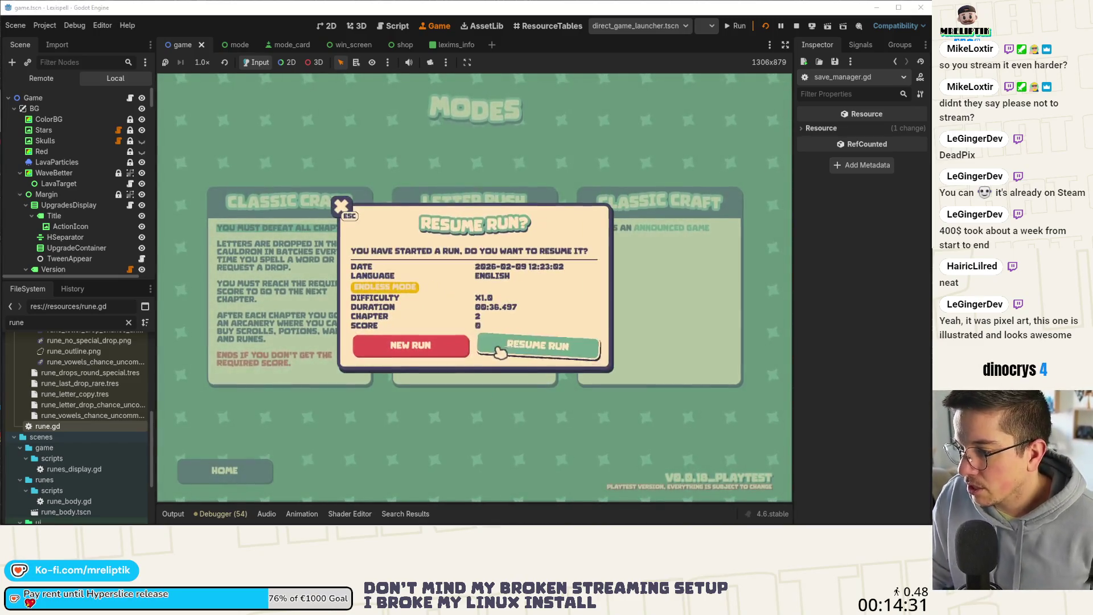
{"action": "left_click", "coordinate": [398, 343]}
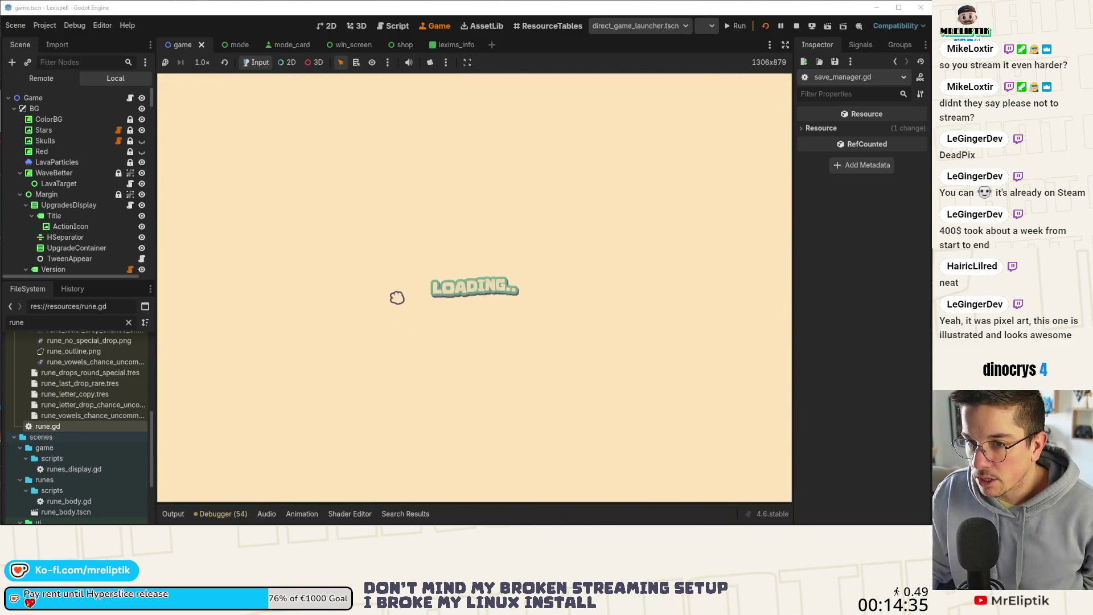
{"action": "left_click", "coordinate": [318, 284]}
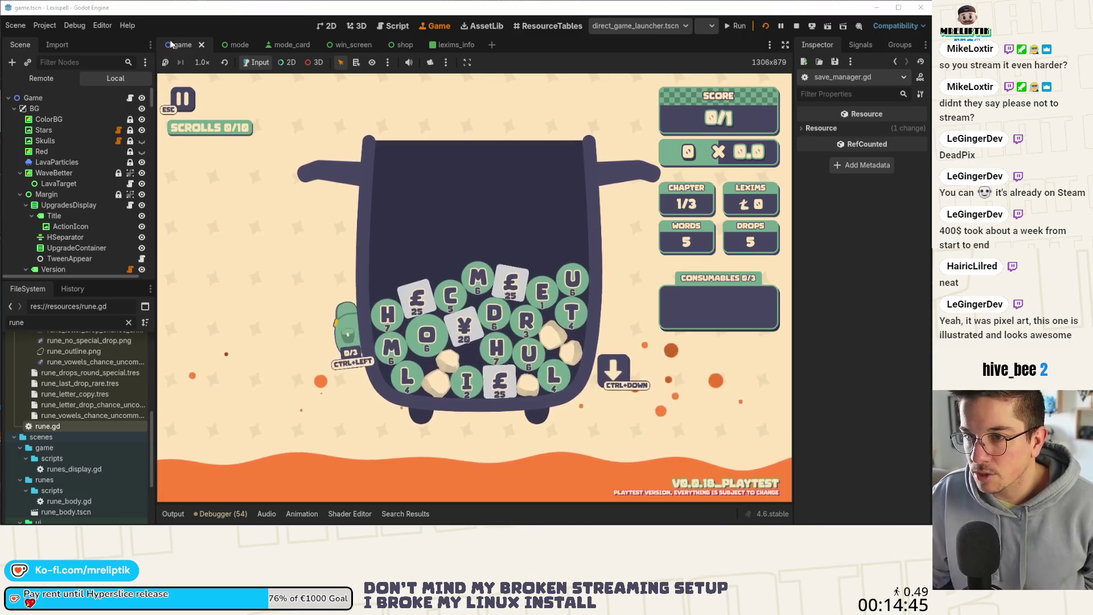
{"action": "key", "text": "ctrl+F1"}
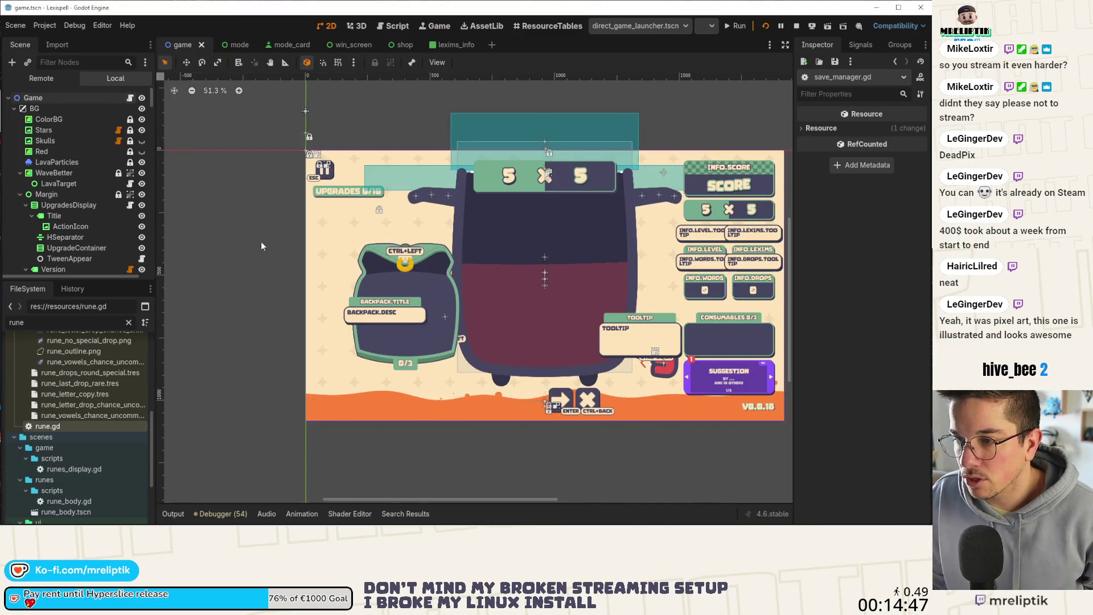
In game.gd, go to _ready and read down to the reset_words_used call on line 144
{"action": "key", "text": "ctrl+F3"}
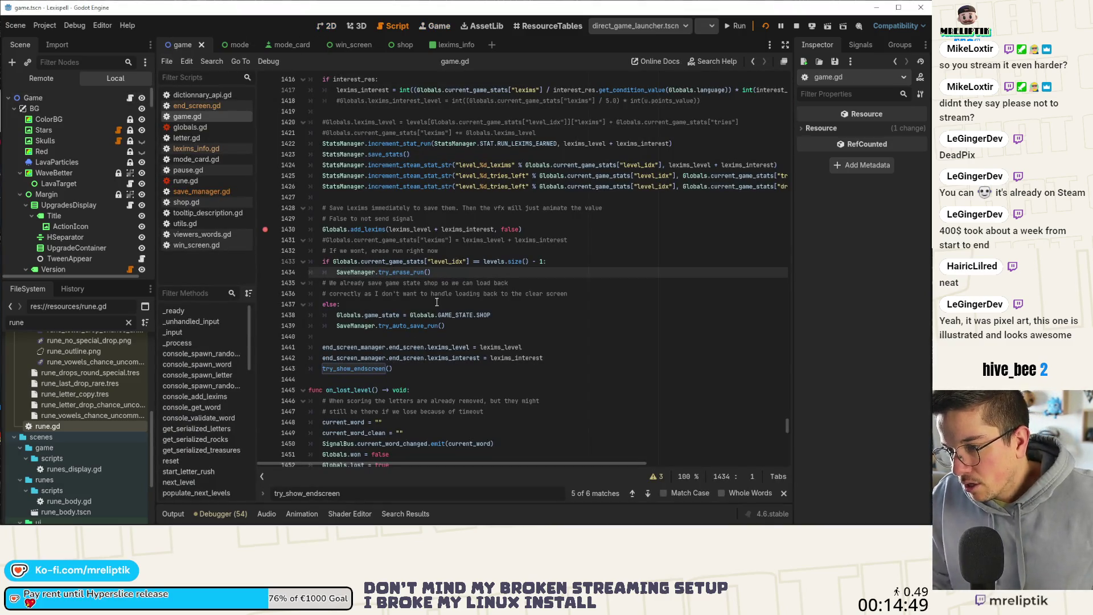
{"action": "scroll", "coordinate": [437, 302], "scroll_direction": "up", "scroll_amount": 14}
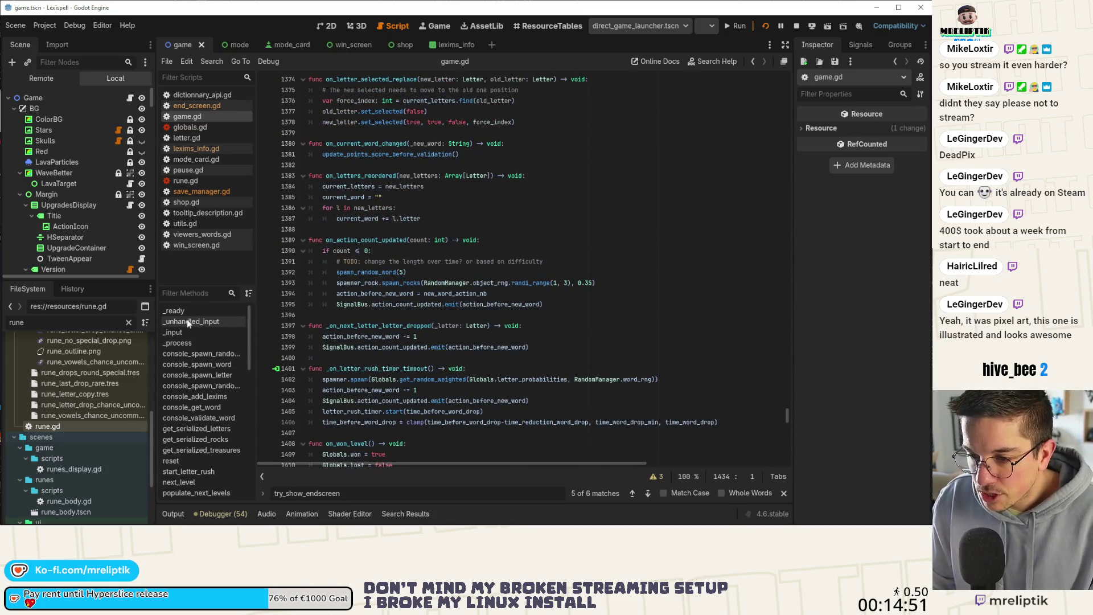
{"action": "left_click", "coordinate": [187, 309]}
{"action": "left_click", "coordinate": [483, 251]}
{"action": "scroll", "coordinate": [440, 280], "scroll_direction": "down", "scroll_amount": 4}
{"action": "scroll", "coordinate": [400, 278], "scroll_direction": "down", "scroll_amount": 4}
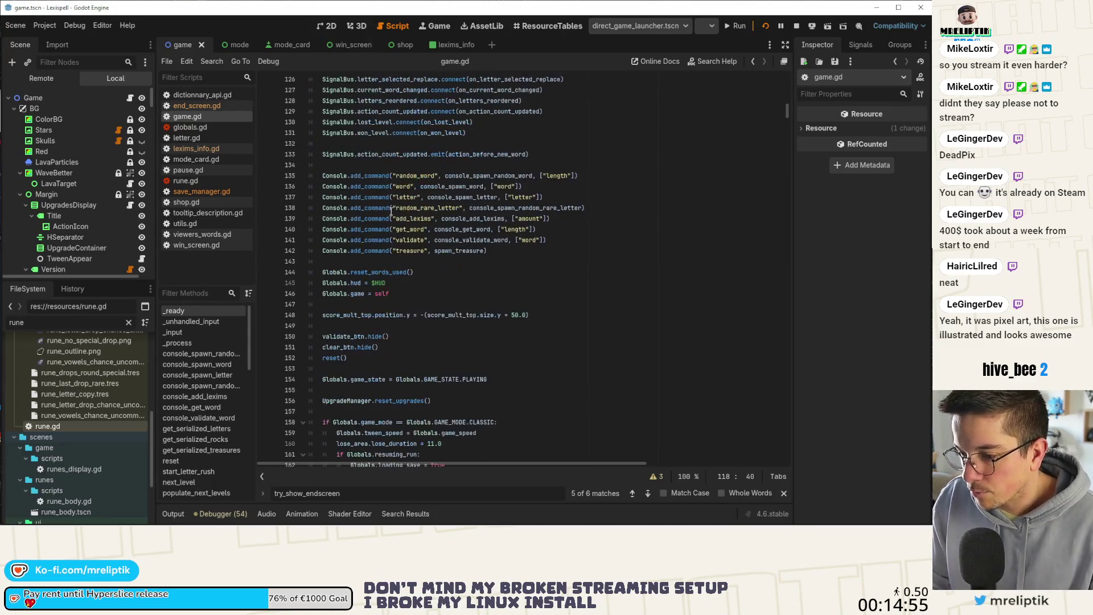
{"action": "double_click", "coordinate": [369, 273]}
Inspect the game_state uses on lines 154 and 189 and the resuming_run check
{"action": "scroll", "coordinate": [379, 291], "scroll_direction": "down", "scroll_amount": 3}
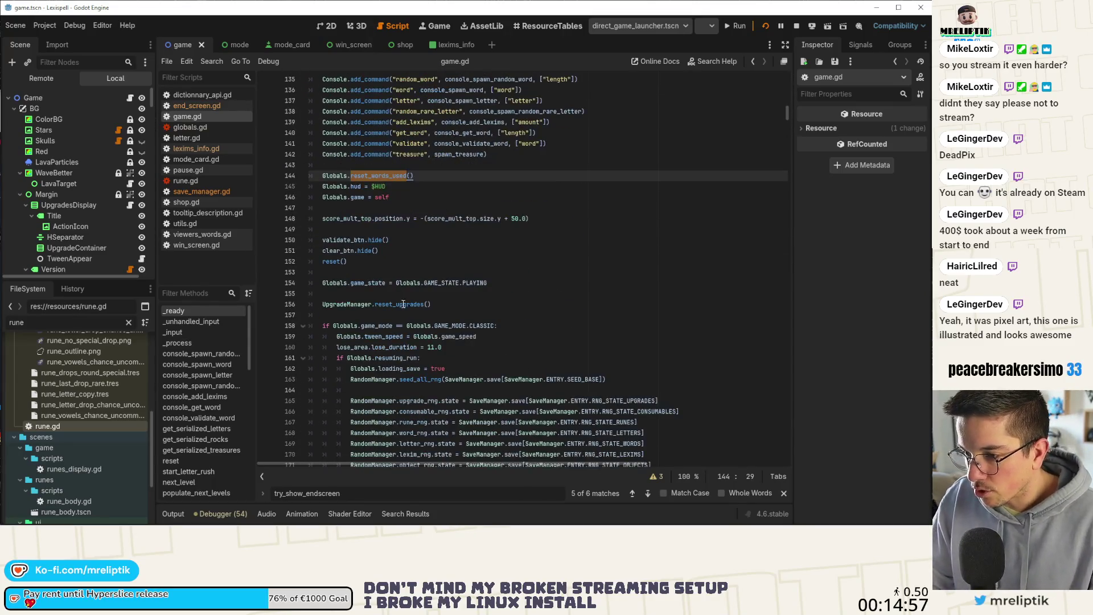
{"action": "double_click", "coordinate": [366, 282]}
{"action": "scroll", "coordinate": [423, 249], "scroll_direction": "down", "scroll_amount": 3}
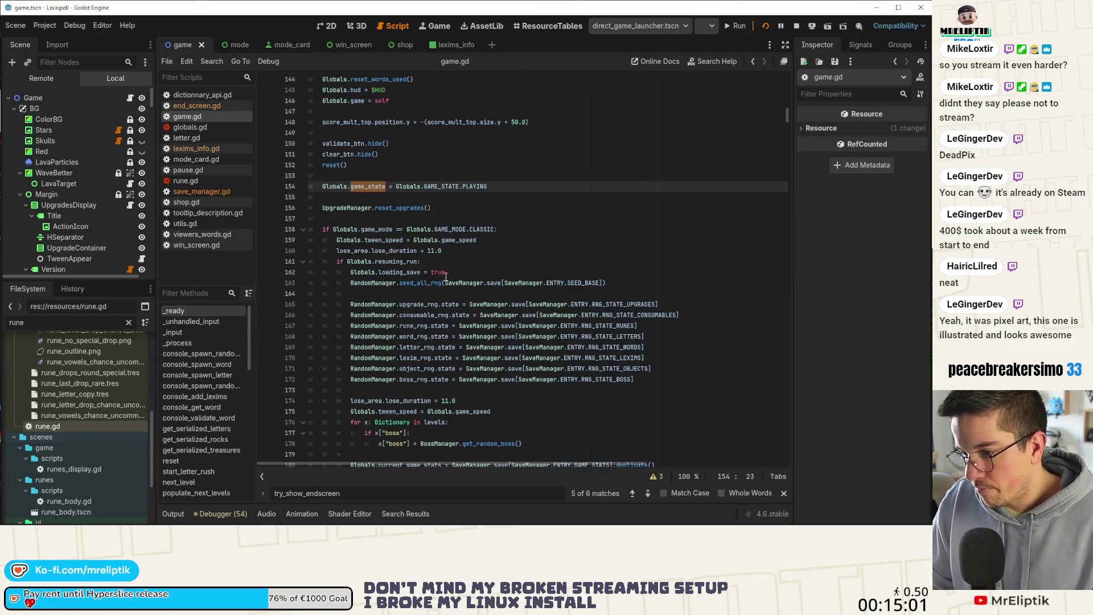
{"action": "scroll", "coordinate": [450, 283], "scroll_direction": "down", "scroll_amount": 6}
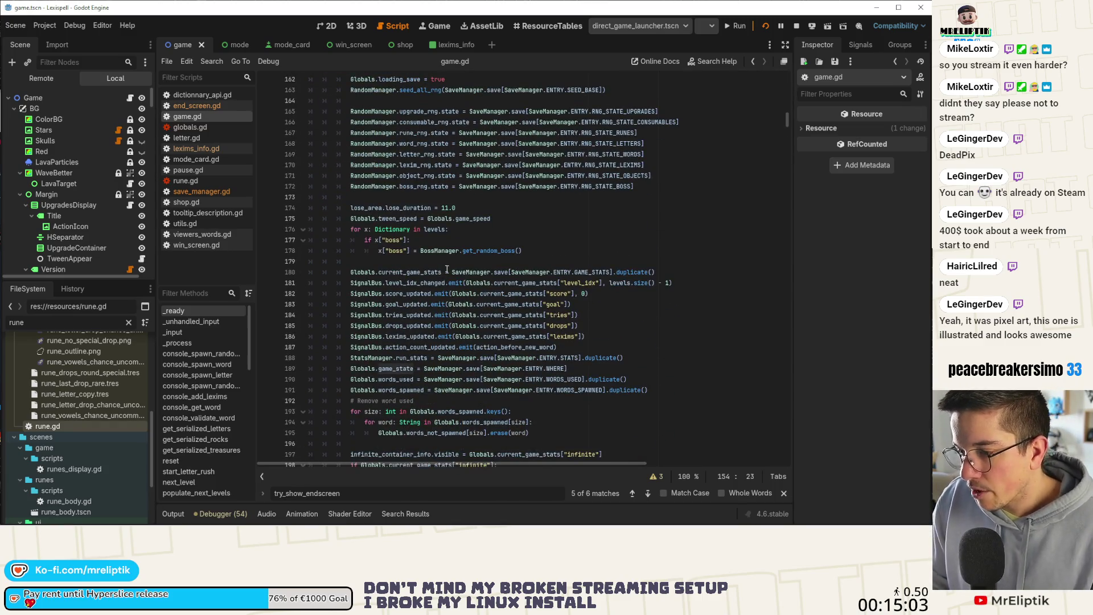
{"action": "double_click", "coordinate": [400, 369]}
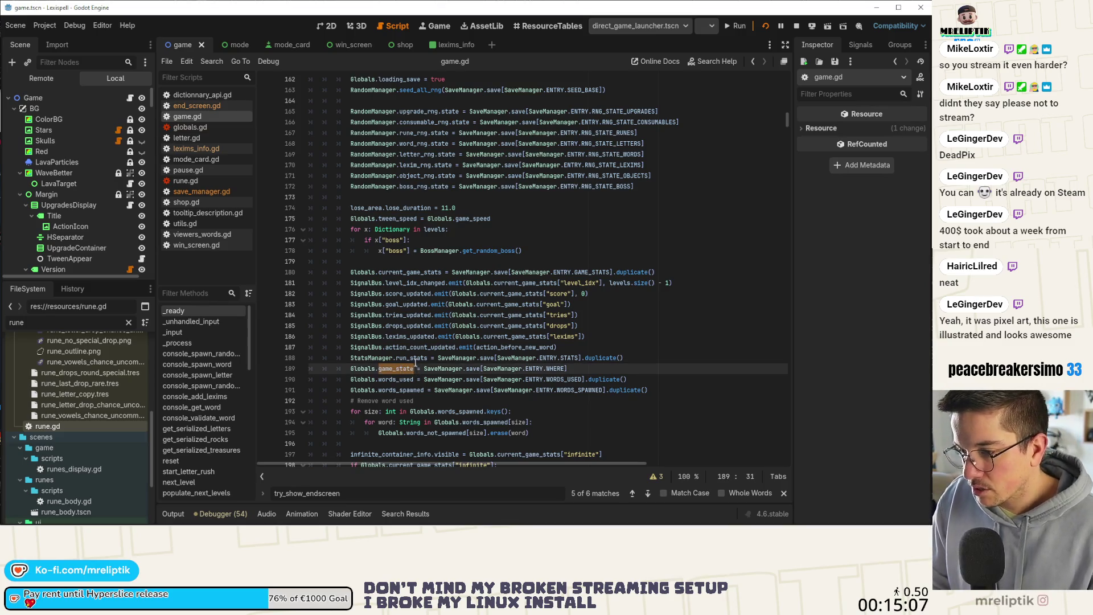
{"action": "scroll", "coordinate": [413, 358], "scroll_direction": "up", "scroll_amount": 8}
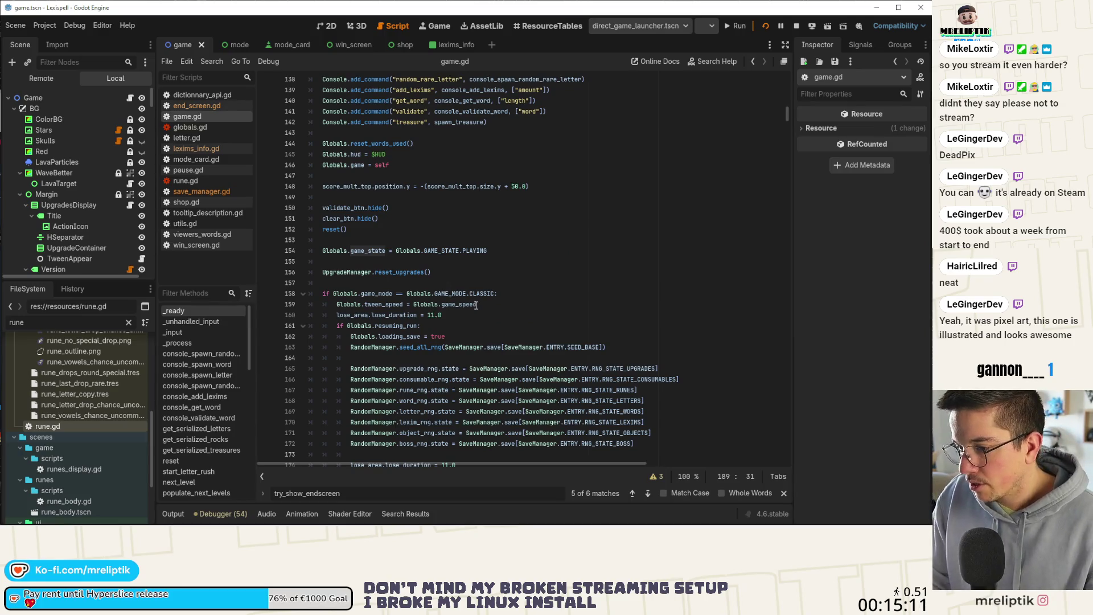
{"action": "left_click", "coordinate": [382, 325]}
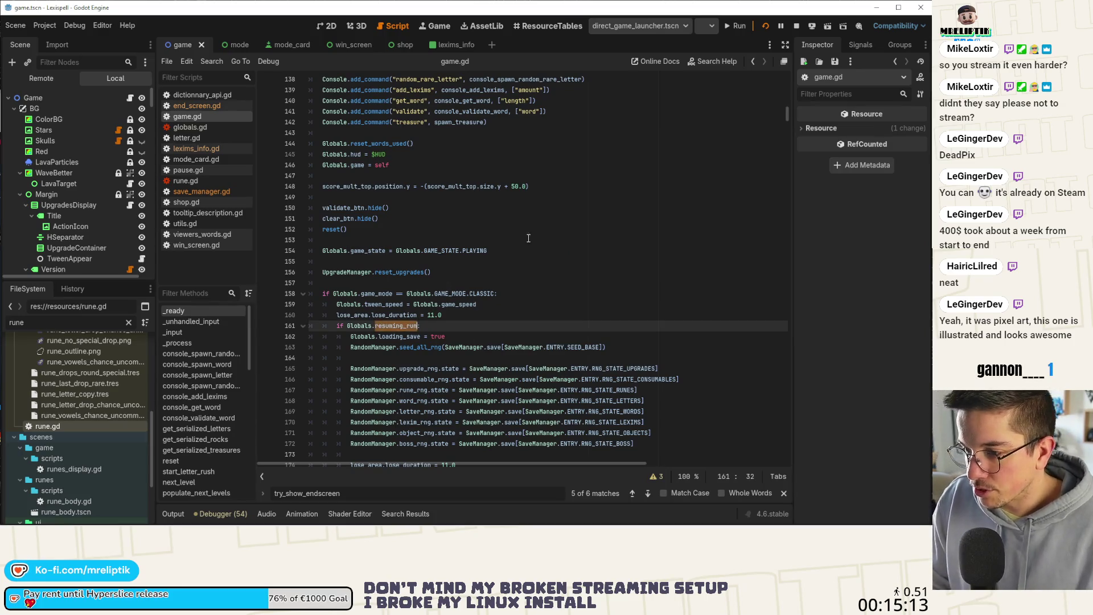
{"action": "scroll", "coordinate": [478, 277], "scroll_direction": "up", "scroll_amount": 5}
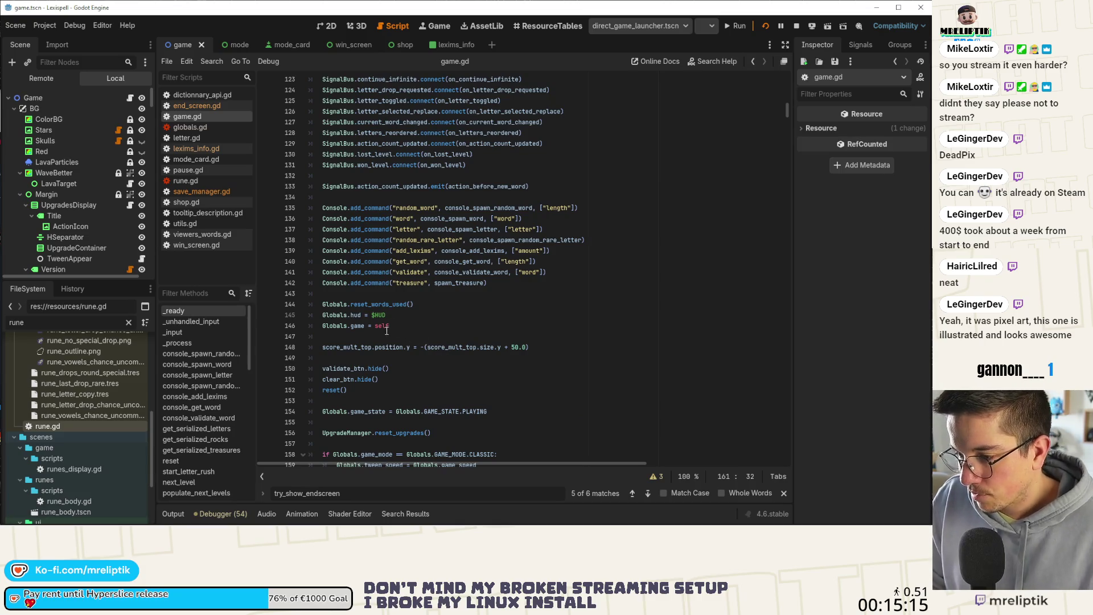
{"action": "scroll", "coordinate": [387, 329], "scroll_direction": "up", "scroll_amount": 7}
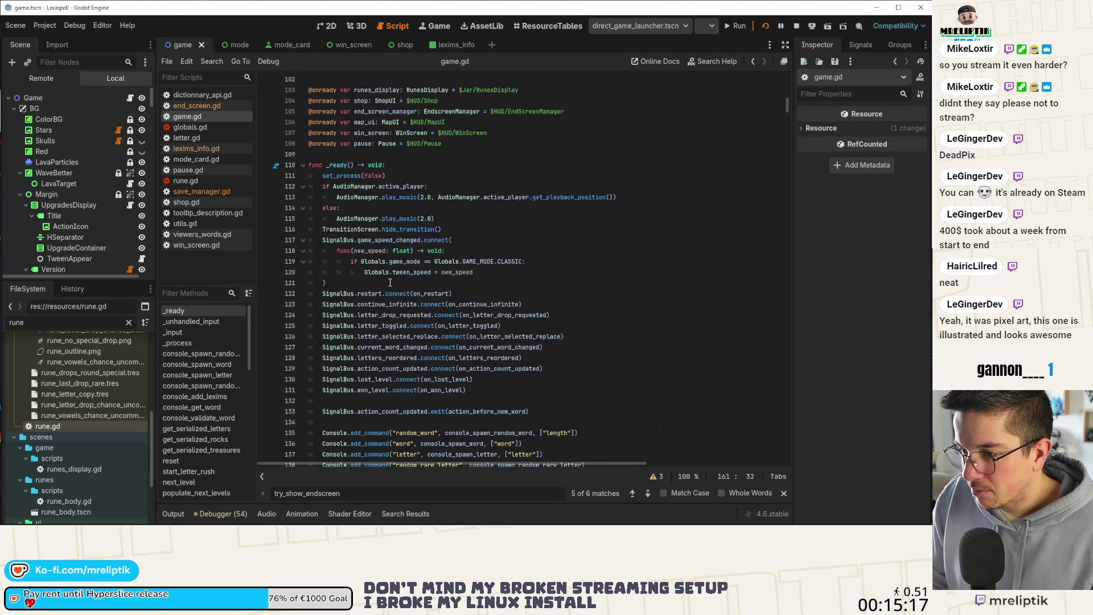
{"action": "scroll", "coordinate": [399, 273], "scroll_direction": "down", "scroll_amount": 11}
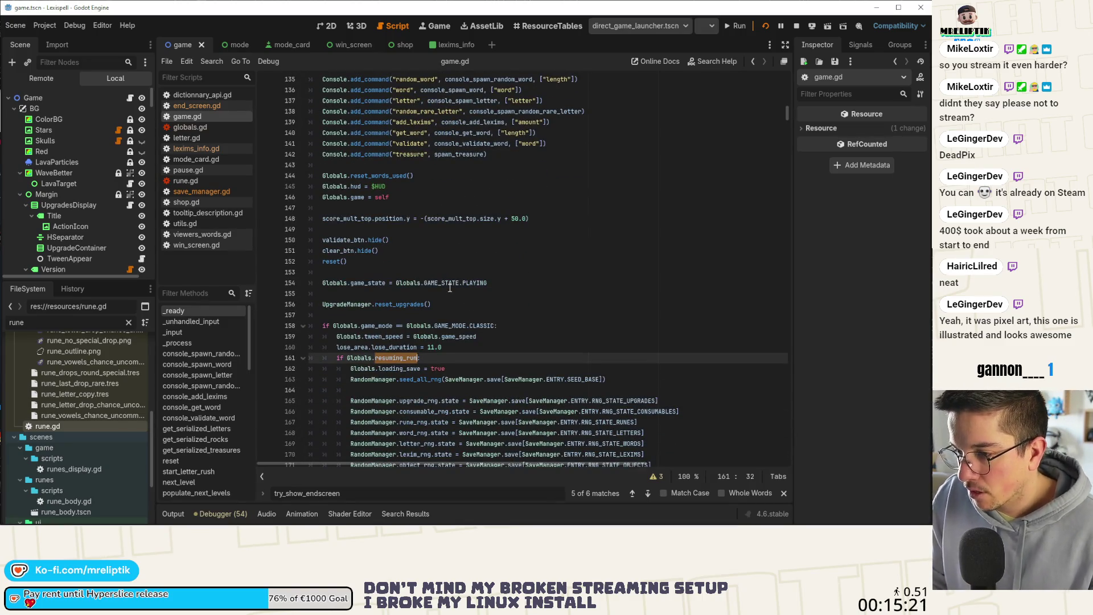
{"action": "scroll", "coordinate": [449, 287], "scroll_direction": "up", "scroll_amount": 4}
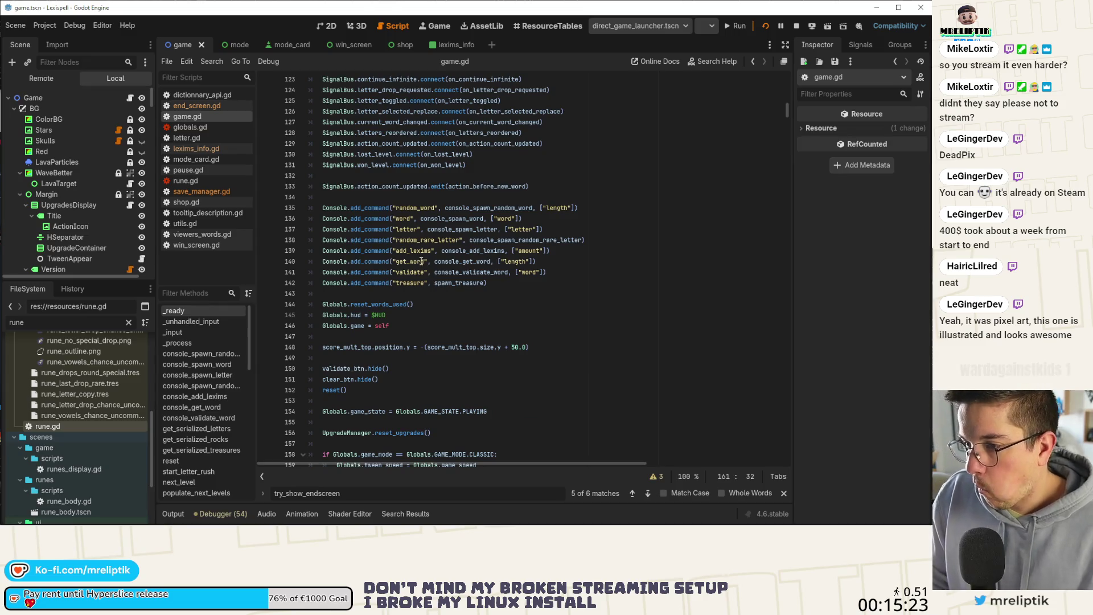
{"action": "scroll", "coordinate": [429, 273], "scroll_direction": "down", "scroll_amount": 3}
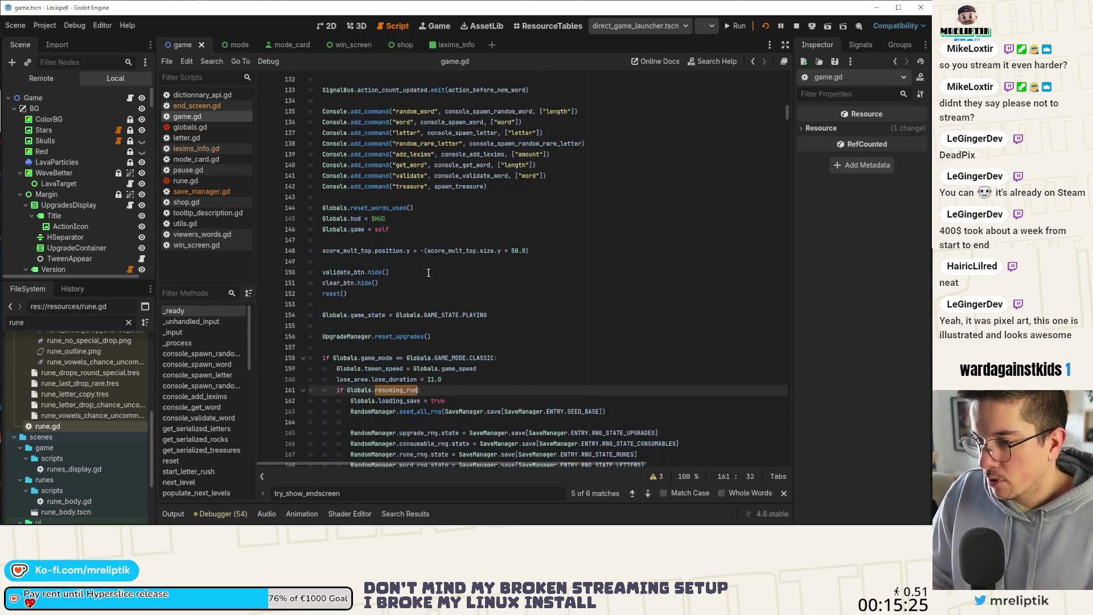
Jump to the reset() definition at line 392, then return to the running game
{"action": "left_click", "coordinate": [333, 293]}
{"action": "left_click", "coordinate": [334, 293], "text": "ctrl"}
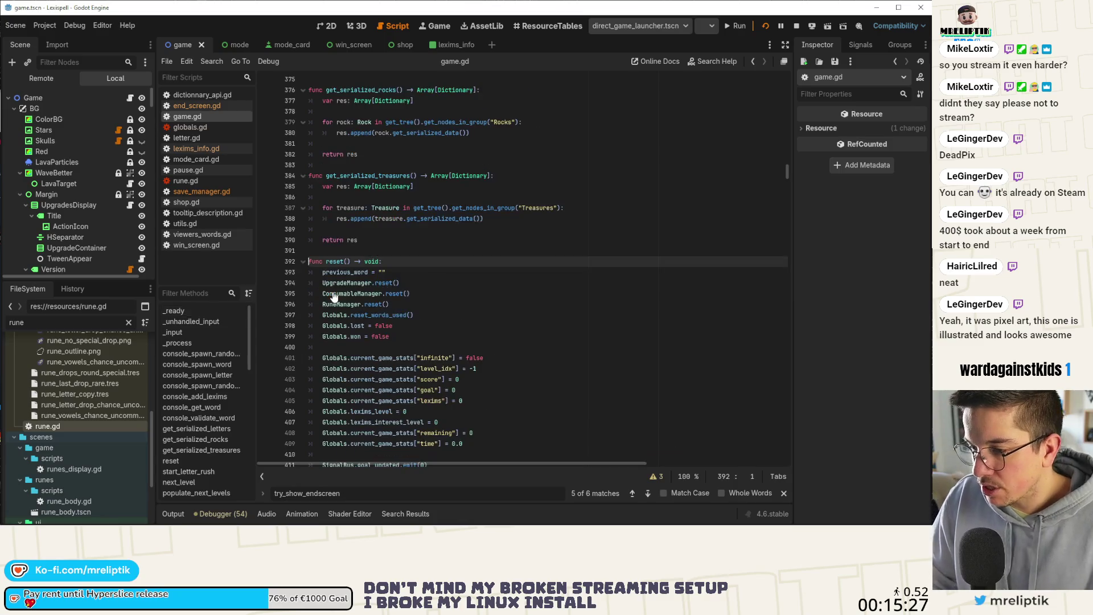
{"action": "scroll", "coordinate": [454, 290], "scroll_direction": "down", "scroll_amount": 3}
{"action": "scroll", "coordinate": [455, 268], "scroll_direction": "down", "scroll_amount": 2}
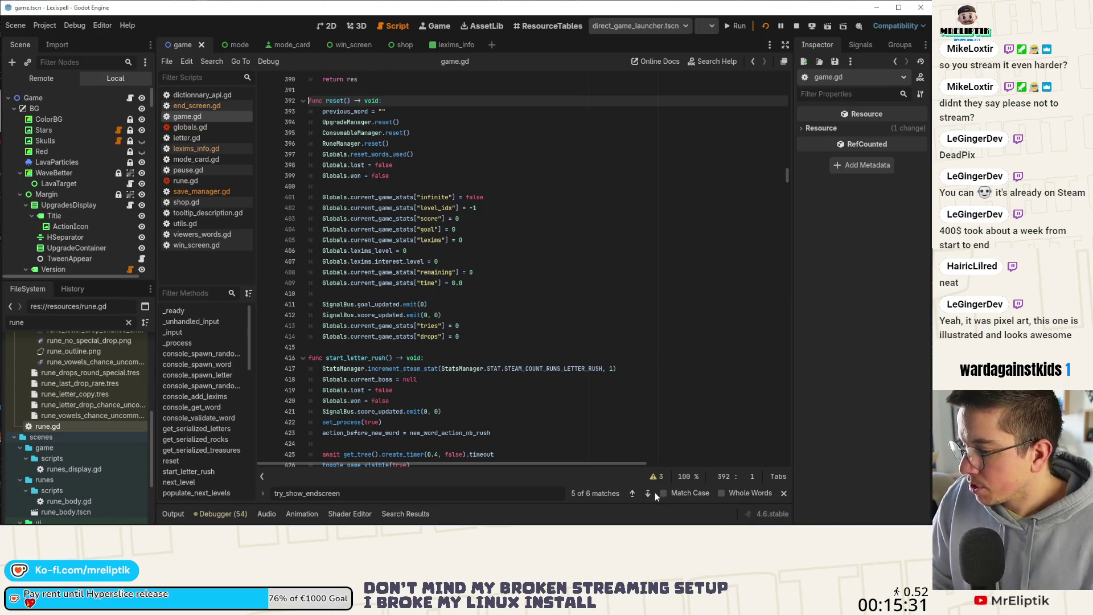
{"action": "left_click", "coordinate": [450, 26]}
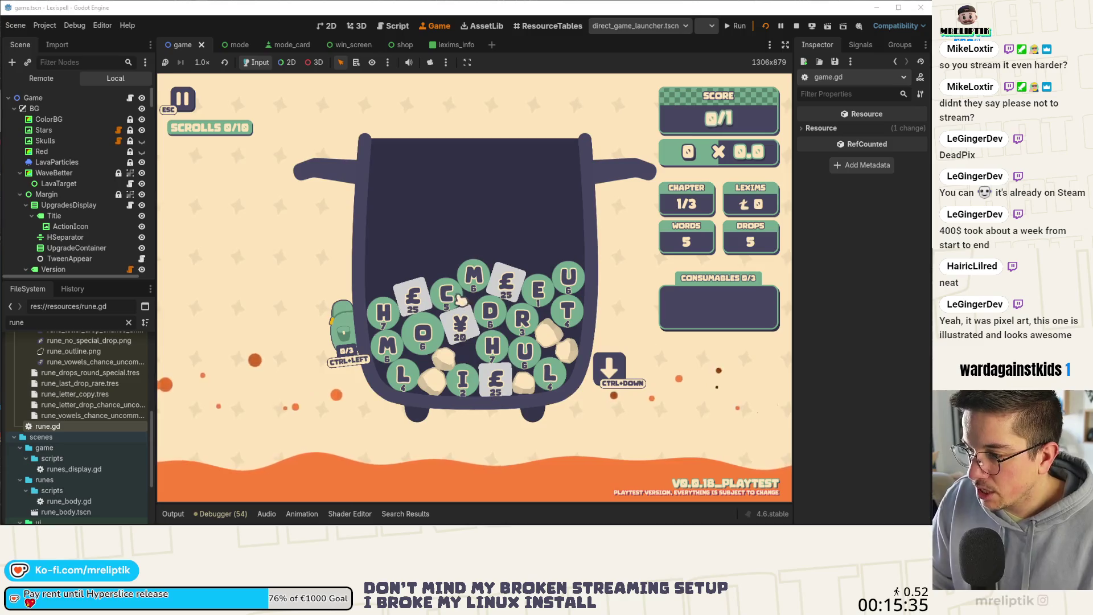
Play the word COME in the running game
{"action": "type", "text": "come"}
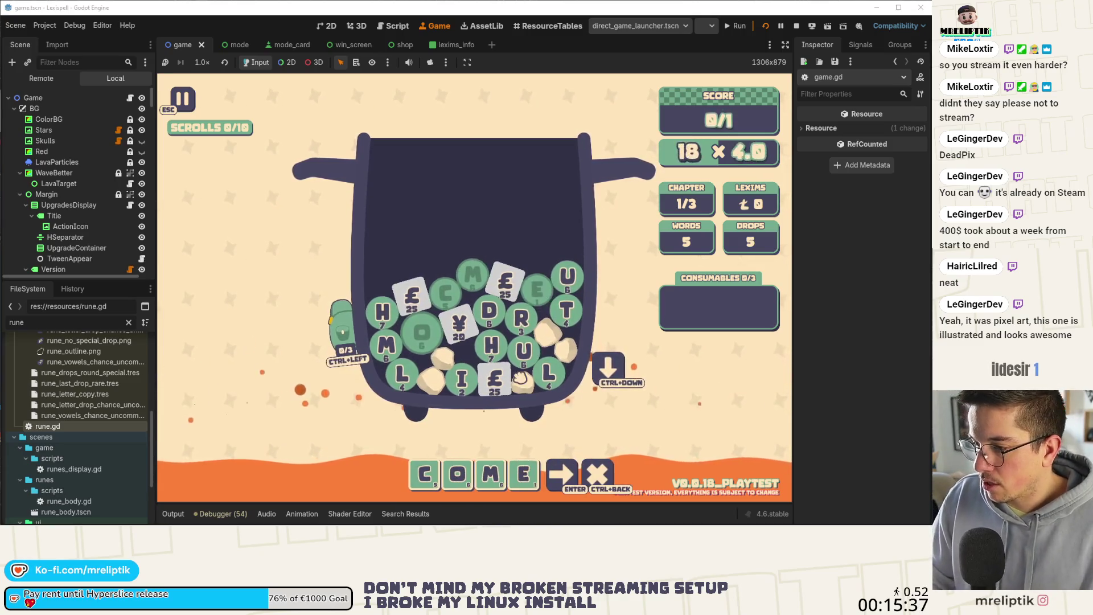
{"action": "key", "text": "Return"}
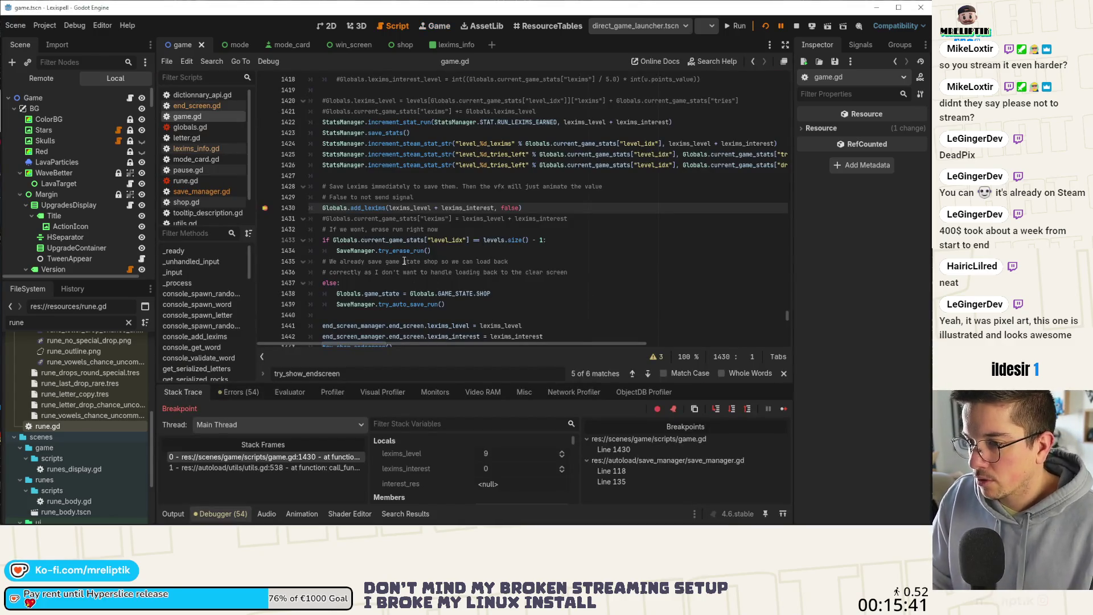
{"action": "mouse_move", "coordinate": [371, 210]}
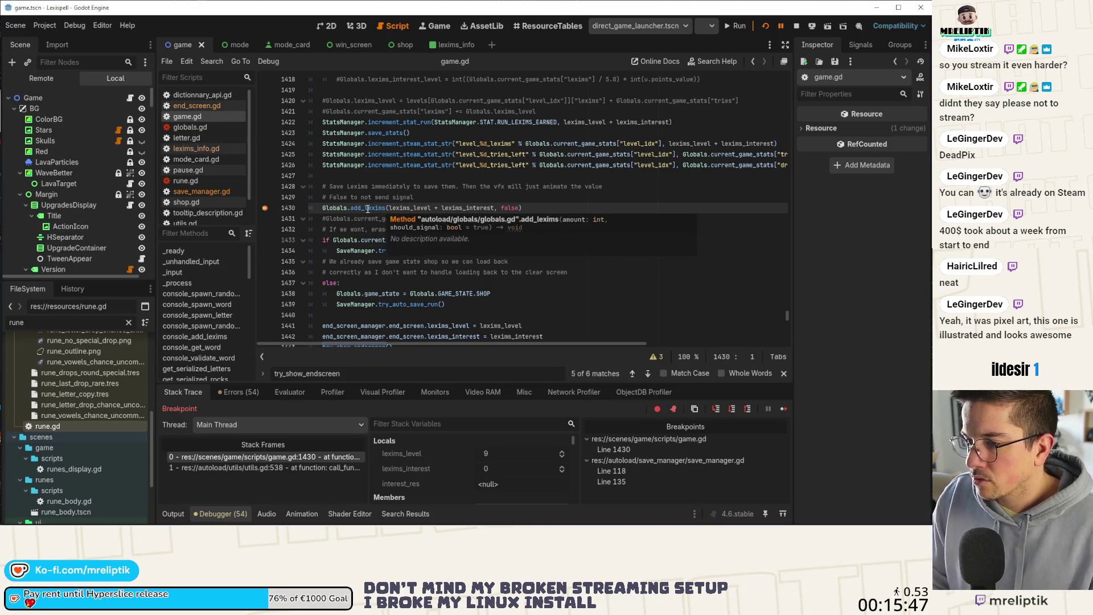
Step over from breakpoint line 1430 through line 1441, then continue execution
{"action": "left_click", "coordinate": [732, 409]}
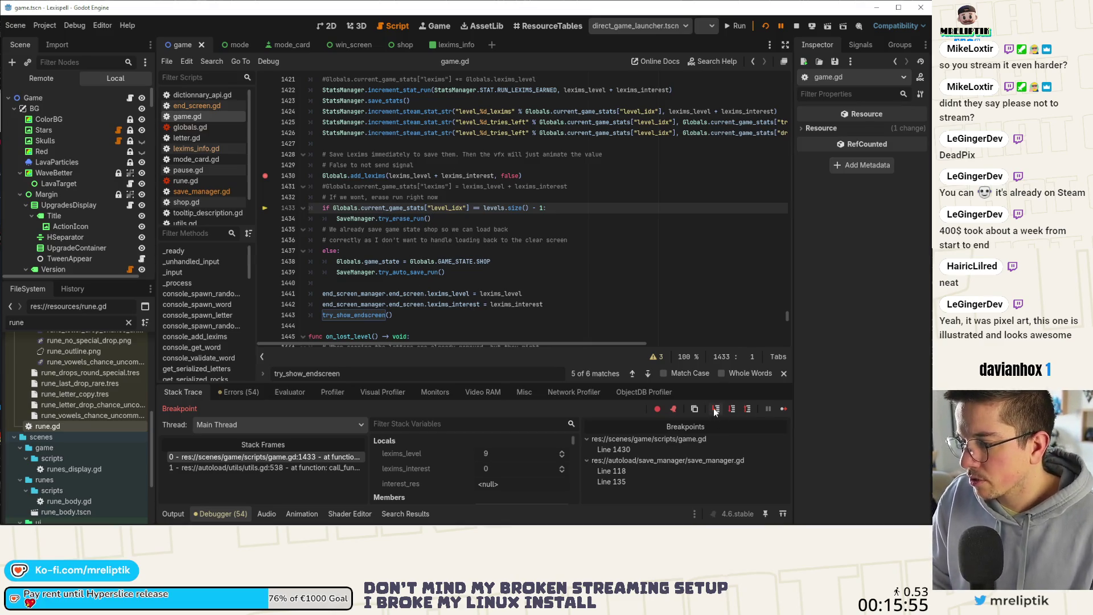
{"action": "left_click", "coordinate": [731, 410]}
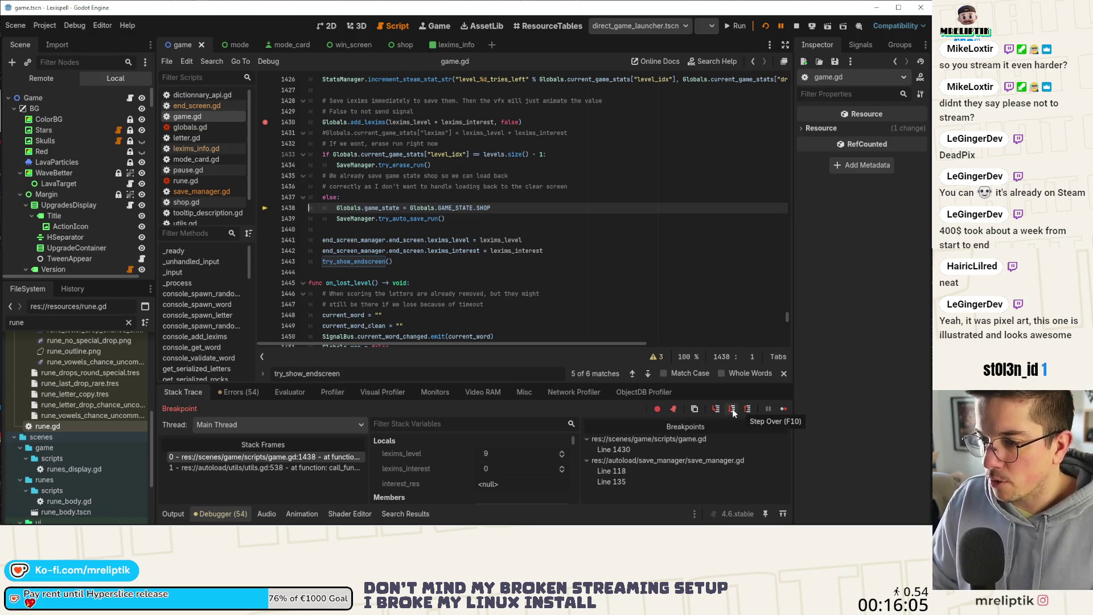
{"action": "left_click", "coordinate": [732, 409]}
{"action": "left_click", "coordinate": [732, 409]}
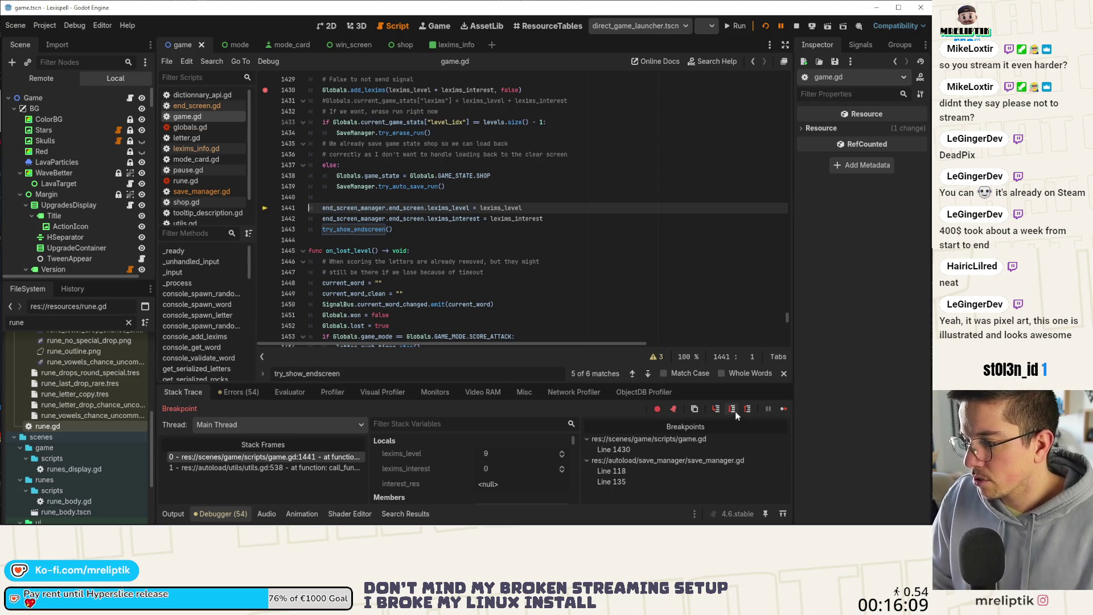
{"action": "left_click", "coordinate": [784, 409]}
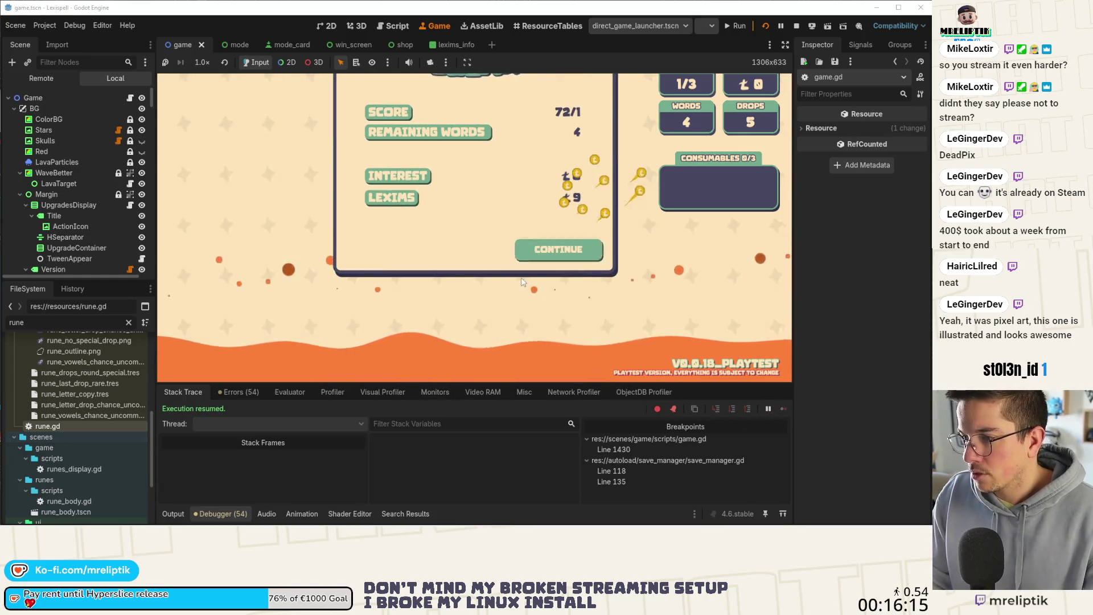
Pause the game, collapse the debugger, and choose Home to leave the run
{"action": "key", "text": "Escape"}
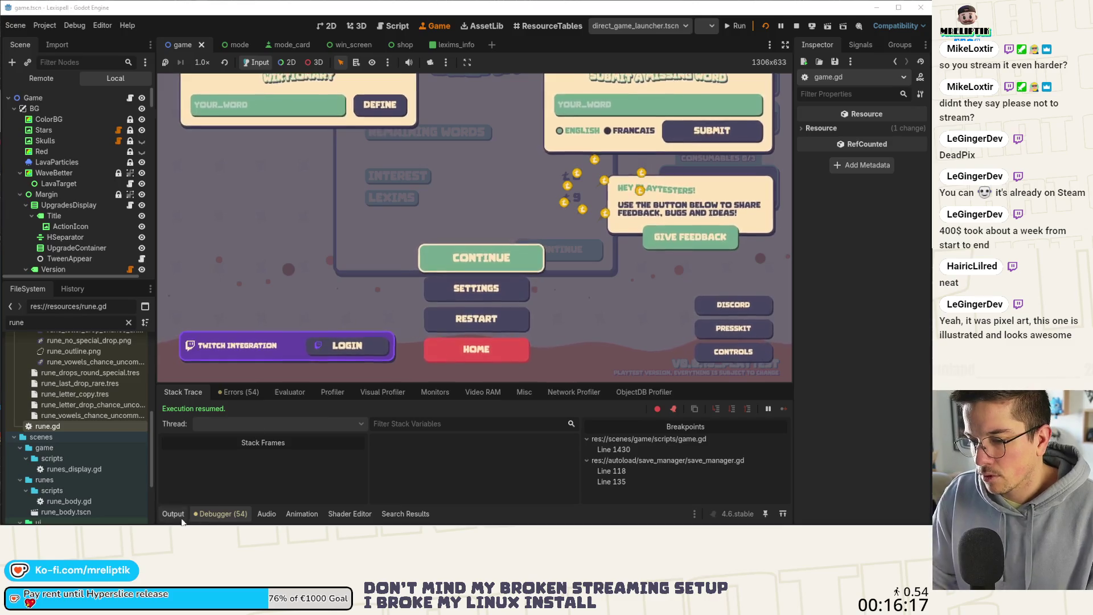
{"action": "left_click", "coordinate": [221, 514]}
{"action": "left_click", "coordinate": [490, 472]}
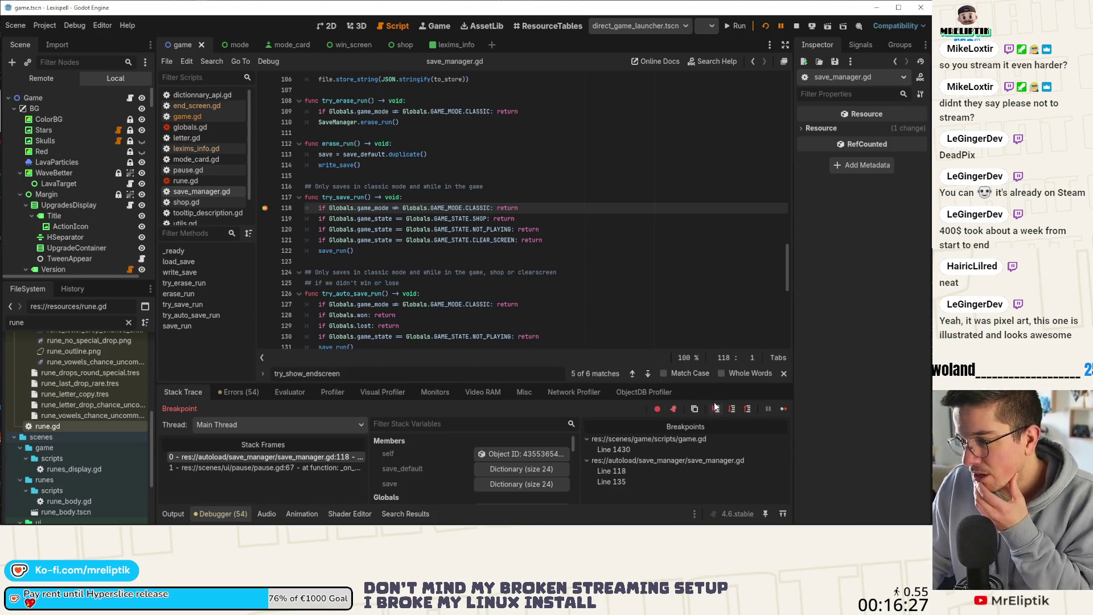
Step through try_save_run, continue, confirm Go Home, and choose Resume Run
{"action": "left_click", "coordinate": [733, 410]}
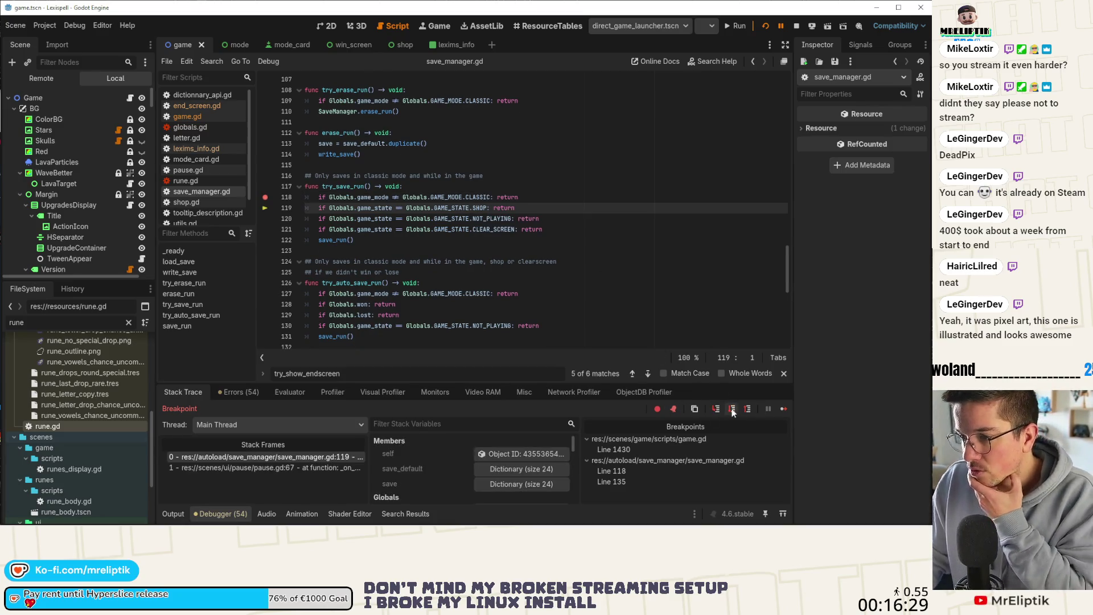
{"action": "left_click", "coordinate": [732, 410]}
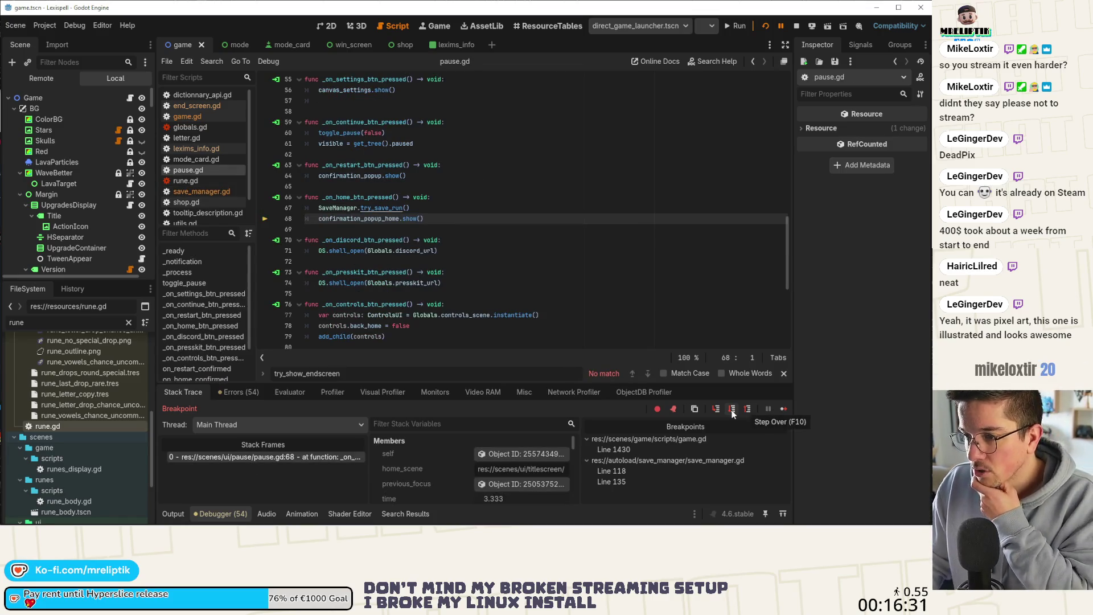
{"action": "left_click", "coordinate": [787, 410]}
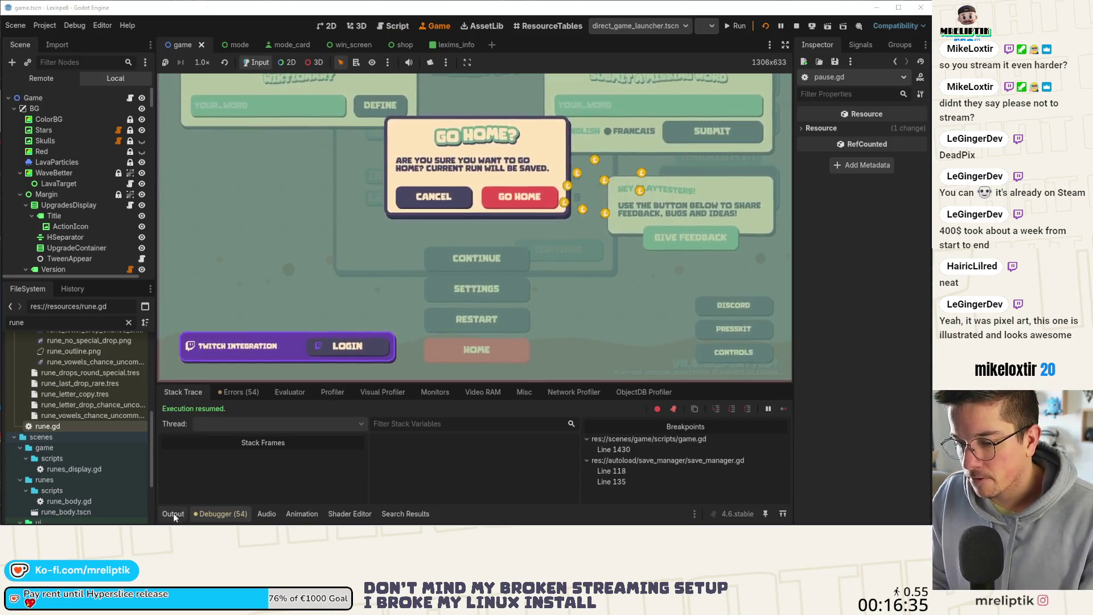
{"action": "left_click", "coordinate": [516, 318]}
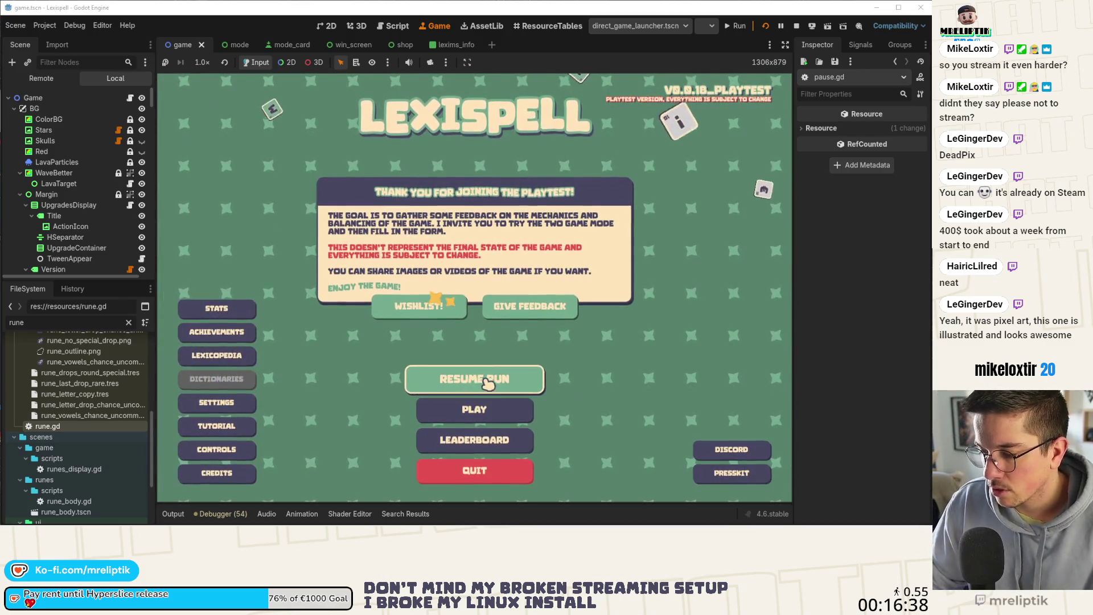
{"action": "left_click", "coordinate": [489, 382]}
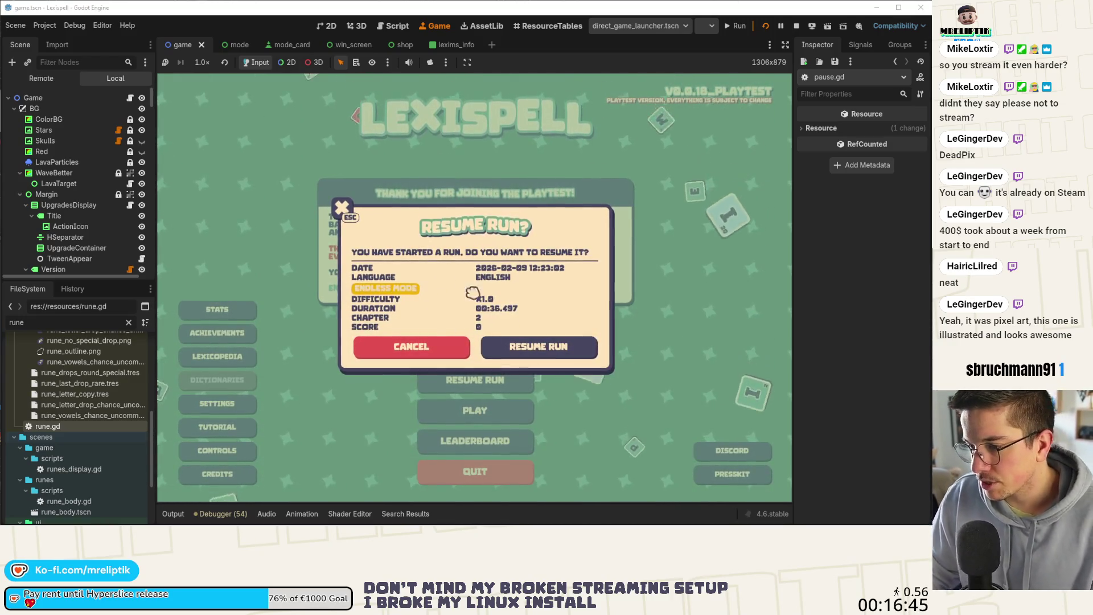
Decline resuming the saved run, then stop the game and run the project again
{"action": "left_click", "coordinate": [416, 346]}
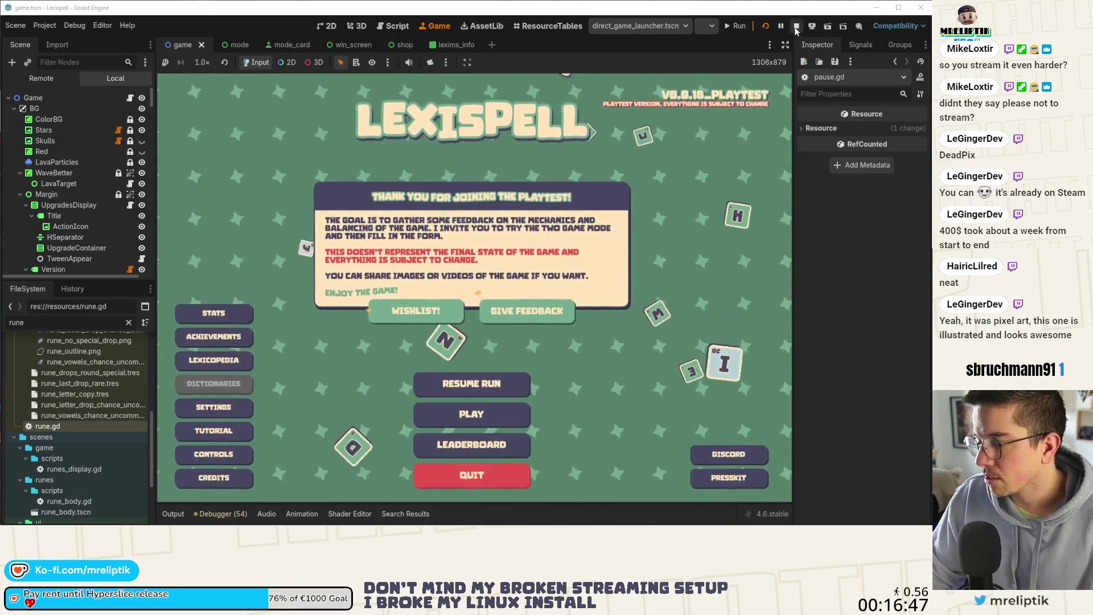
{"action": "left_click", "coordinate": [795, 26]}
{"action": "left_click", "coordinate": [763, 27]}
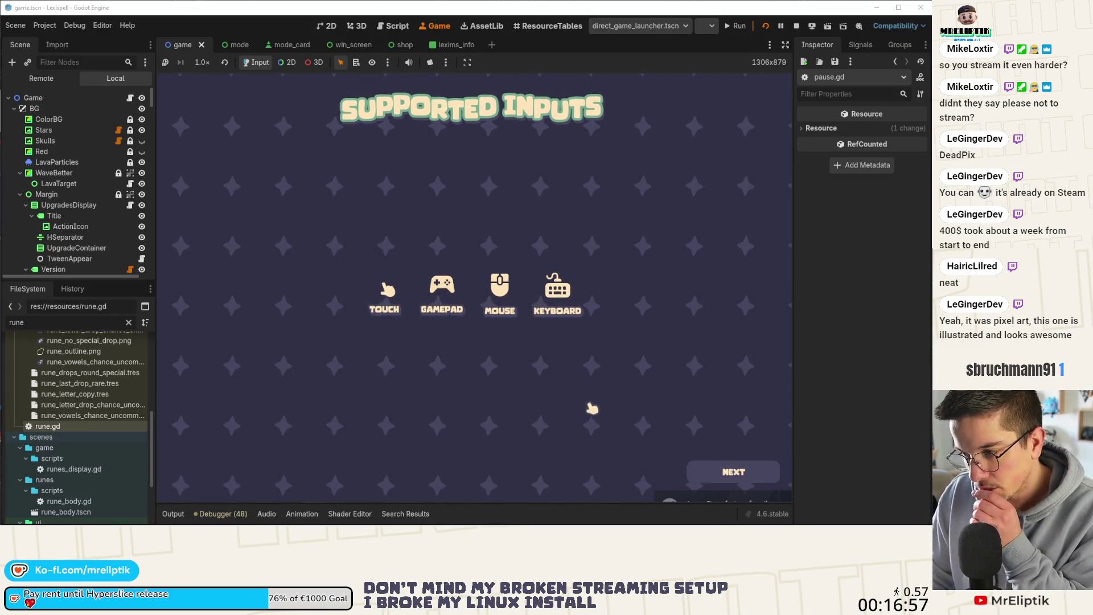
Get past the playtest notice, press PLAY, choose English and resume the saved run
{"action": "left_click", "coordinate": [612, 296]}
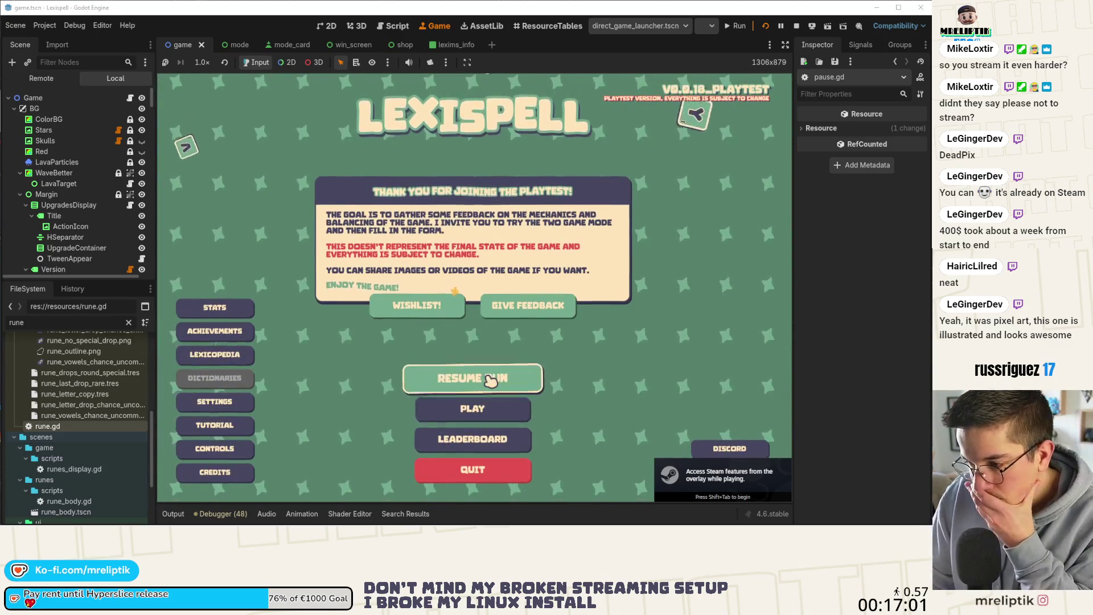
{"action": "left_click", "coordinate": [439, 408]}
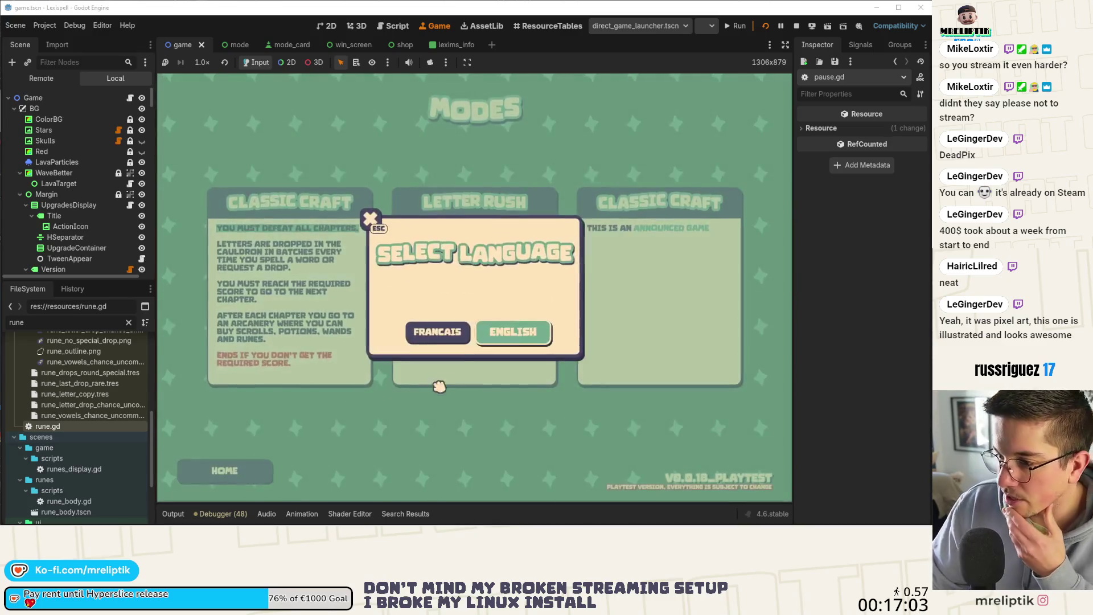
{"action": "left_click", "coordinate": [508, 333]}
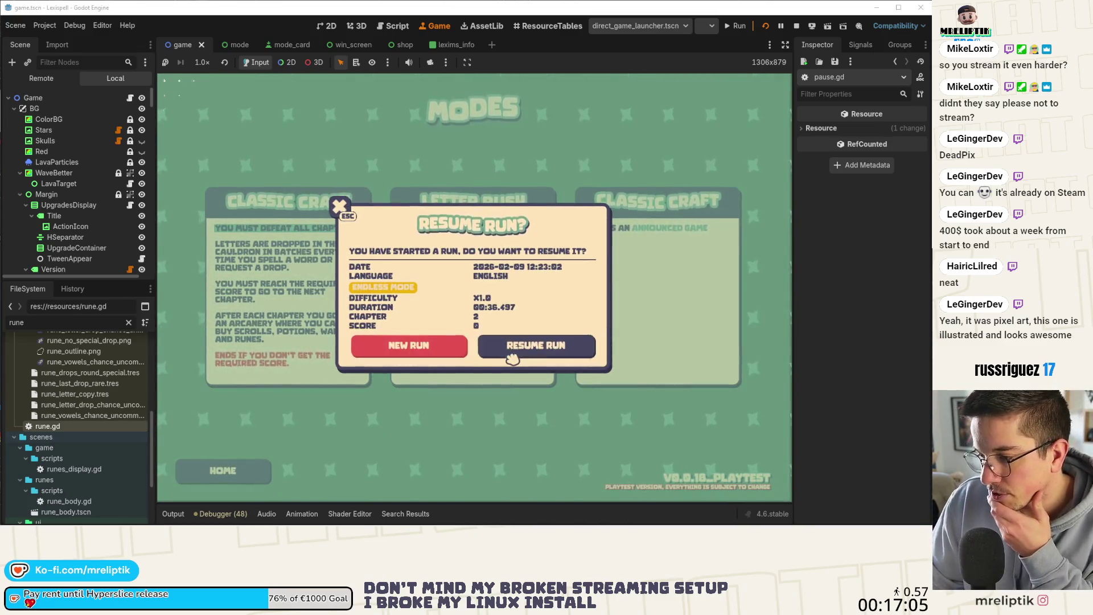
{"action": "left_click", "coordinate": [513, 358]}
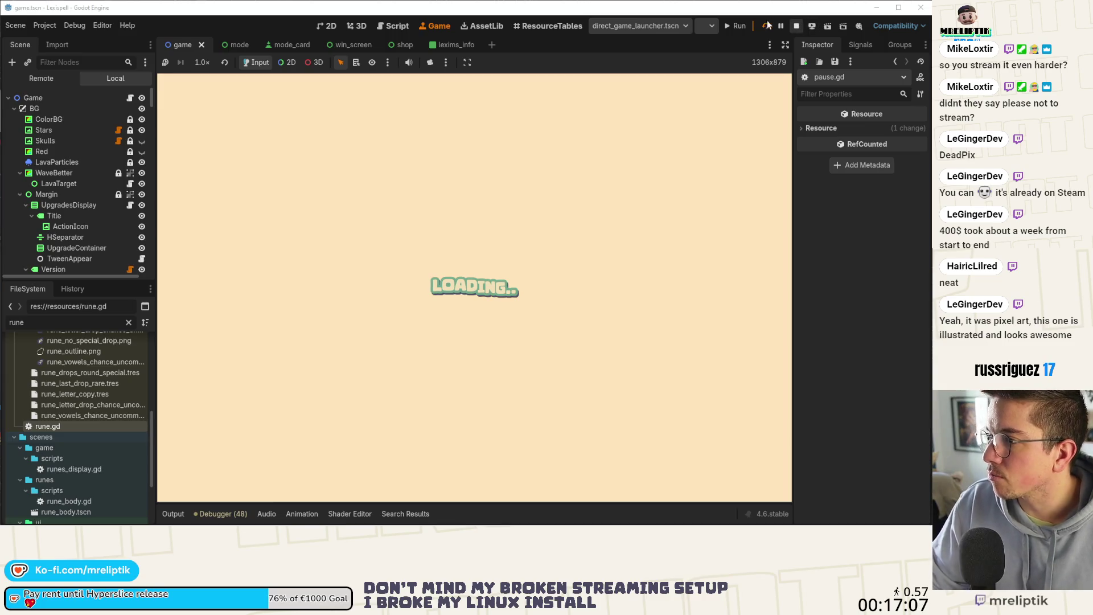
Restart the game, pass the playtest notice, and pick Classic Craft mode in English
{"action": "left_click", "coordinate": [769, 25]}
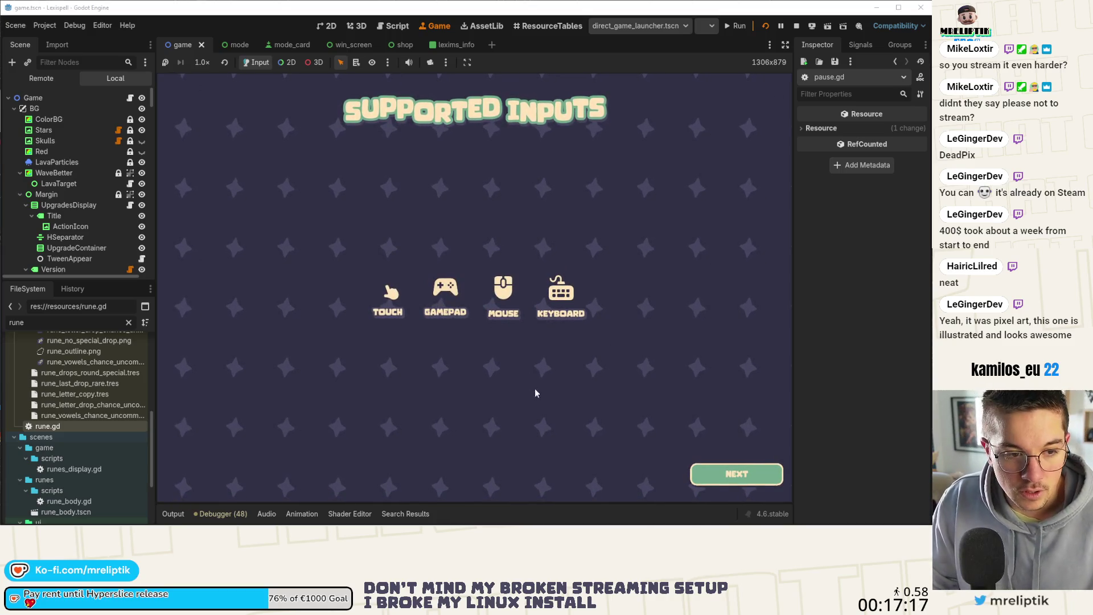
{"action": "left_click", "coordinate": [626, 364]}
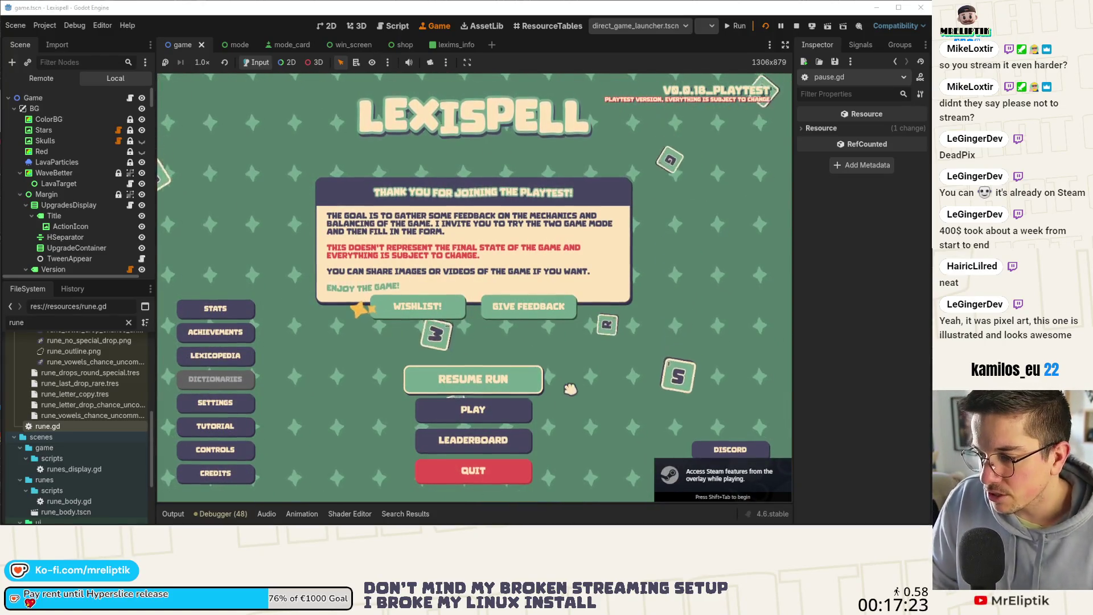
{"action": "left_click", "coordinate": [490, 410]}
{"action": "left_click", "coordinate": [340, 285]}
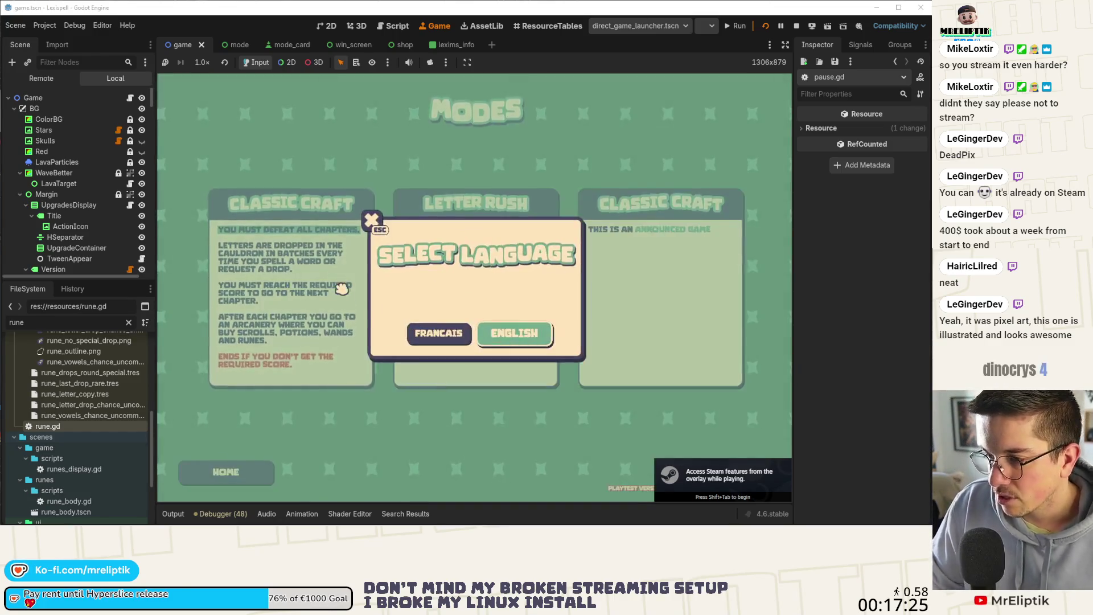
{"action": "left_click", "coordinate": [504, 335]}
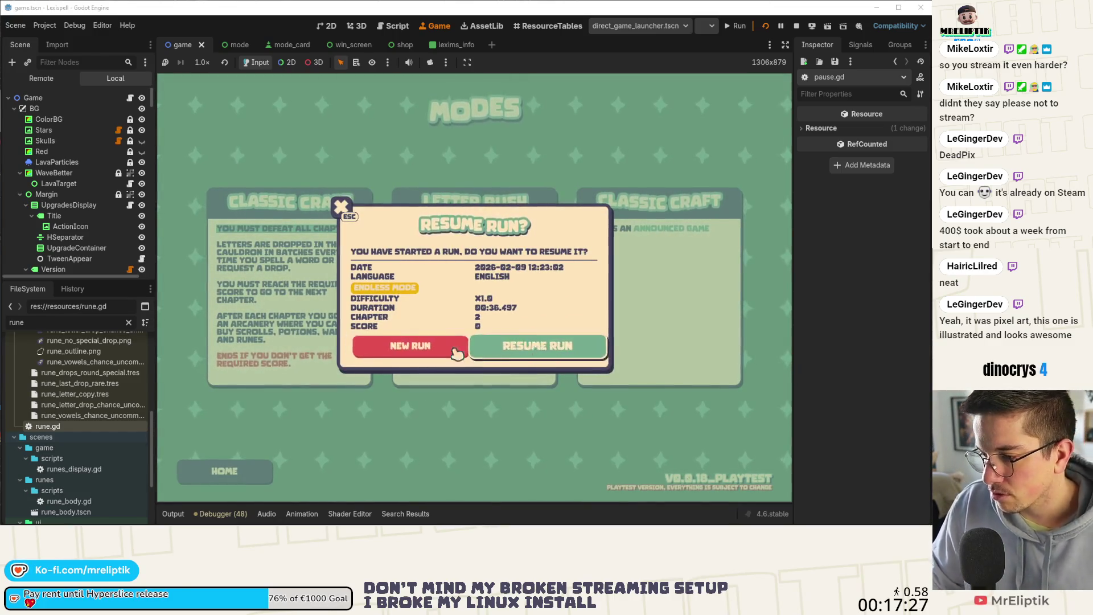
Start a new Chapter 1 run and drop a batch of runes into the pot
{"action": "left_click", "coordinate": [502, 346]}
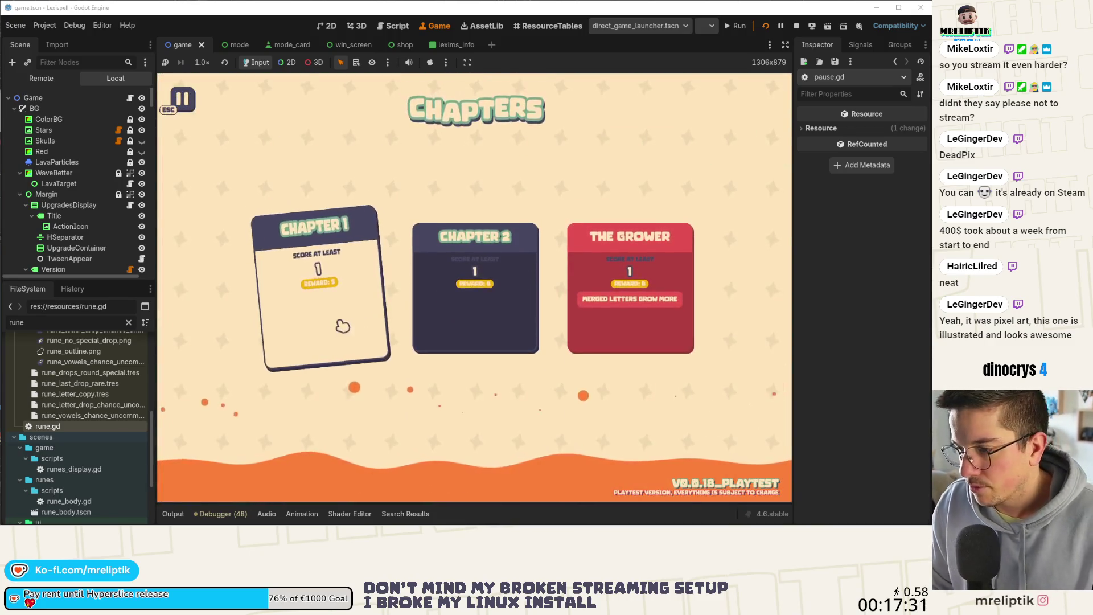
{"action": "left_click", "coordinate": [345, 326]}
{"action": "left_click", "coordinate": [613, 370]}
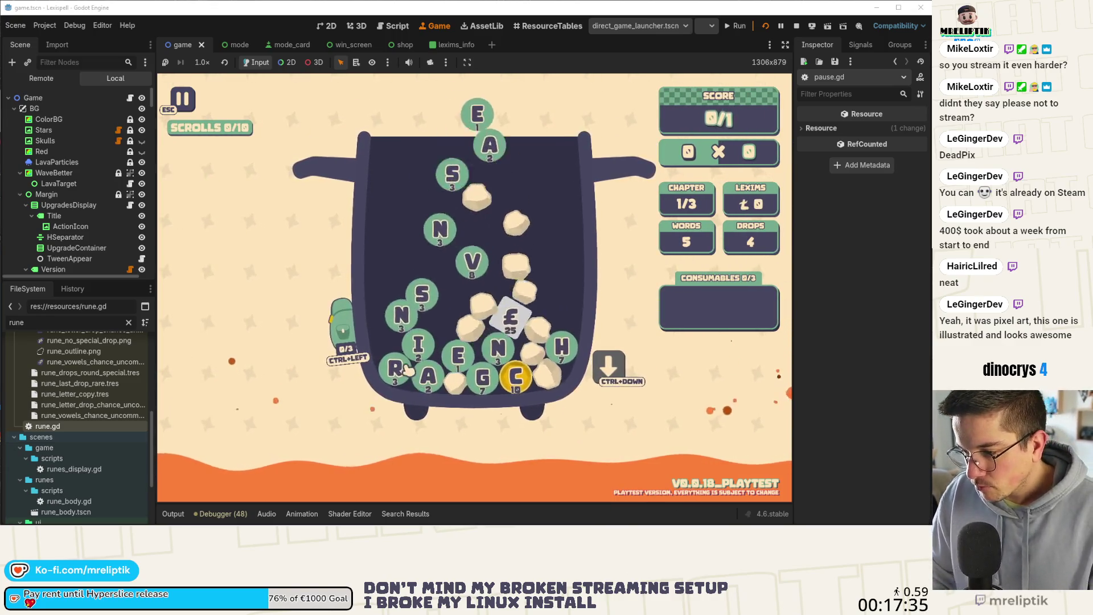
Spell RAG with the R, A and G runes and submit it for scoring
{"action": "left_click", "coordinate": [400, 371]}
{"action": "left_click", "coordinate": [432, 374]}
{"action": "left_click", "coordinate": [487, 376]}
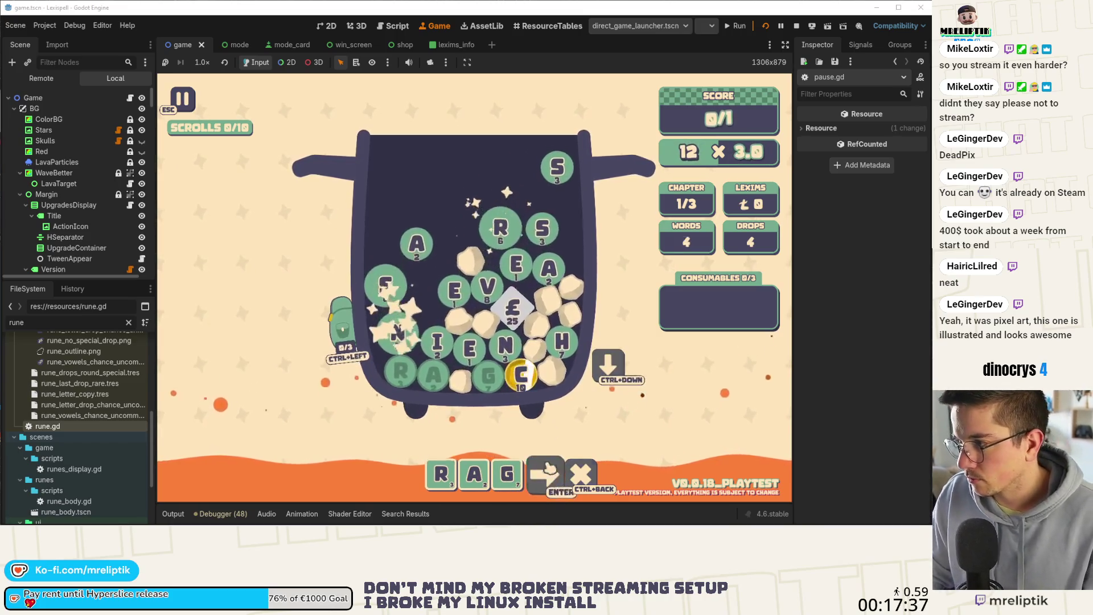
{"action": "left_click", "coordinate": [548, 483]}
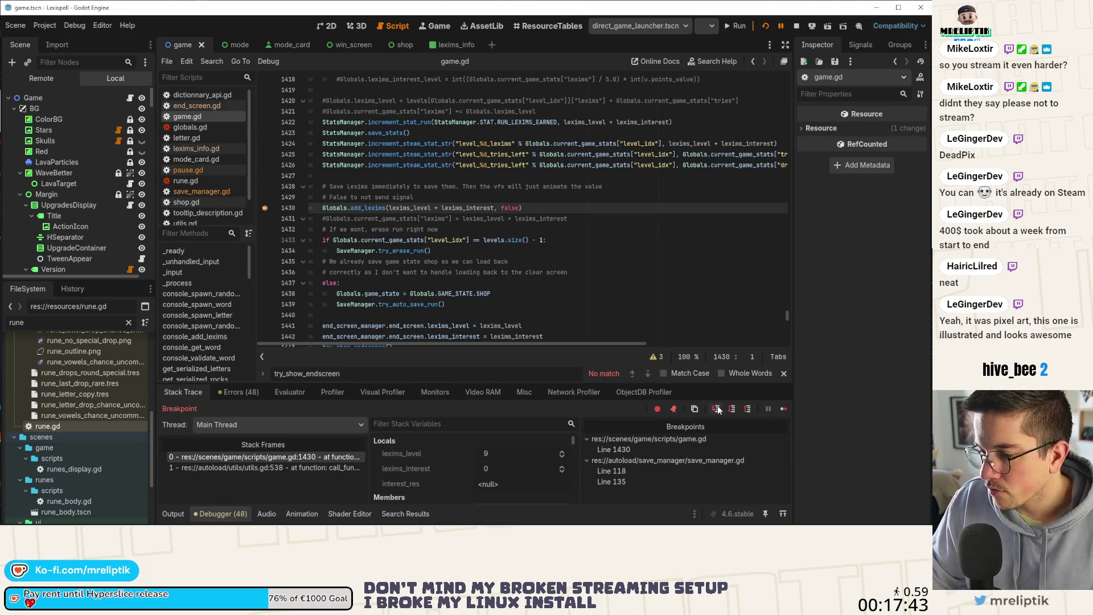
Step through the level-end and auto-save code in game.gd and save_manager.gd, then continue execution
{"action": "left_click", "coordinate": [734, 410]}
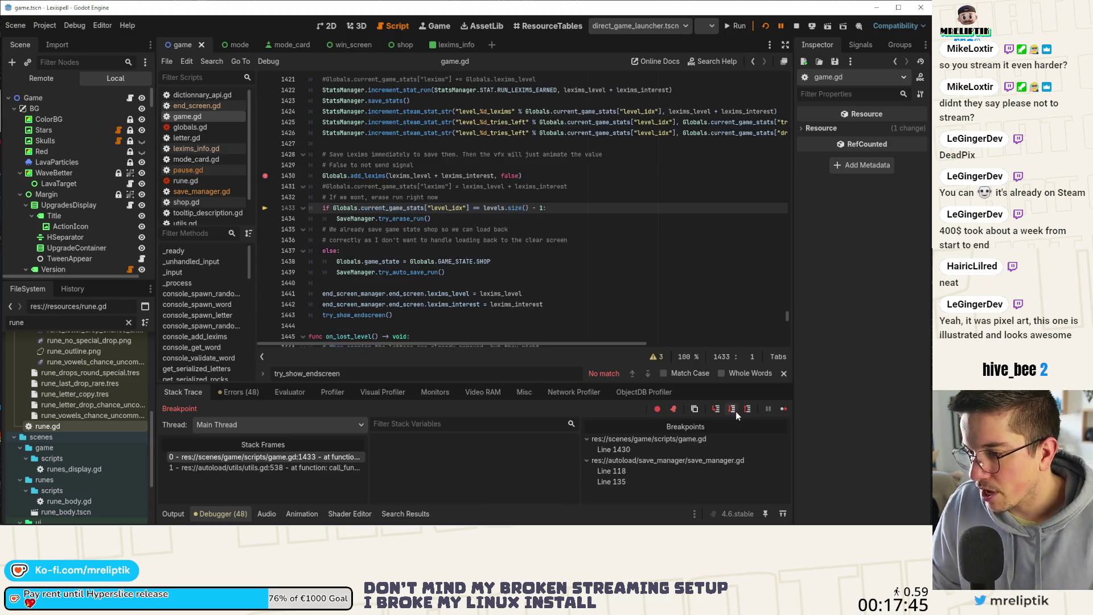
{"action": "left_click", "coordinate": [716, 411]}
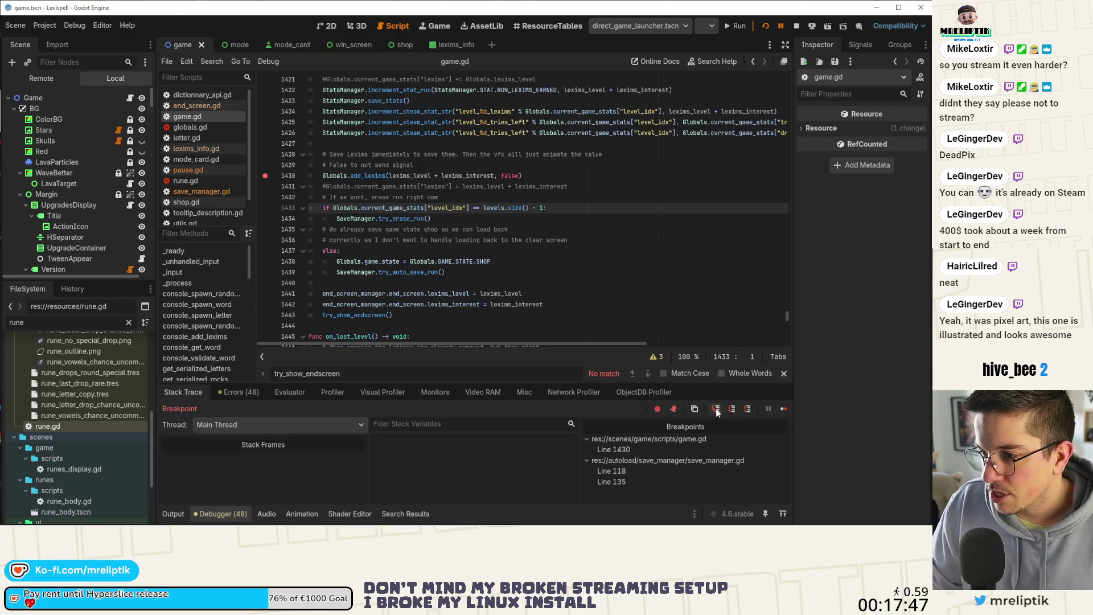
{"action": "left_click", "coordinate": [716, 410]}
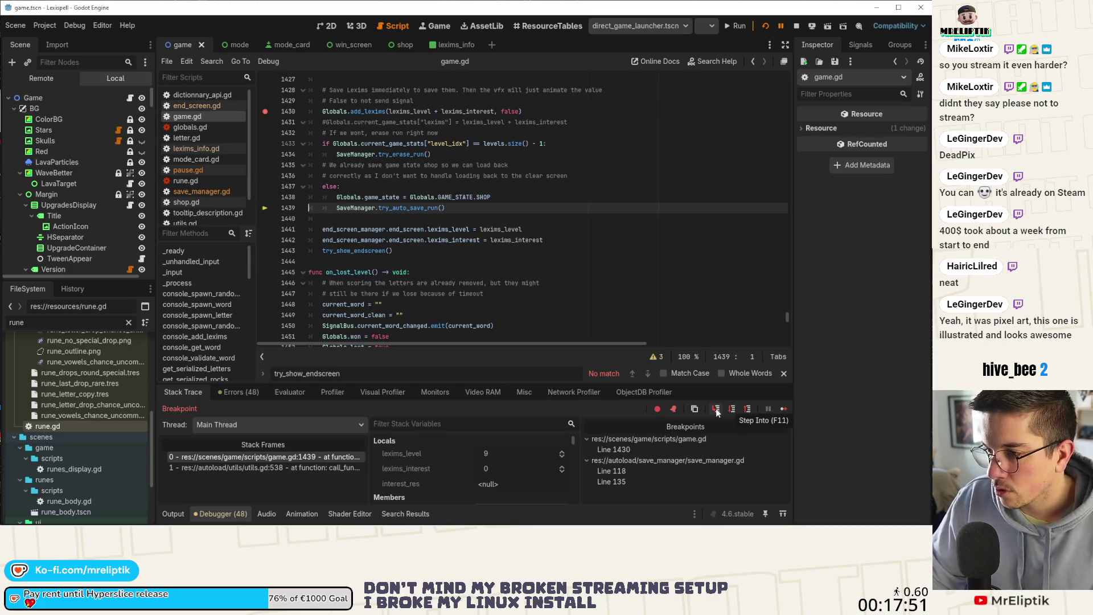
{"action": "left_click", "coordinate": [716, 410]}
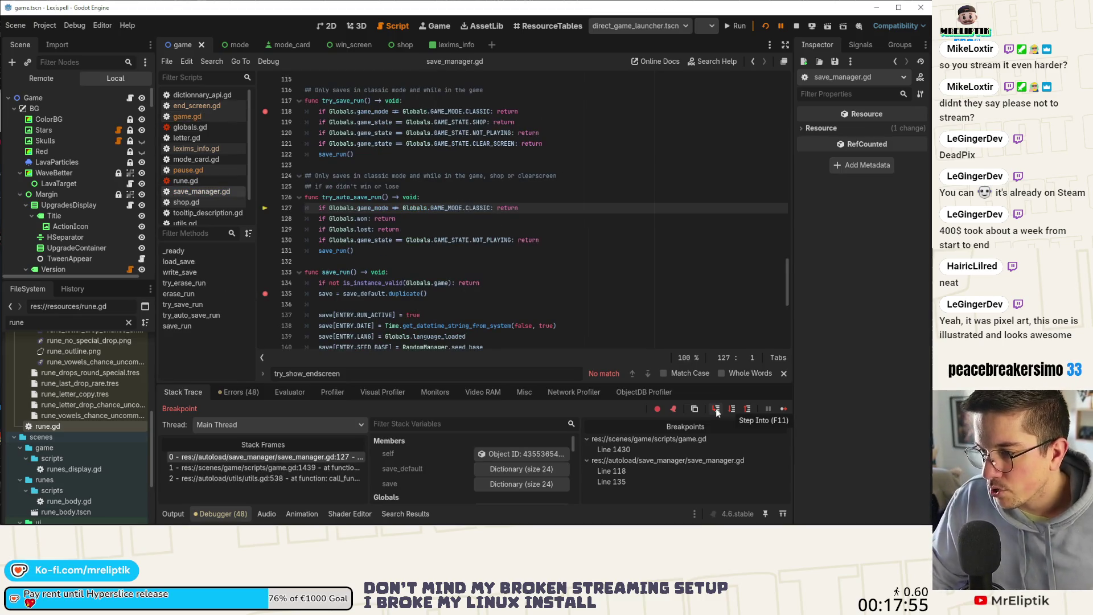
{"action": "left_click", "coordinate": [716, 410]}
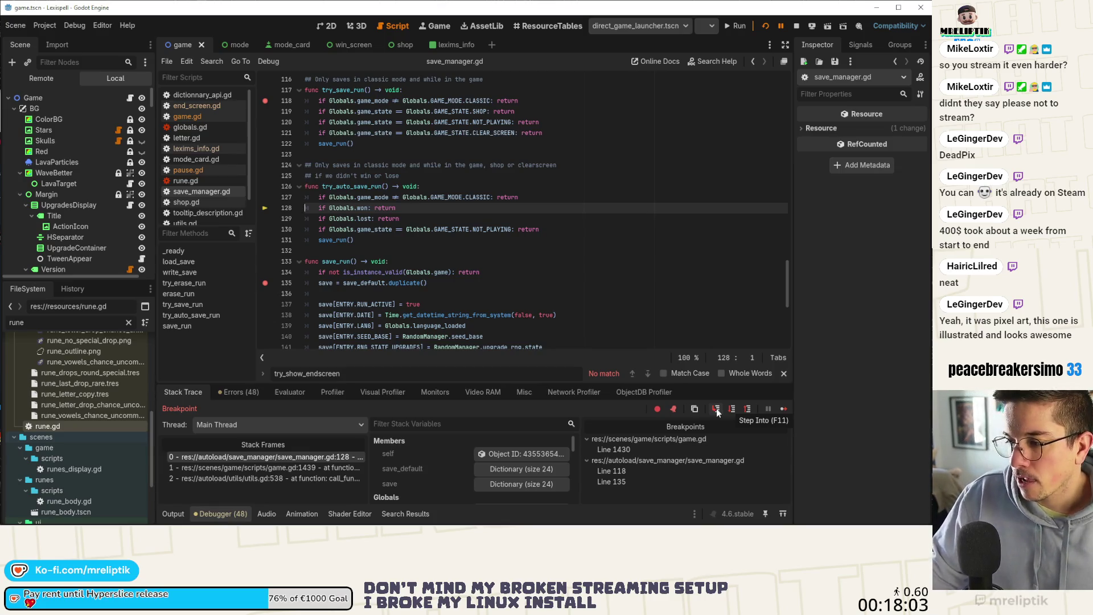
{"action": "left_click", "coordinate": [717, 410]}
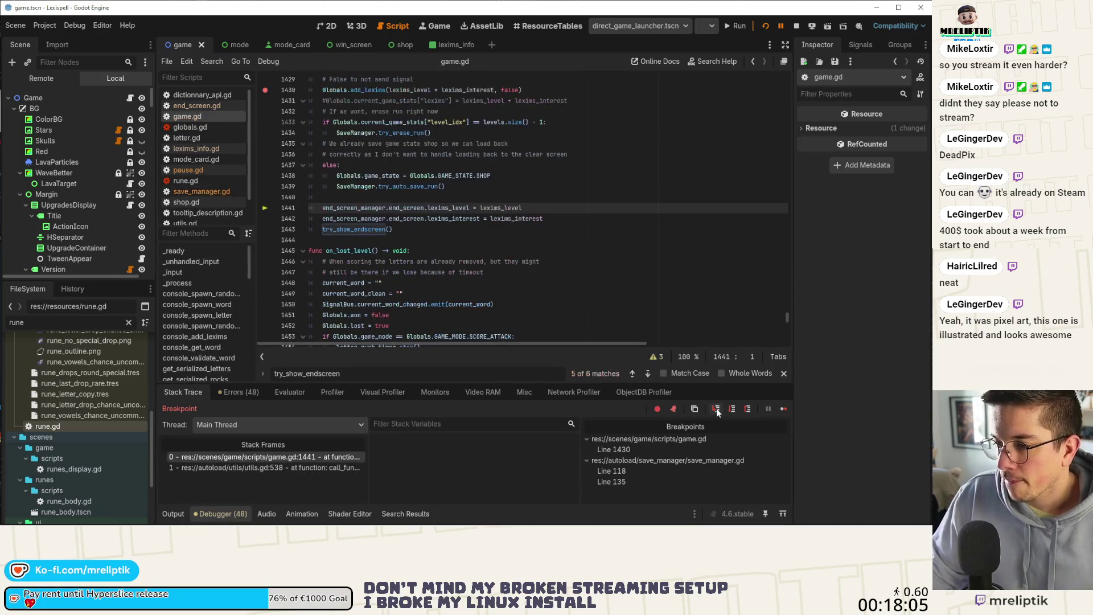
{"action": "left_click", "coordinate": [783, 410]}
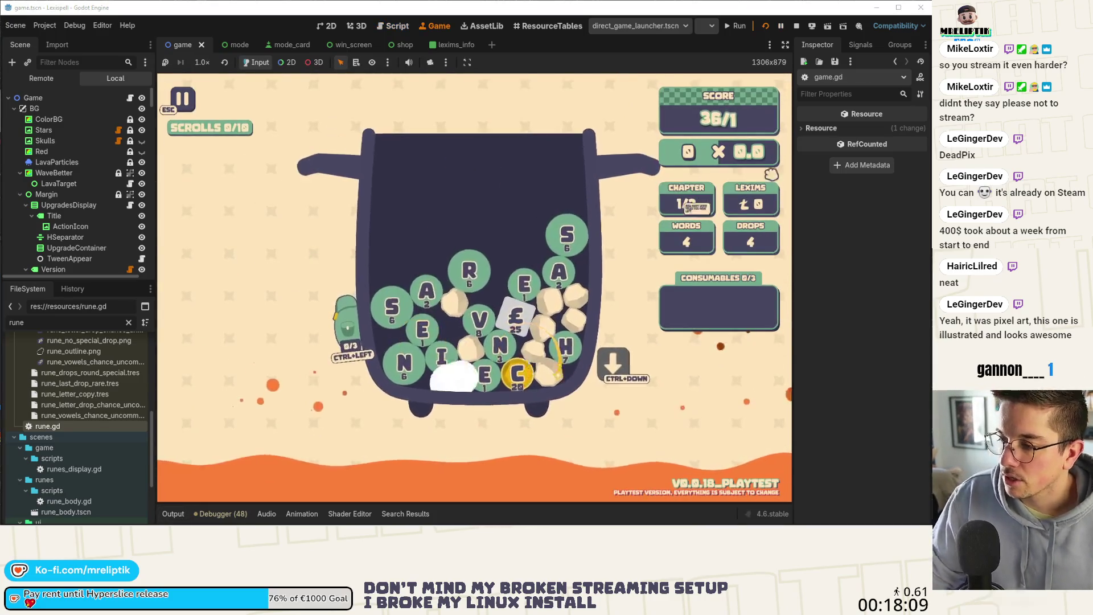
Stop the game with F8 and select GAME_STATE on line 1438 of game.gd's level-end code
{"action": "key", "text": "F8"}
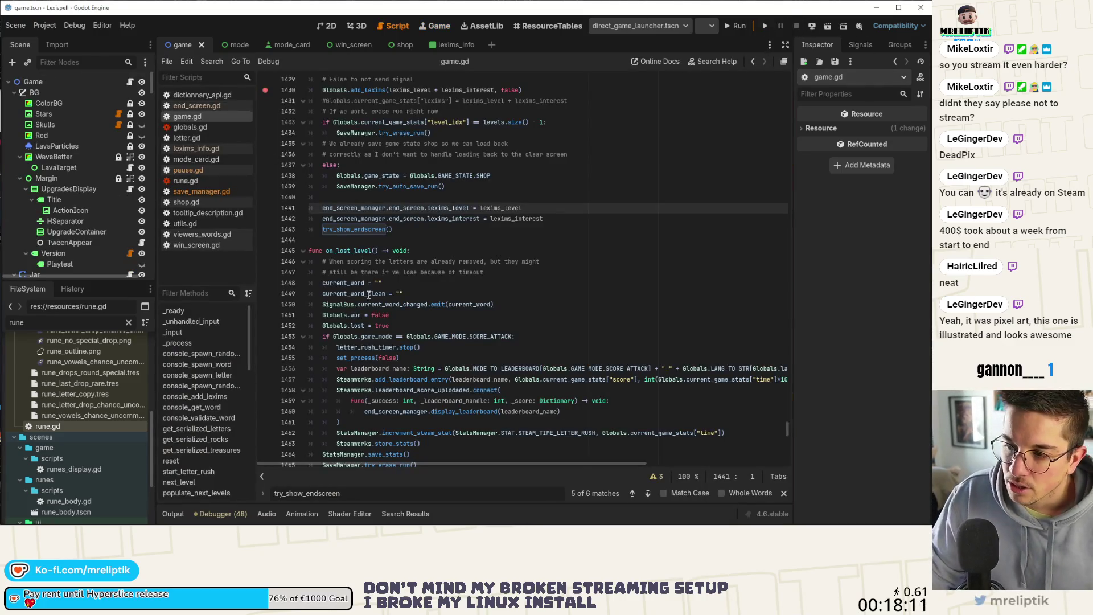
{"action": "left_click", "coordinate": [461, 218]}
{"action": "left_click", "coordinate": [461, 229]}
{"action": "scroll", "coordinate": [462, 236], "scroll_direction": "up", "scroll_amount": 2}
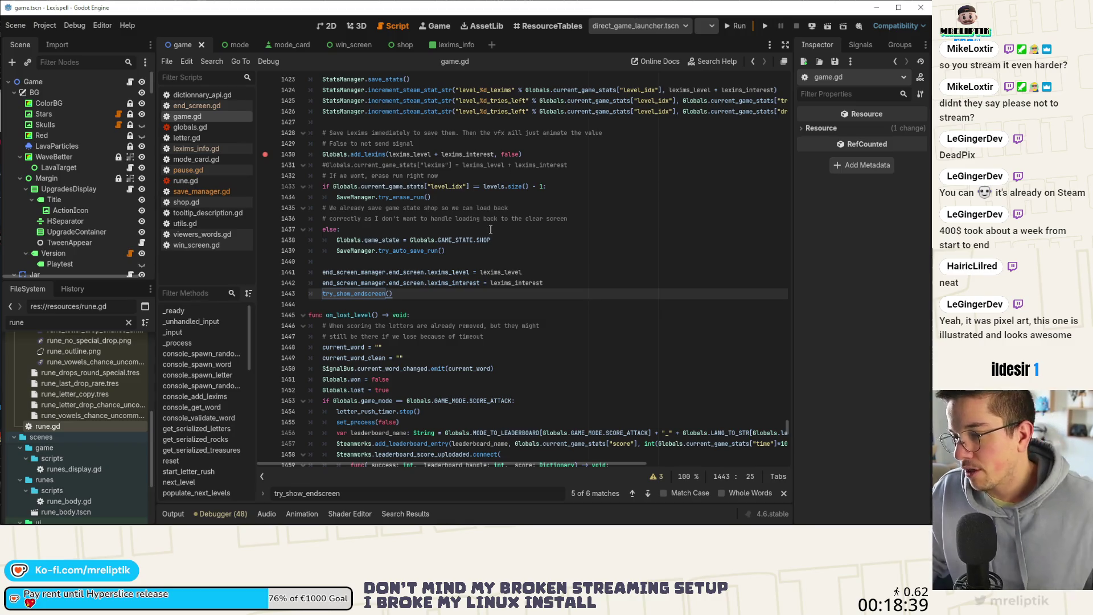
{"action": "double_click", "coordinate": [455, 240]}
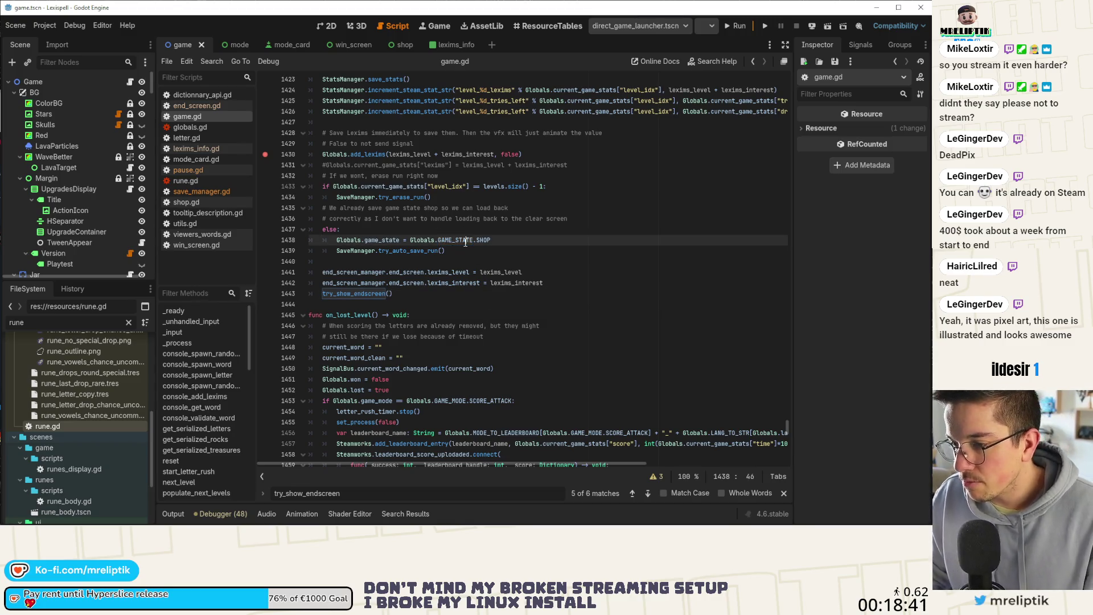
Add WON and LOST to globals.gd's GAME_STATE enum, save, and return to game.gd line 1438
{"action": "left_click", "coordinate": [442, 240], "text": "ctrl"}
{"action": "left_click", "coordinate": [519, 145]}
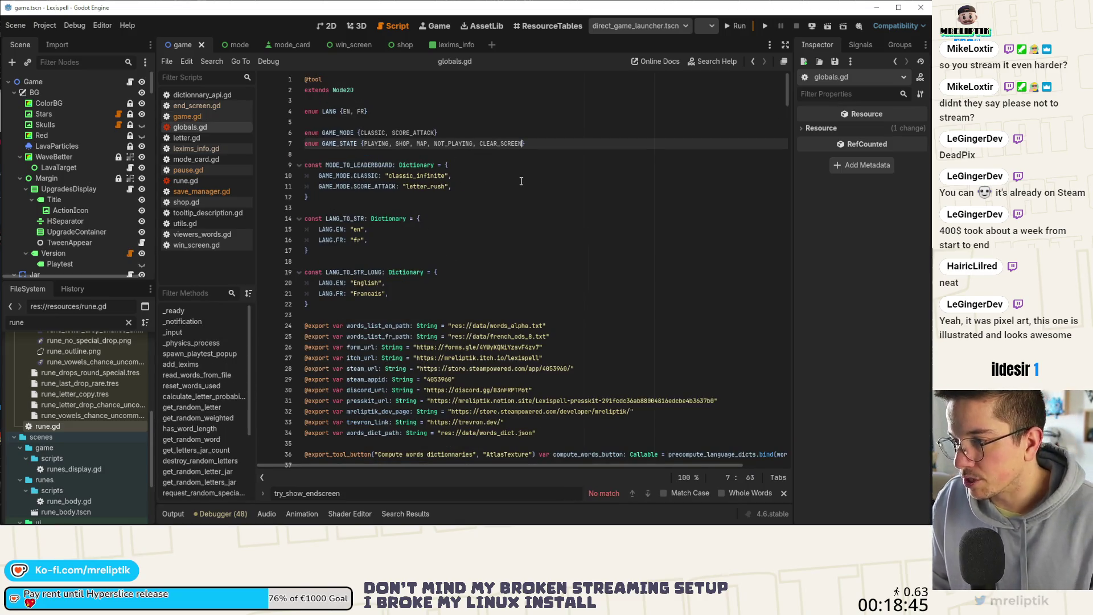
{"action": "type", "text": "WIN,"}
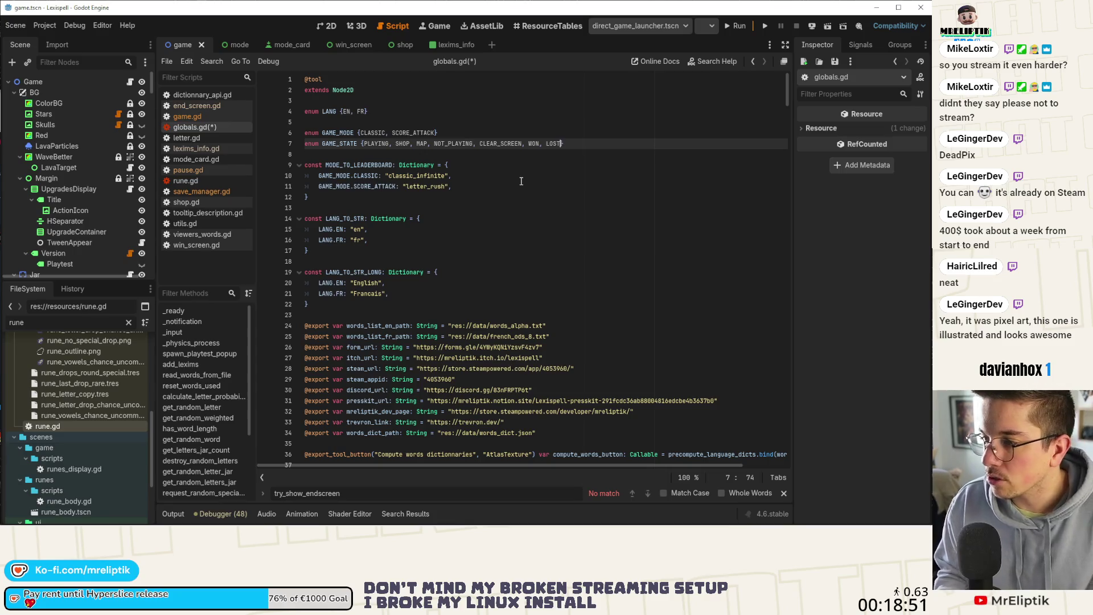
{"action": "key", "text": "ctrl+s"}
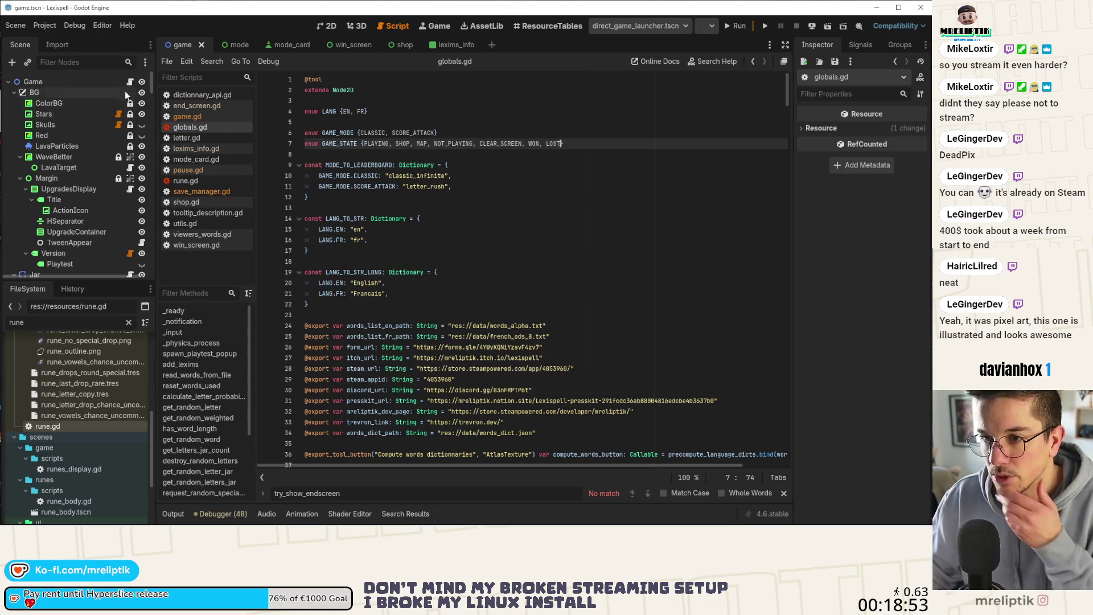
{"action": "left_click", "coordinate": [182, 116]}
{"action": "left_click", "coordinate": [513, 239]}
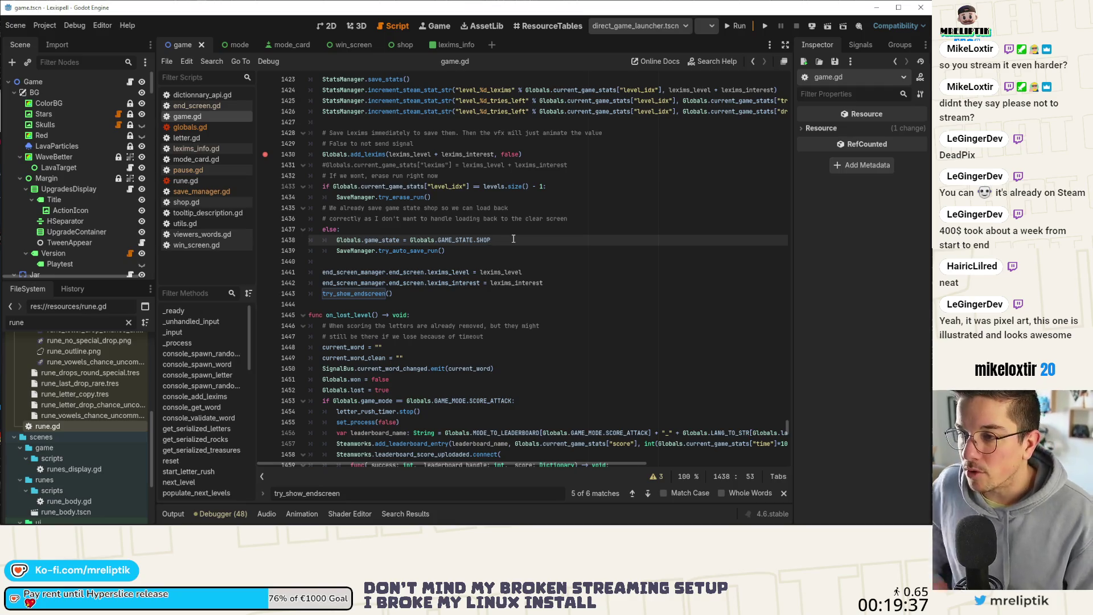
{"action": "left_click", "coordinate": [327, 26]}
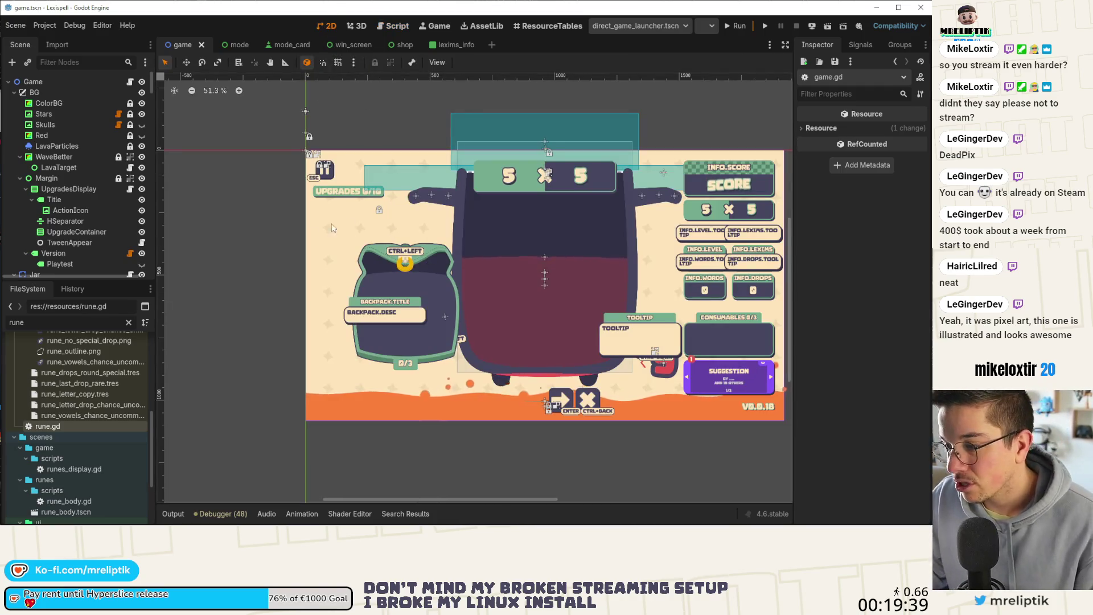
Switch back to the Script workspace with Ctrl+F3 to show game.gd's SHOP-state code
{"action": "scroll", "coordinate": [487, 267], "scroll_direction": "down", "scroll_amount": 3}
{"action": "scroll", "coordinate": [487, 267], "scroll_direction": "up", "scroll_amount": 3}
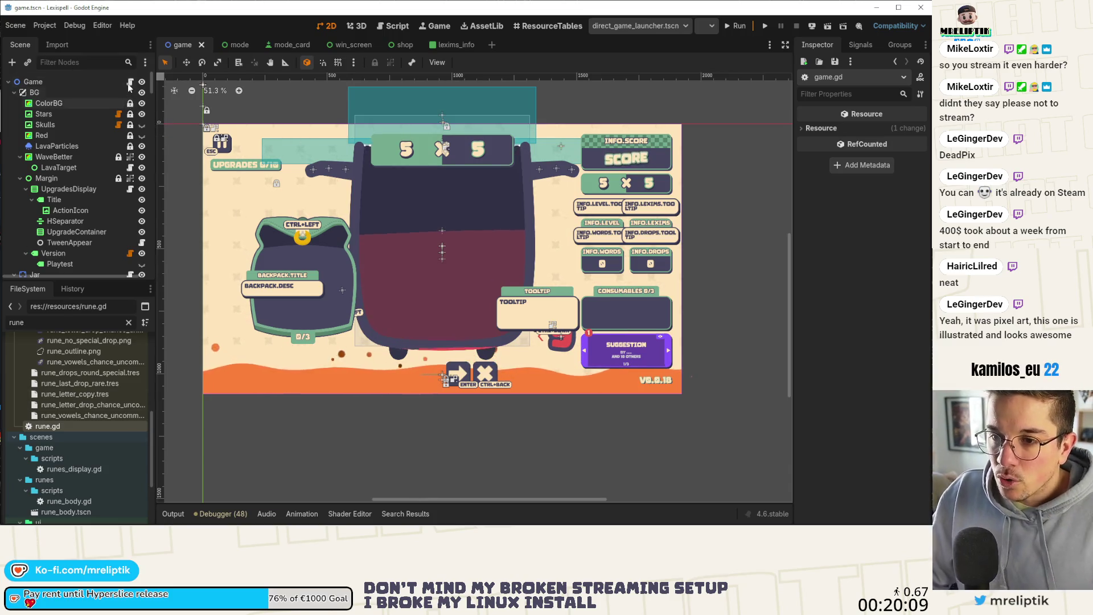
{"action": "key", "text": "ctrl+F3"}
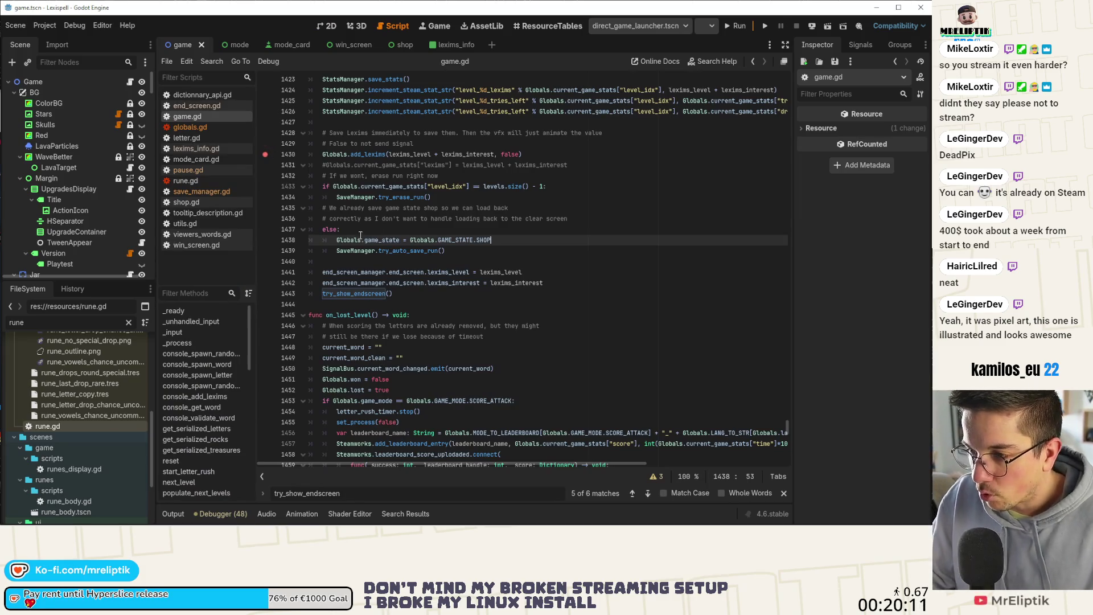
Jump to try_auto_save_run in save_manager.gd and delete its Globals.won and Globals.lost checks
{"action": "double_click", "coordinate": [417, 250]}
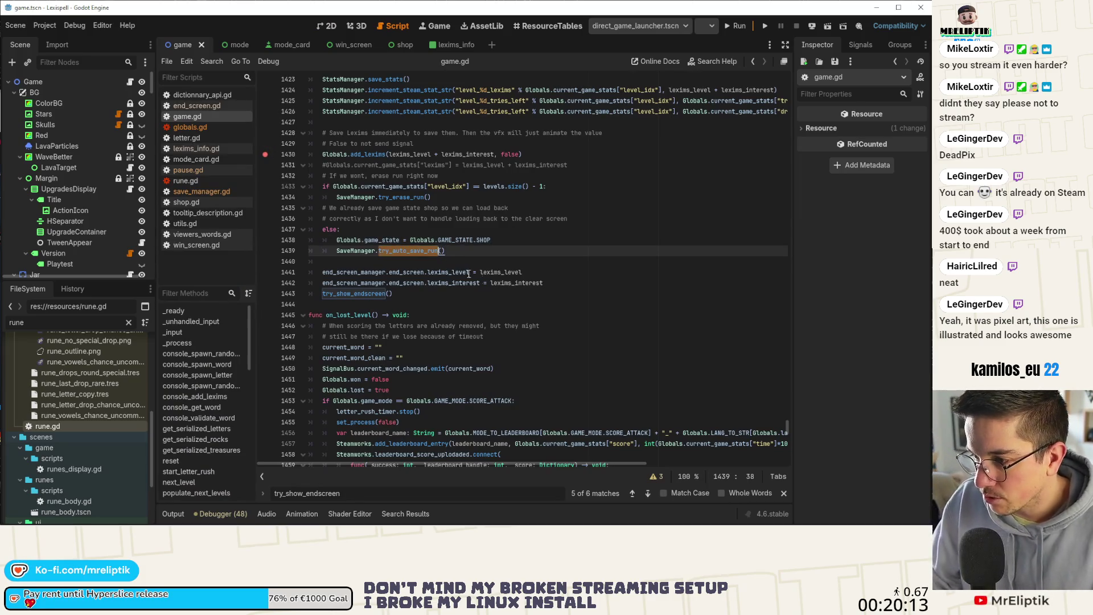
{"action": "left_click", "coordinate": [416, 252], "text": "ctrl"}
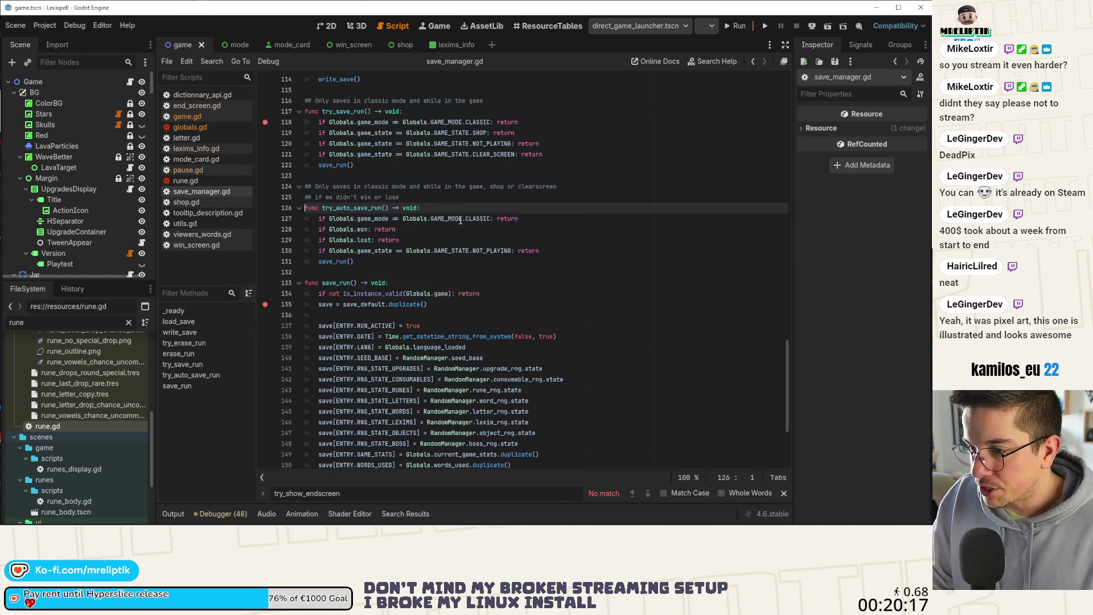
{"action": "left_click", "coordinate": [348, 230]}
{"action": "left_click", "coordinate": [419, 239]}
{"action": "key", "text": "shift+Up"}
{"action": "key", "text": "shift+Home"}
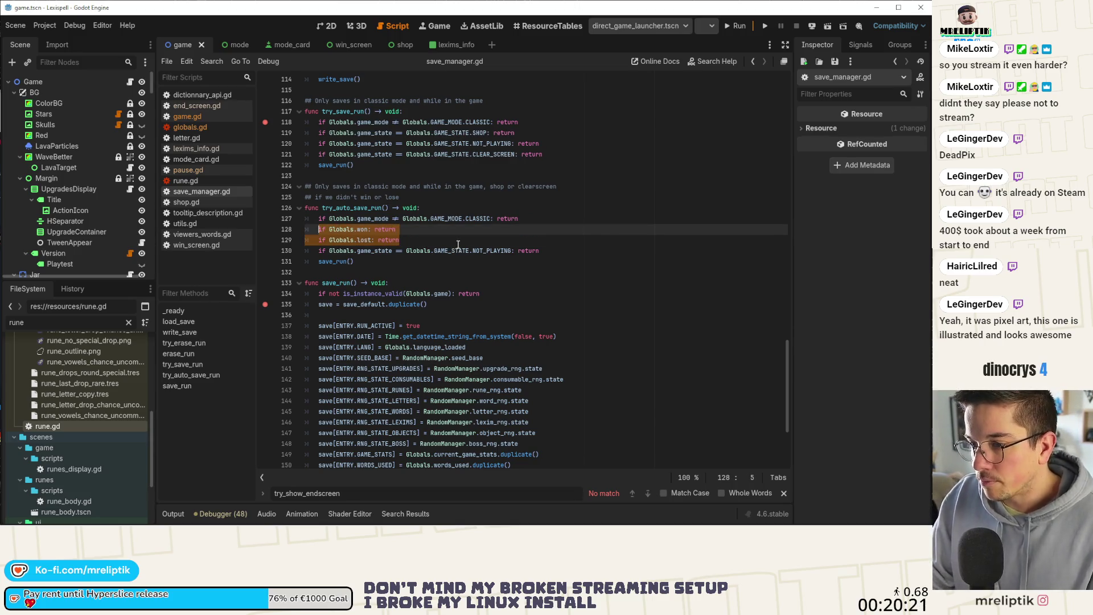
{"action": "key", "text": "Delete"}
Duplicate the NOT_PLAYING check into two early-return checks for WON and LOST
{"action": "left_click", "coordinate": [491, 240]}
{"action": "key", "text": "ctrl+shift+d"}
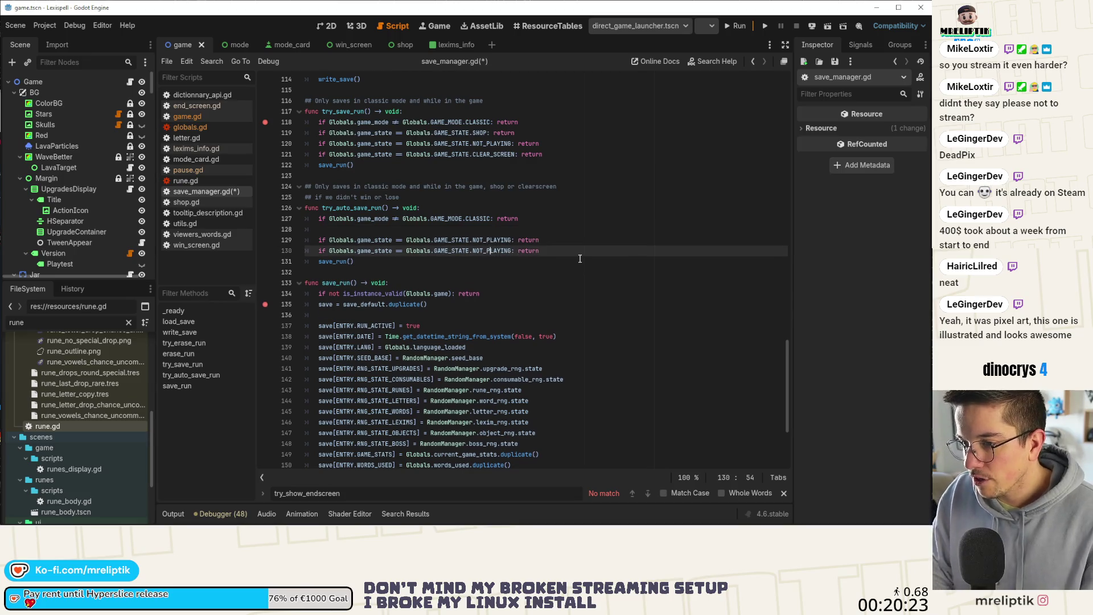
{"action": "key", "text": "Up"}
{"action": "key", "text": "Up"}
{"action": "key", "text": "ctrl+shift+k"}
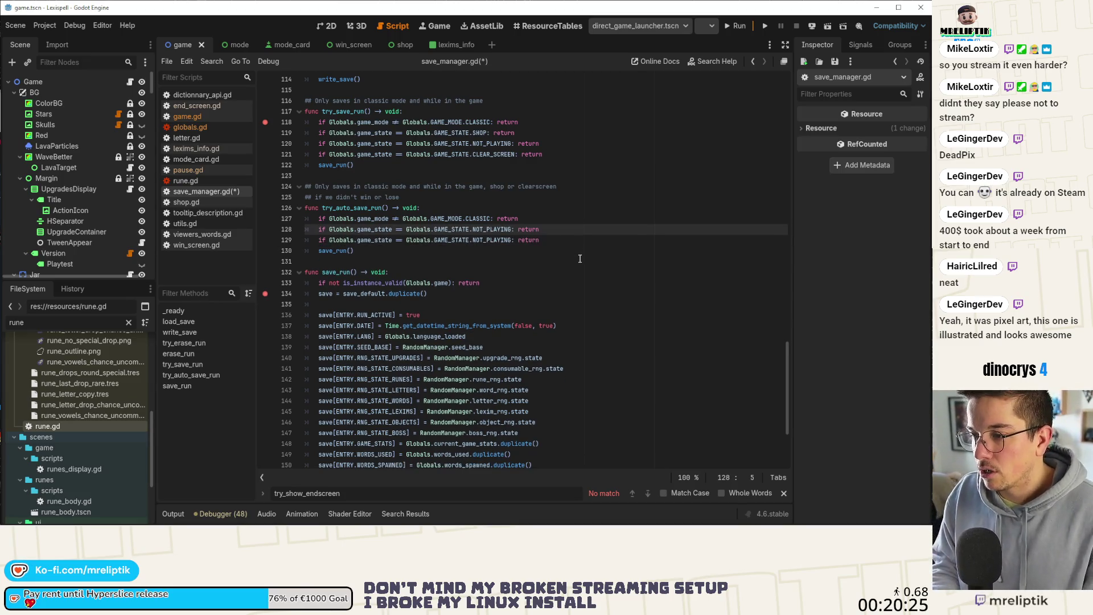
{"action": "key", "text": "ctrl+shift+Left"}
{"action": "type", "text": "WON"}
{"action": "key", "text": "ctrl+shift+d"}
{"action": "key", "text": "ctrl+shift+Left"}
{"action": "type", "text": "LOST"}
Save save_manager.gd, add a breakpoint at line 127, and return to game.gd
{"action": "key", "text": "ctrl+s"}
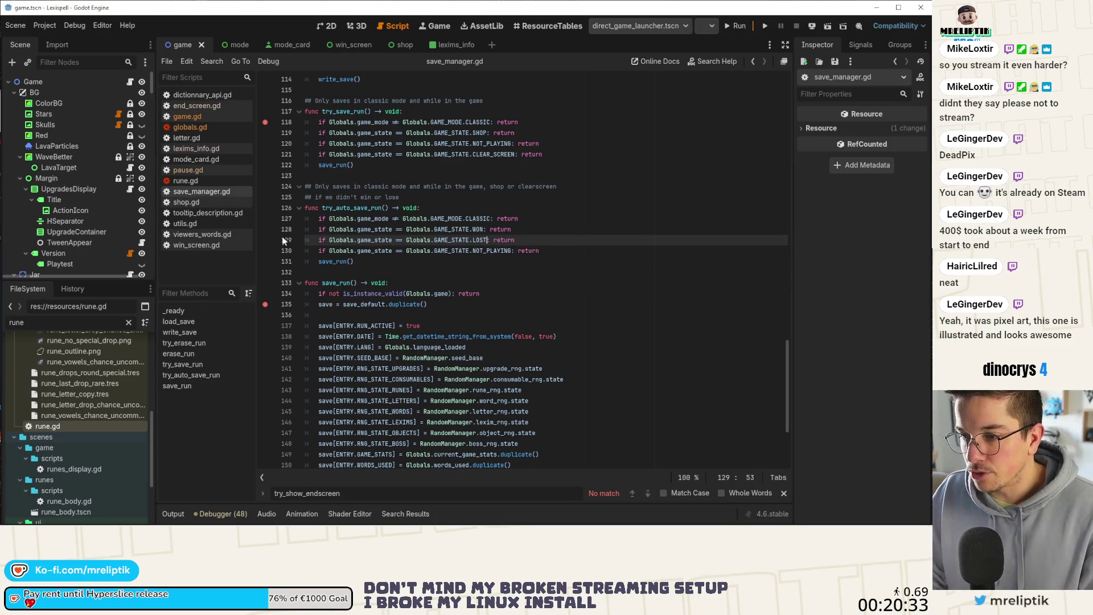
{"action": "left_click", "coordinate": [265, 218]}
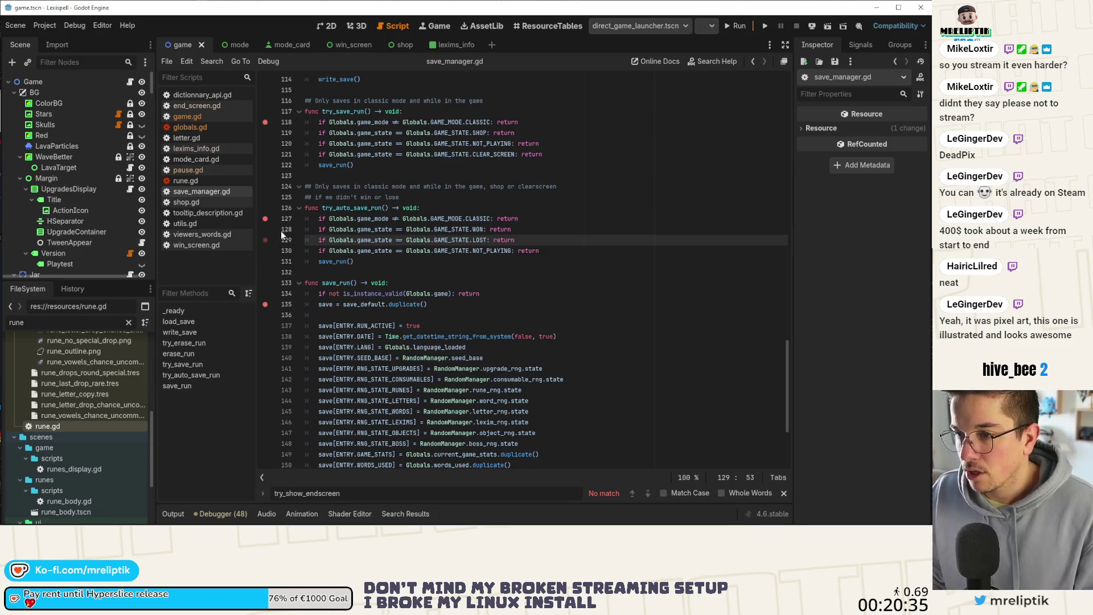
{"action": "key", "text": "alt+Left"}
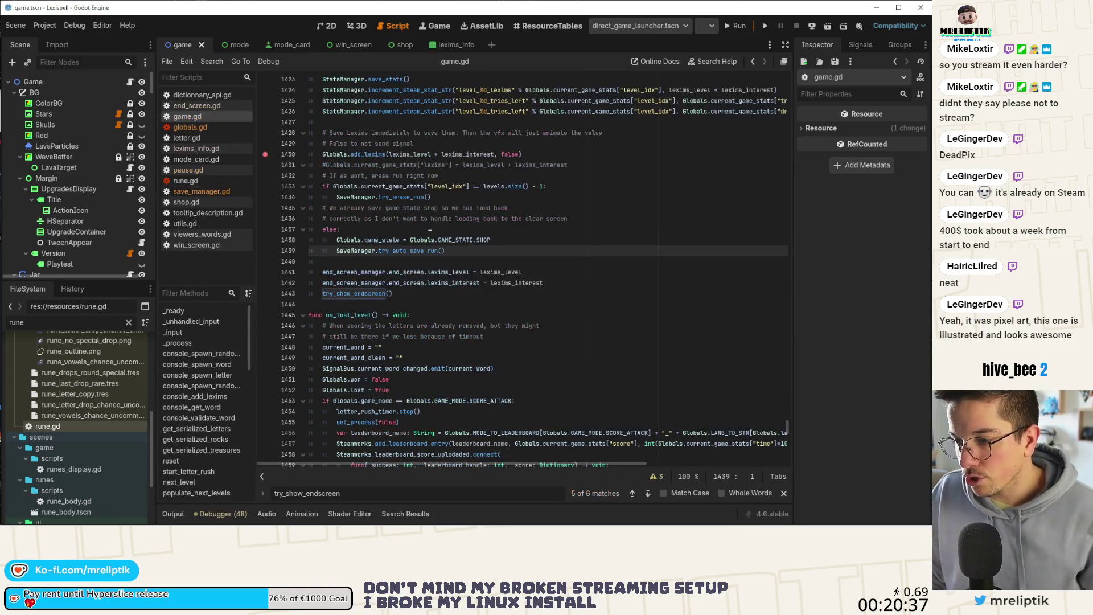
Scroll past on_lost_level in game.gd and jump to the on_won_level function via Filter Methods
{"action": "left_click_drag", "start_coordinate": [493, 240], "coordinate": [334, 239]}
{"action": "scroll", "coordinate": [214, 423], "scroll_direction": "down", "scroll_amount": 5}
{"action": "scroll", "coordinate": [214, 423], "scroll_direction": "down", "scroll_amount": 3}
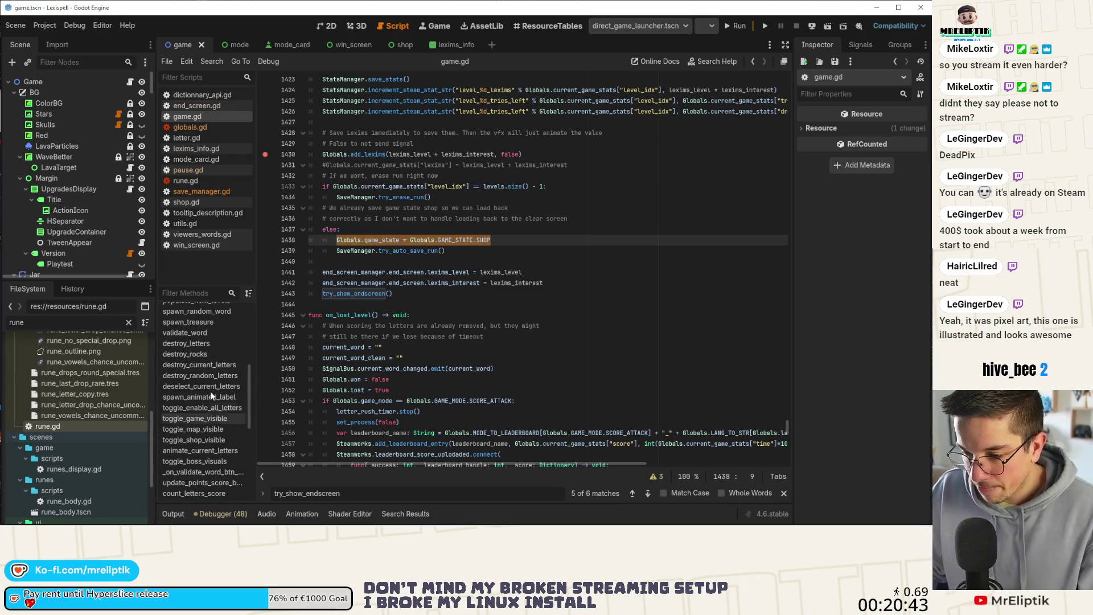
{"action": "scroll", "coordinate": [194, 420], "scroll_direction": "down", "scroll_amount": 1}
{"action": "double_click", "coordinate": [341, 315]}
{"action": "scroll", "coordinate": [361, 253], "scroll_direction": "up", "scroll_amount": 5}
{"action": "scroll", "coordinate": [361, 253], "scroll_direction": "down", "scroll_amount": 5}
{"action": "scroll", "coordinate": [399, 259], "scroll_direction": "up", "scroll_amount": 7}
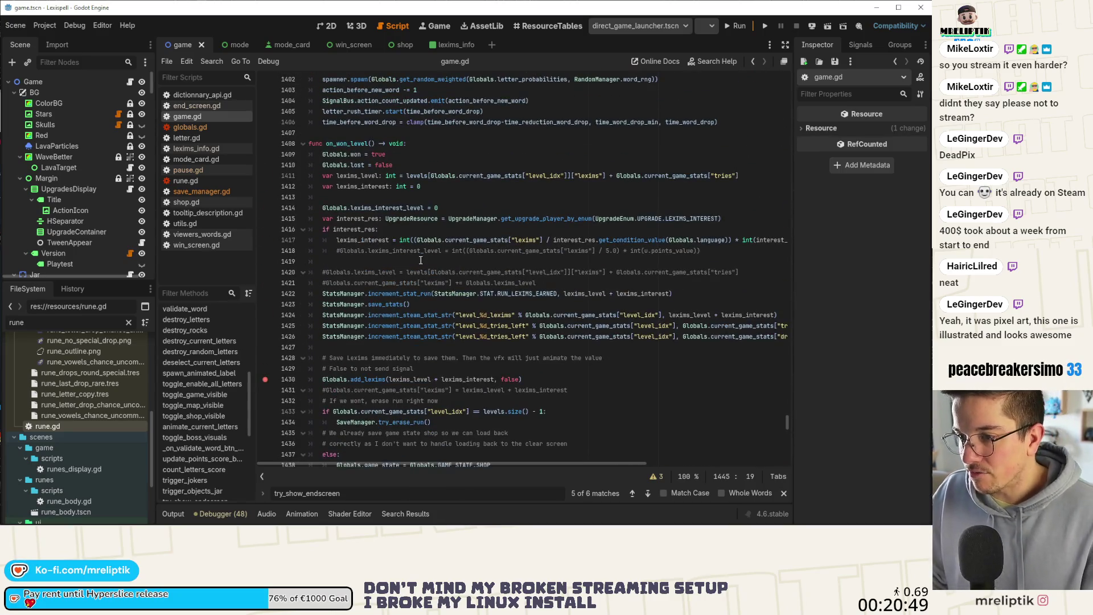
{"action": "scroll", "coordinate": [421, 261], "scroll_direction": "down", "scroll_amount": 3}
{"action": "scroll", "coordinate": [379, 196], "scroll_direction": "up", "scroll_amount": 3}
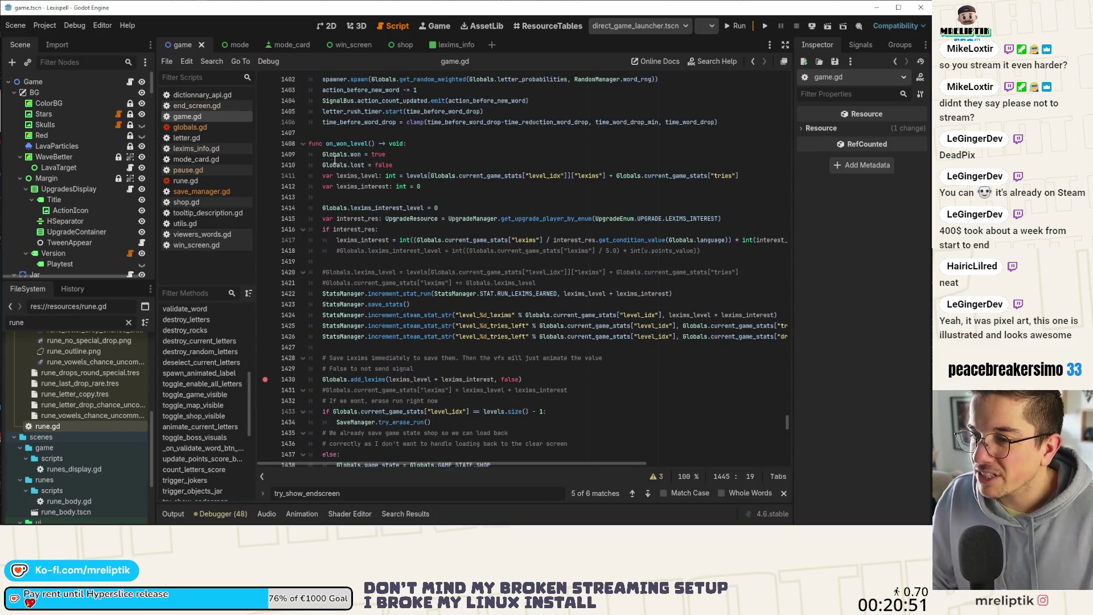
{"action": "scroll", "coordinate": [226, 356], "scroll_direction": "down", "scroll_amount": 4}
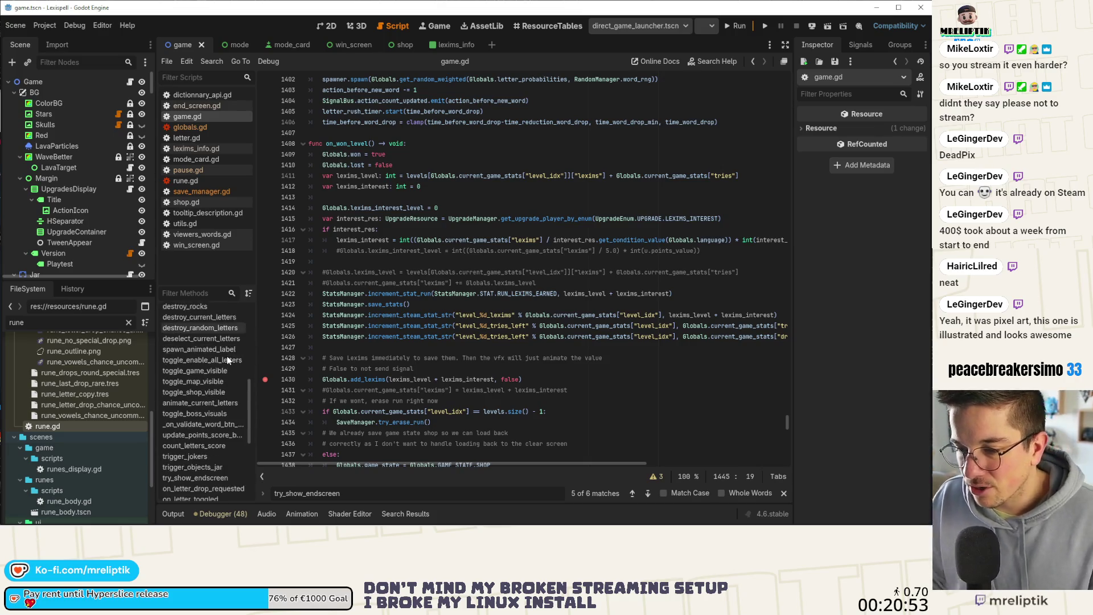
{"action": "scroll", "coordinate": [217, 422], "scroll_direction": "down", "scroll_amount": 3}
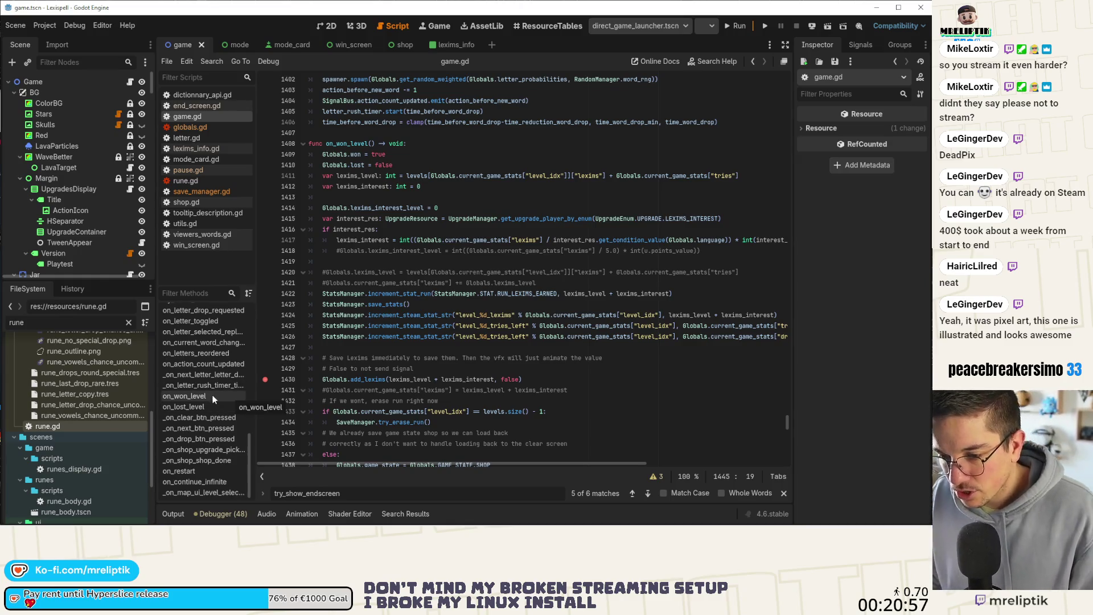
{"action": "left_click", "coordinate": [211, 394]}
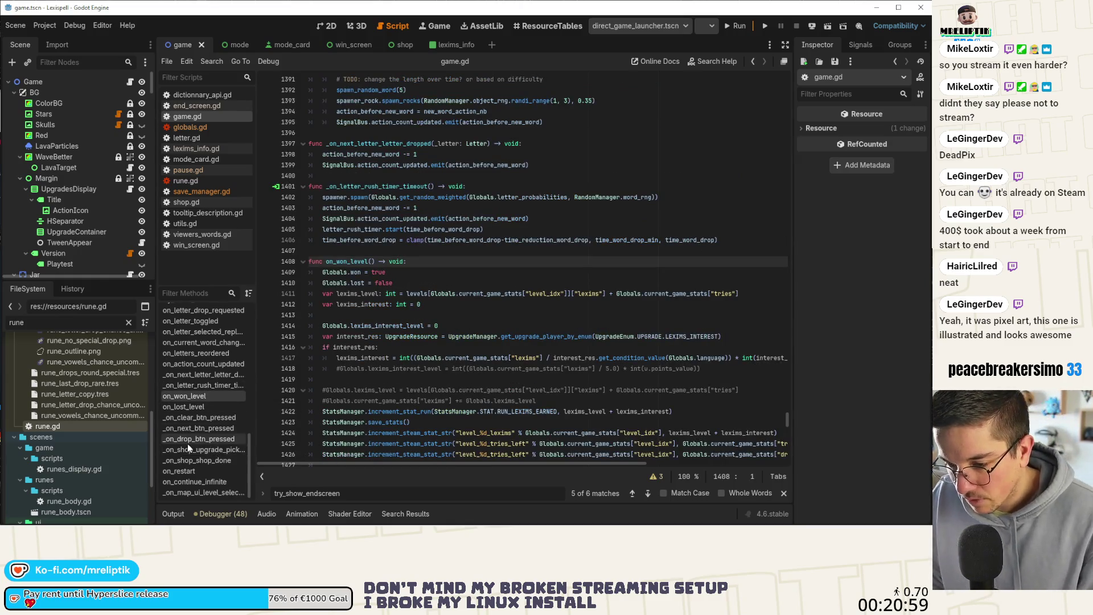
Inspect on_won_level's Globals.won = true and Globals.lost = false assignments
{"action": "scroll", "coordinate": [208, 469], "scroll_direction": "up", "scroll_amount": 3}
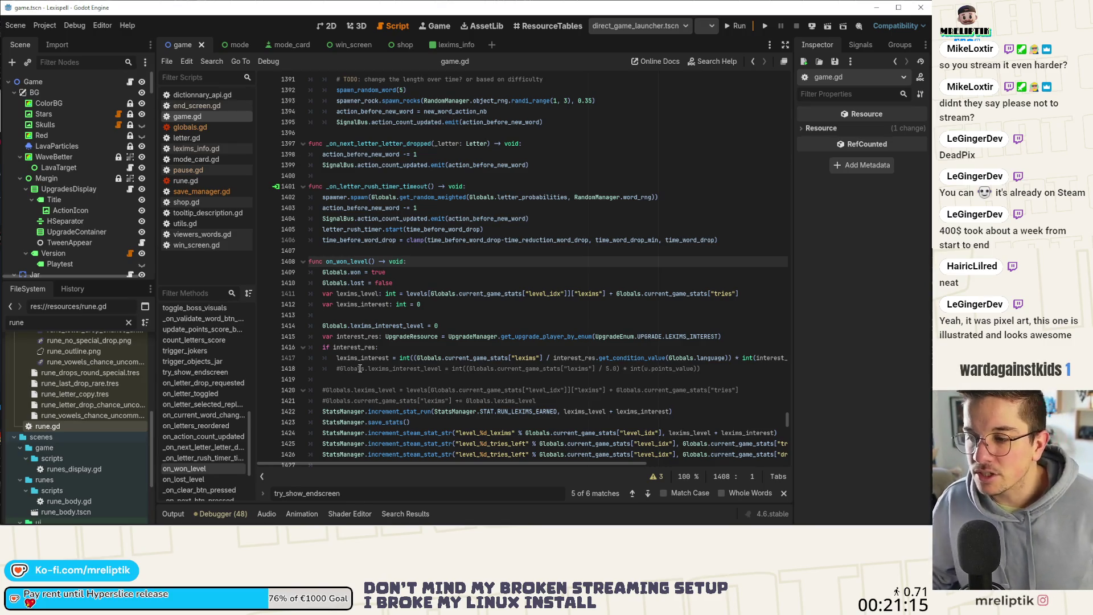
{"action": "double_click", "coordinate": [348, 261]}
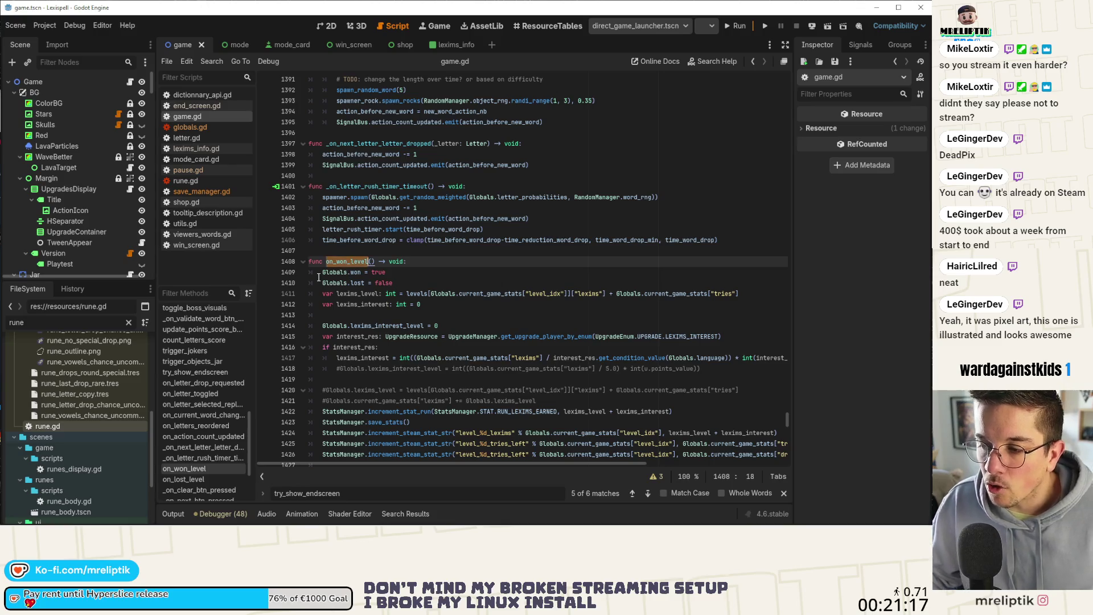
{"action": "left_click_drag", "start_coordinate": [319, 274], "coordinate": [411, 284]}
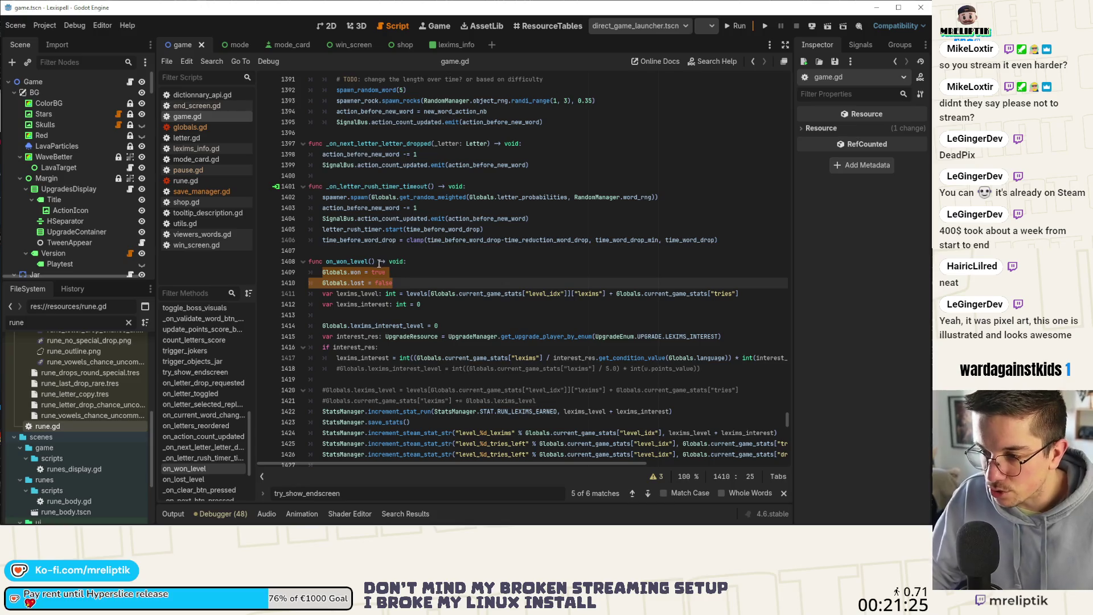
{"action": "double_click", "coordinate": [361, 261]}
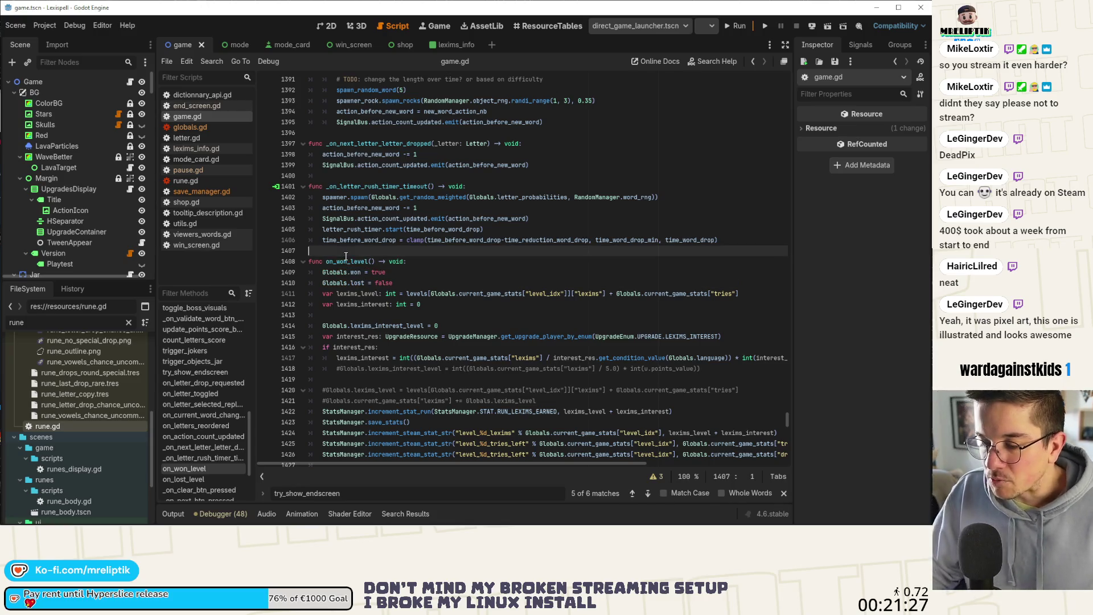
{"action": "left_click", "coordinate": [409, 272]}
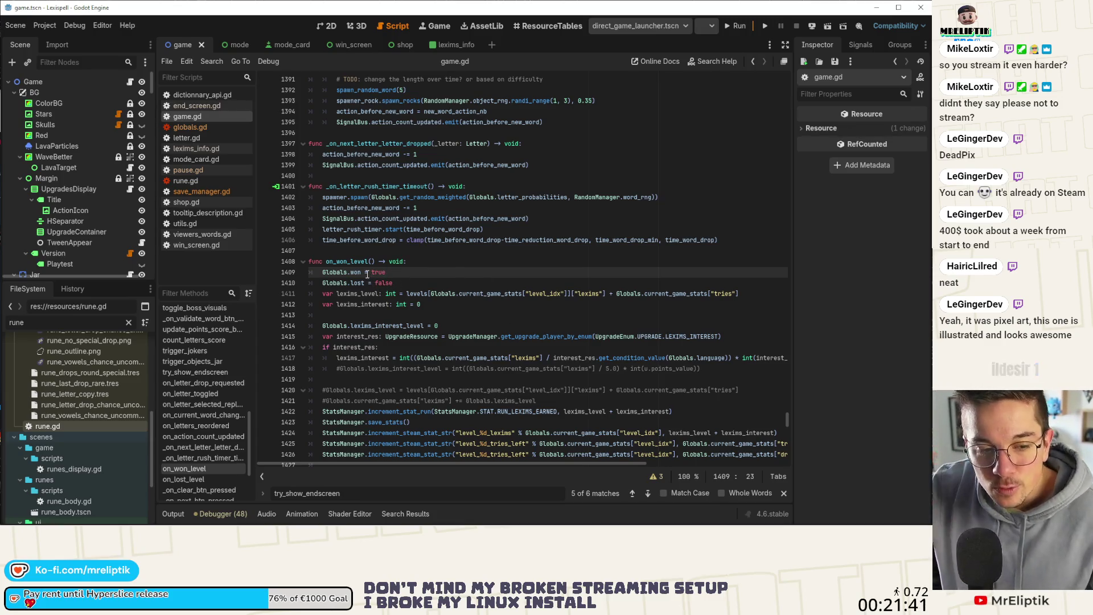
{"action": "left_click", "coordinate": [322, 274]}
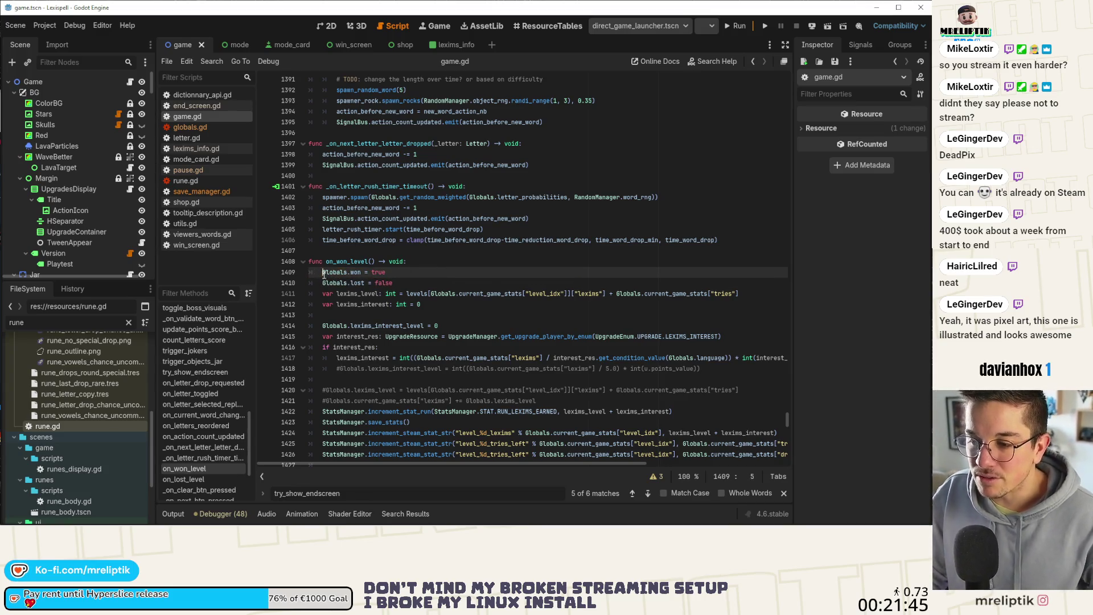
{"action": "left_click_drag", "start_coordinate": [322, 273], "coordinate": [416, 269]}
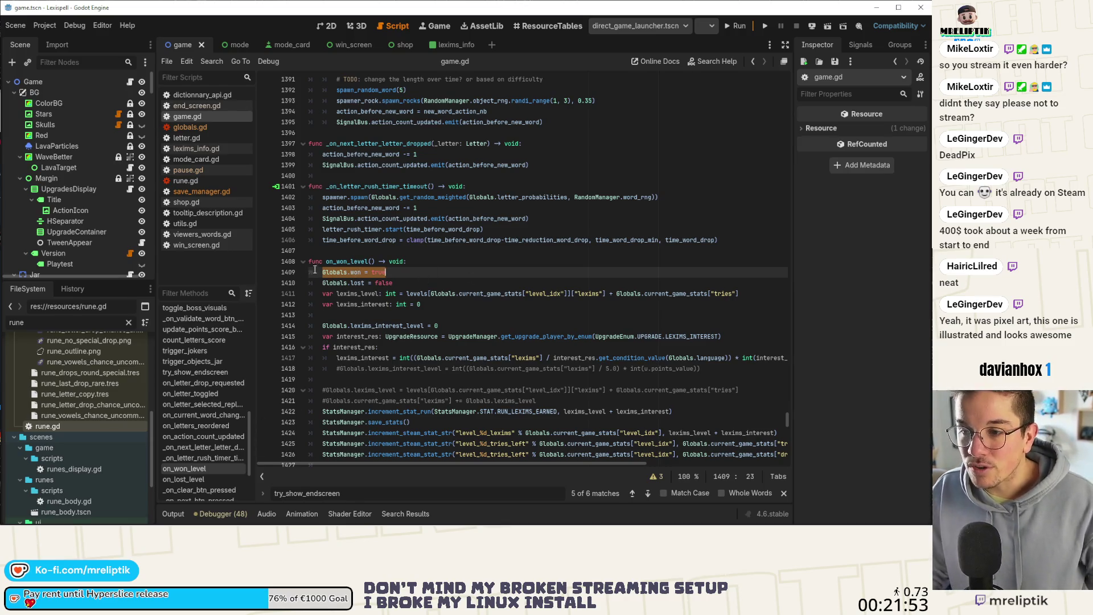
Scroll the Filter Methods list and jump to the next_level function around line 434
{"action": "mouse_move", "coordinate": [480, 291]}
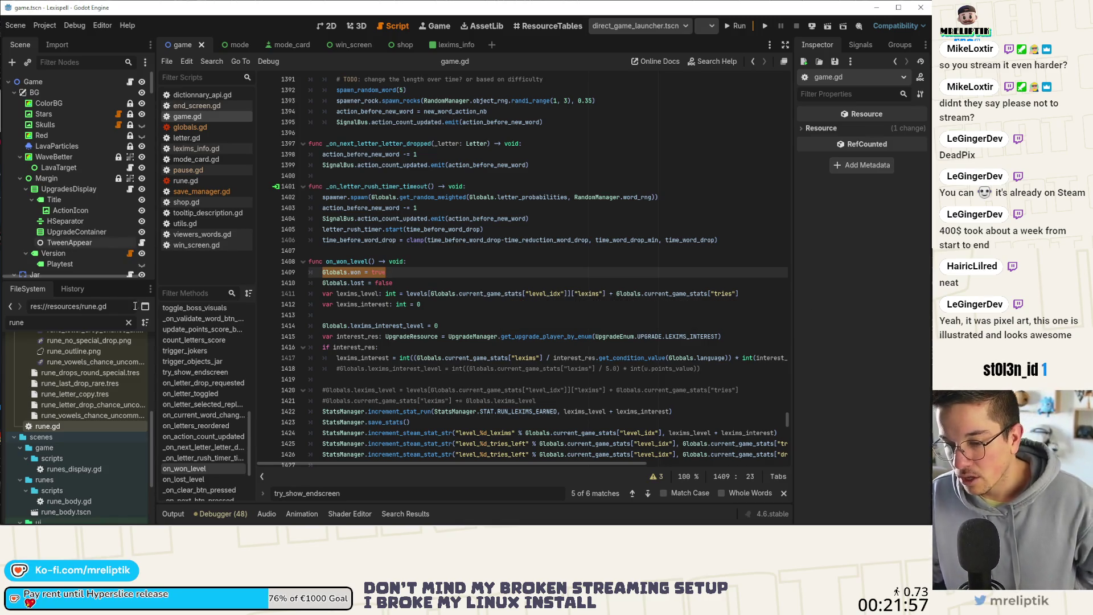
{"action": "scroll", "coordinate": [202, 419], "scroll_direction": "up", "scroll_amount": 3}
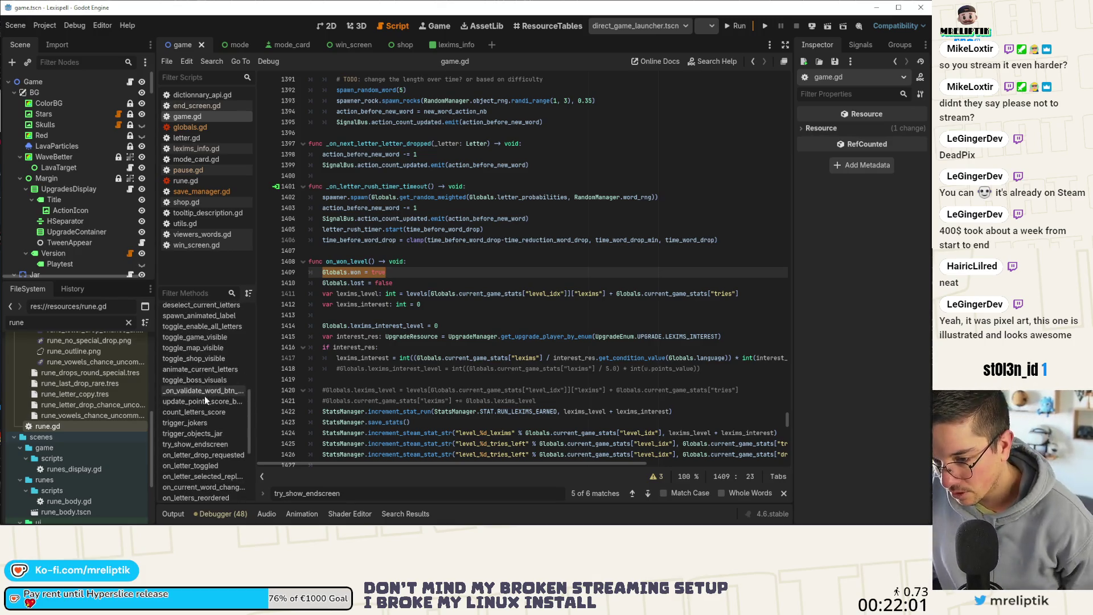
{"action": "scroll", "coordinate": [201, 401], "scroll_direction": "up", "scroll_amount": 4}
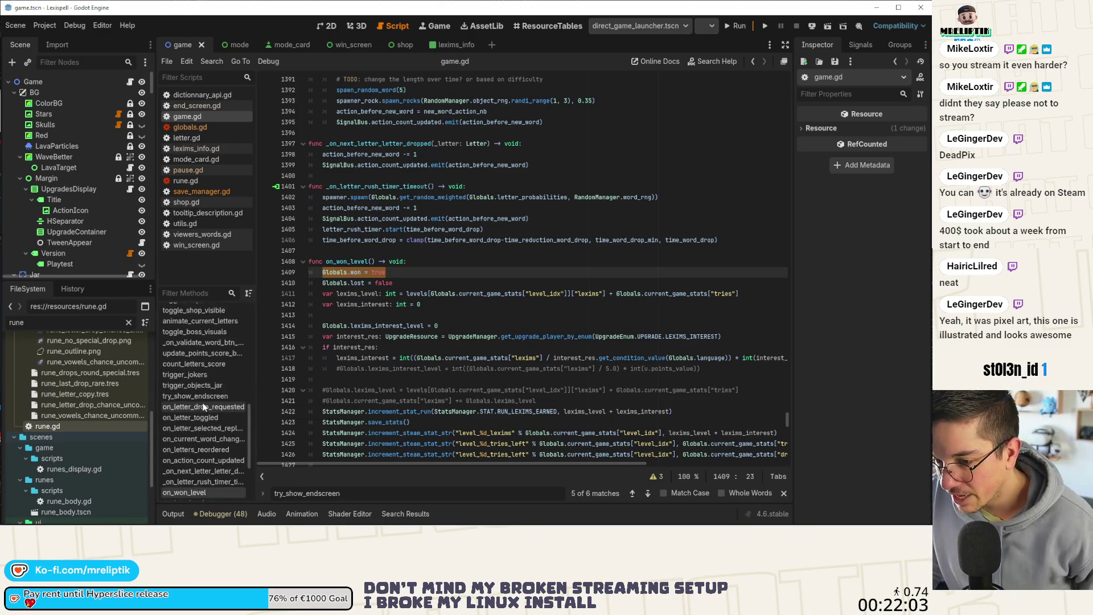
{"action": "scroll", "coordinate": [208, 380], "scroll_direction": "up", "scroll_amount": 3}
{"action": "left_click", "coordinate": [204, 375]}
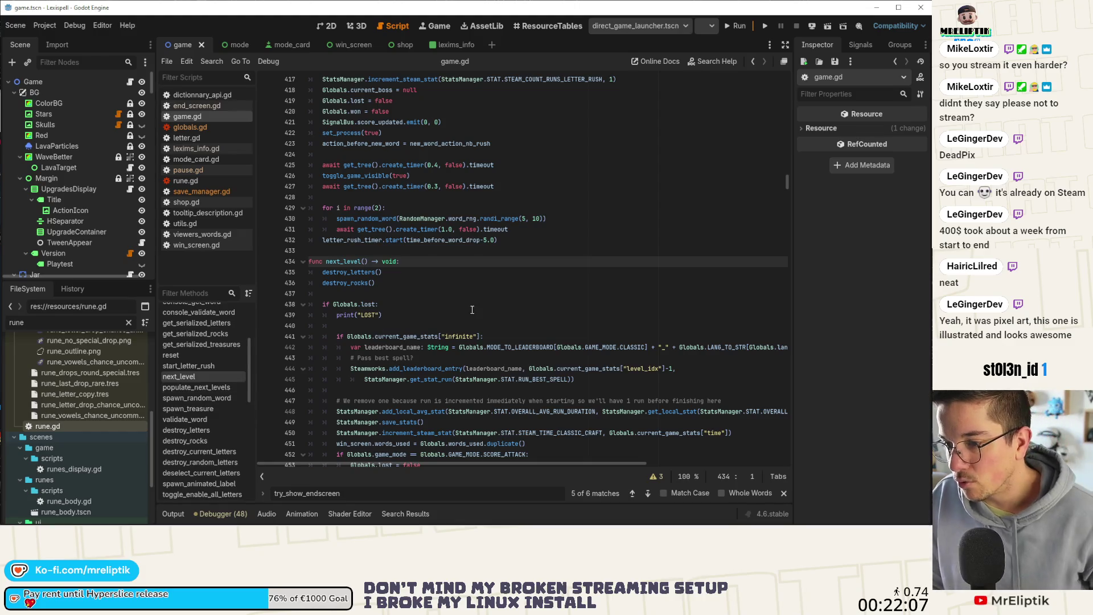
Search game.gd for next_level and jump from its call on line 1481 to the definition
{"action": "key", "text": "ctrl+f"}
{"action": "type", "text": "next_level"}
{"action": "key", "text": "Return"}
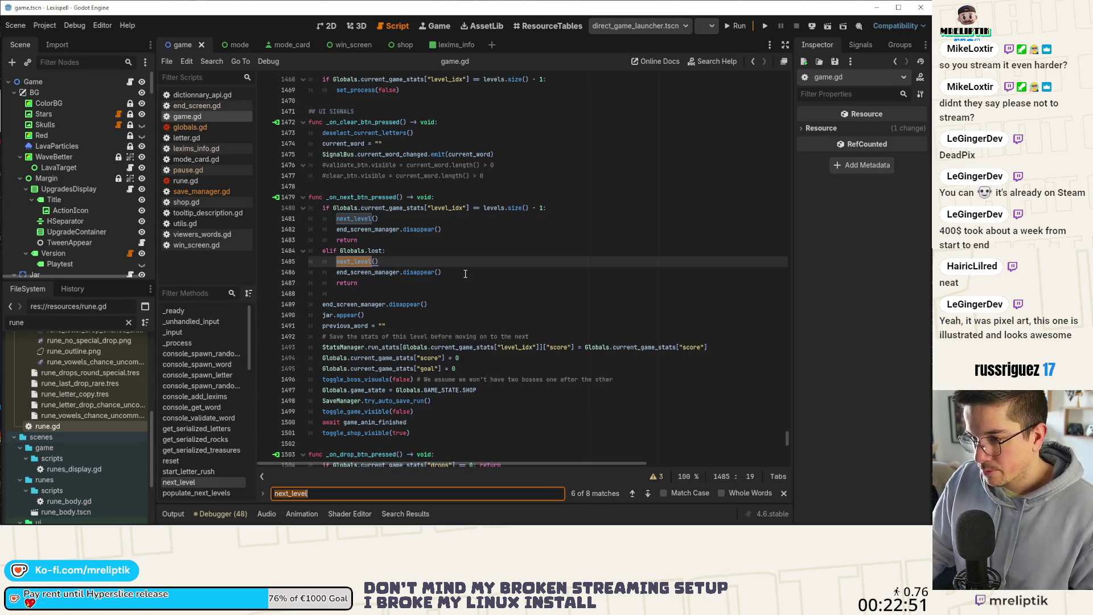
{"action": "double_click", "coordinate": [357, 219]}
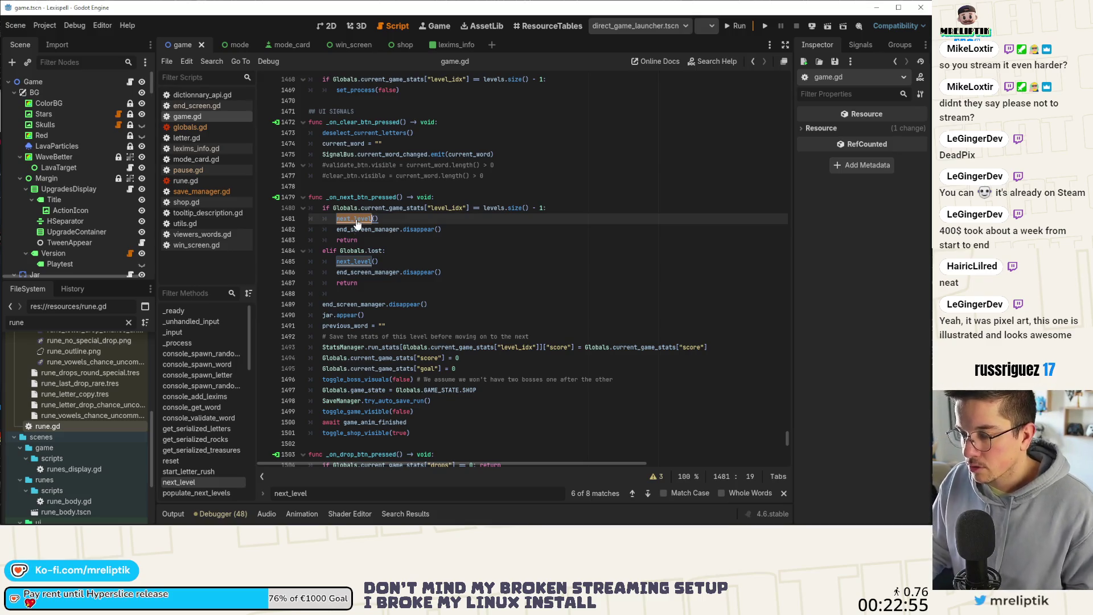
{"action": "left_click", "coordinate": [357, 224], "text": "ctrl"}
{"action": "scroll", "coordinate": [416, 245], "scroll_direction": "down", "scroll_amount": 4}
Add 'Globals.game_state = Globals.GAME_STATE.LOST' on a new line under print("LOST")
{"action": "left_click", "coordinate": [476, 184]}
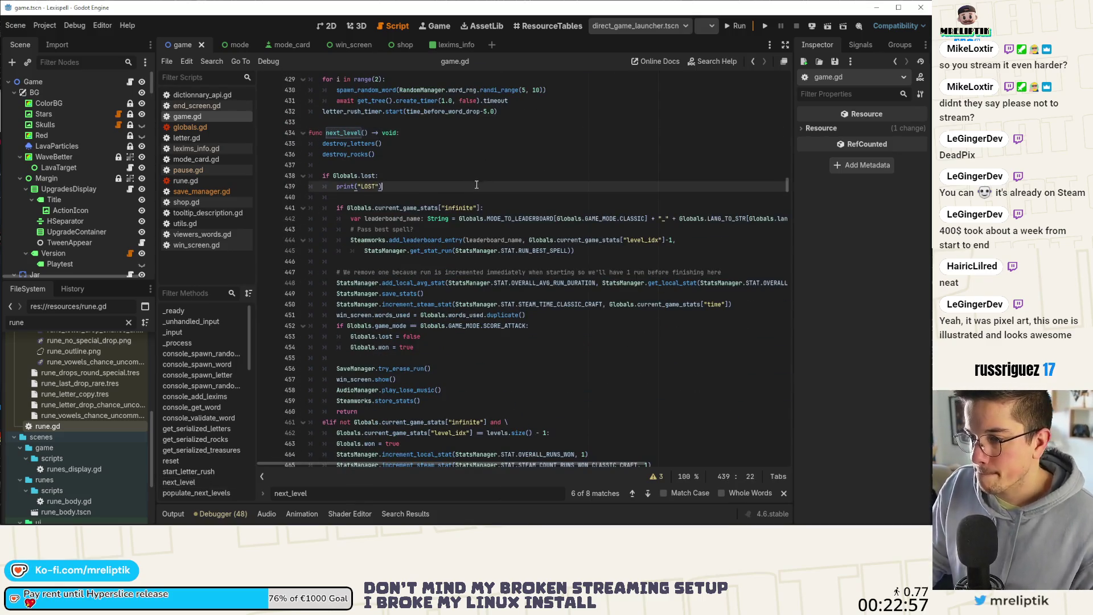
{"action": "scroll", "coordinate": [476, 185], "scroll_direction": "down", "scroll_amount": 2}
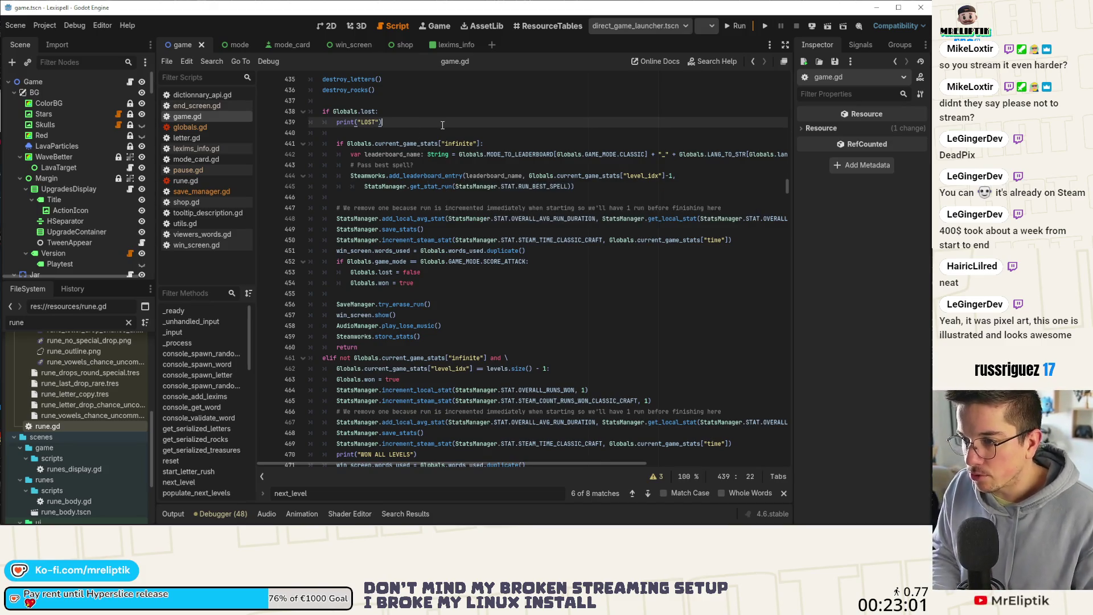
{"action": "key", "text": "Return"}
{"action": "type", "text": "Globals.game_state = Globals.GAME_STATE.SHOP"}
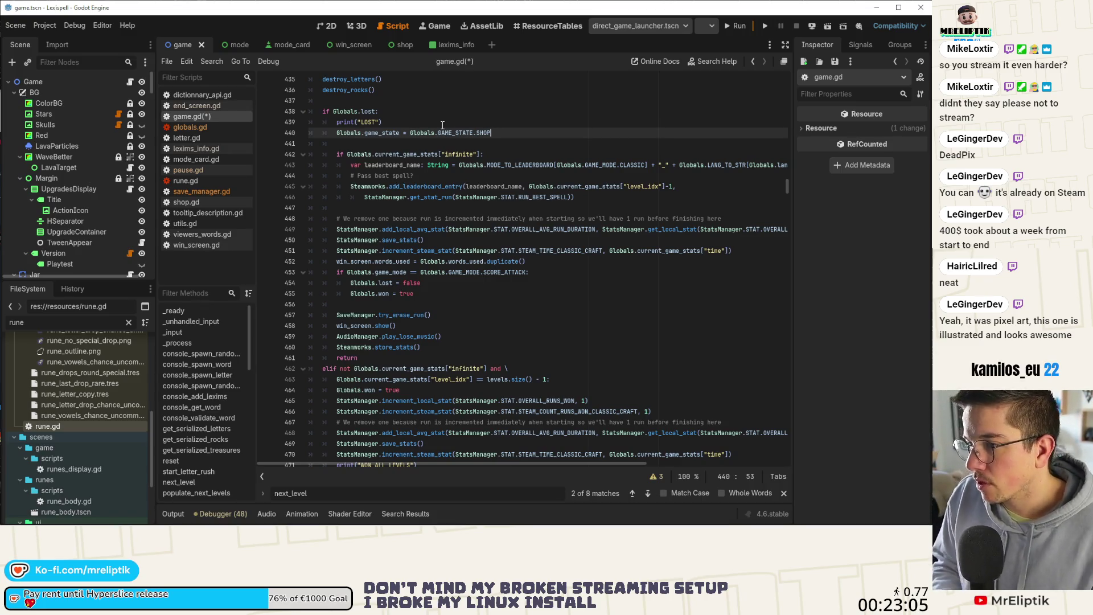
{"action": "key", "text": "ctrl+shift+Left"}
{"action": "type", "text": "LOS"}
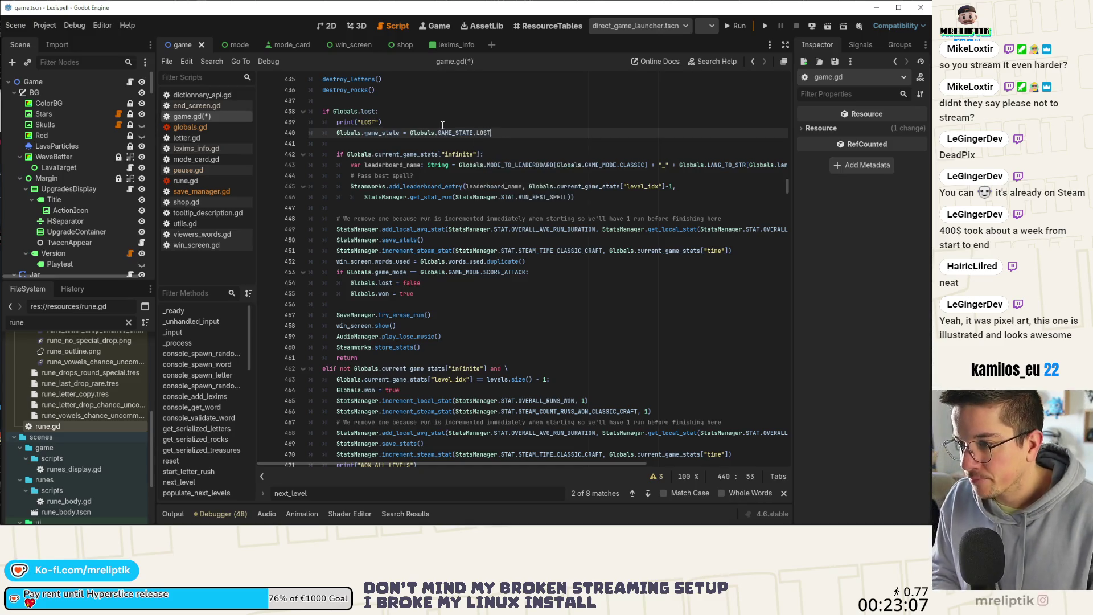
{"action": "type", "text": "T"}
{"action": "key", "text": "ctrl+s"}
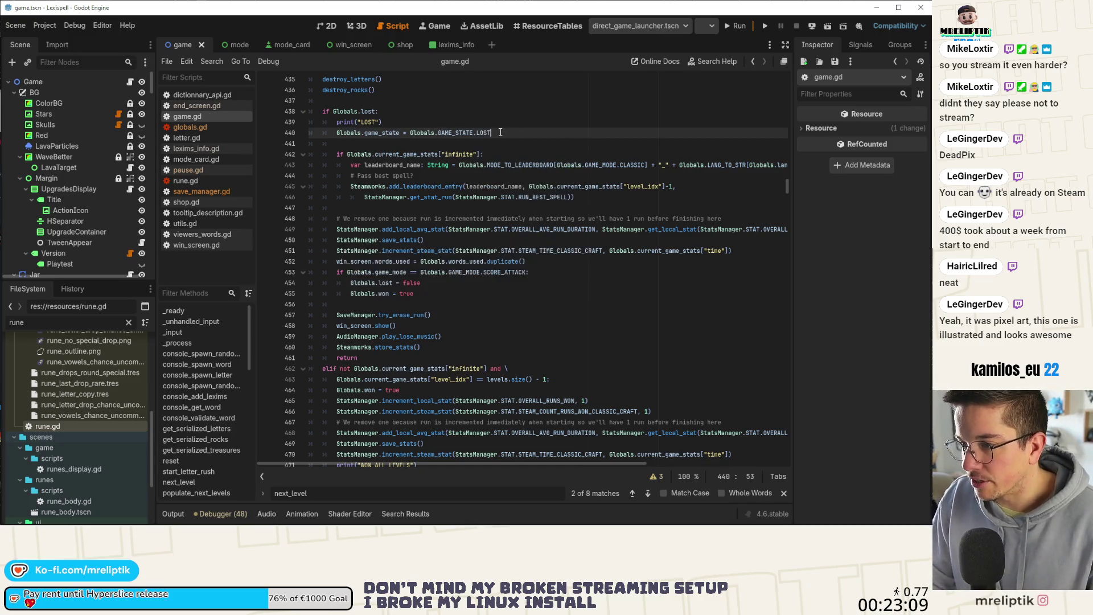
{"action": "key", "text": "ctrl+shift+d"}
{"action": "key", "text": "shift+Home"}
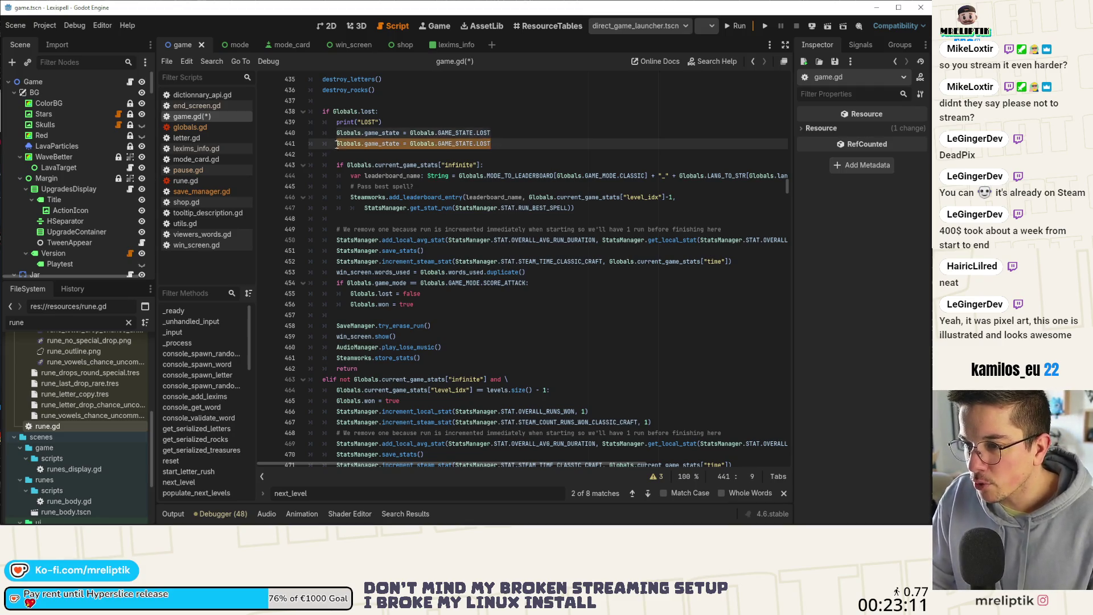
{"action": "key", "text": "BackSpace"}
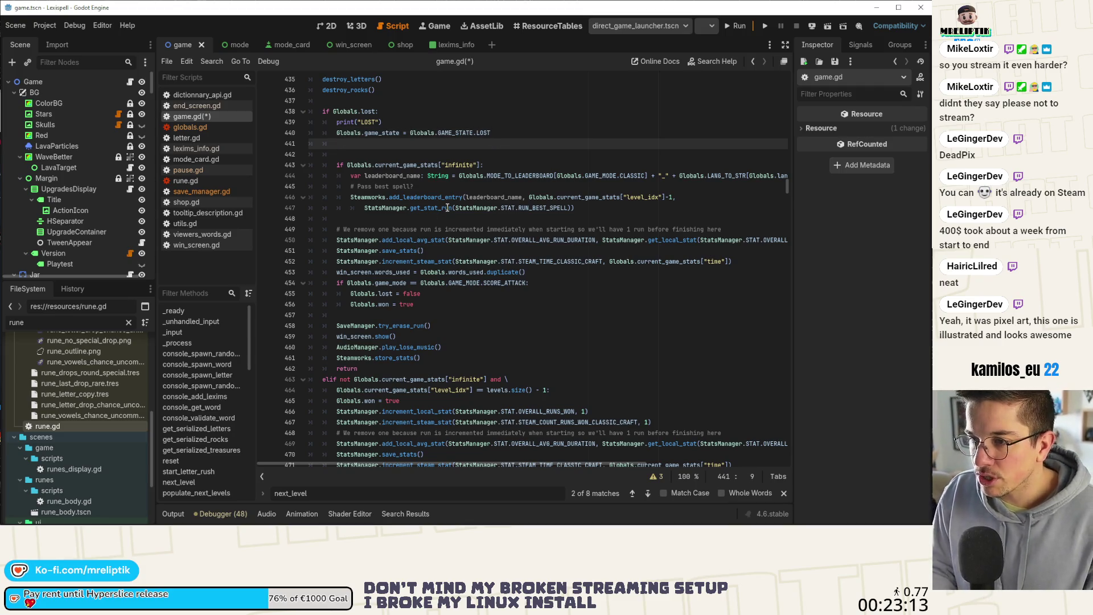
{"action": "key", "text": "BackSpace"}
{"action": "key", "text": "BackSpace"}
{"action": "key", "text": "BackSpace"}
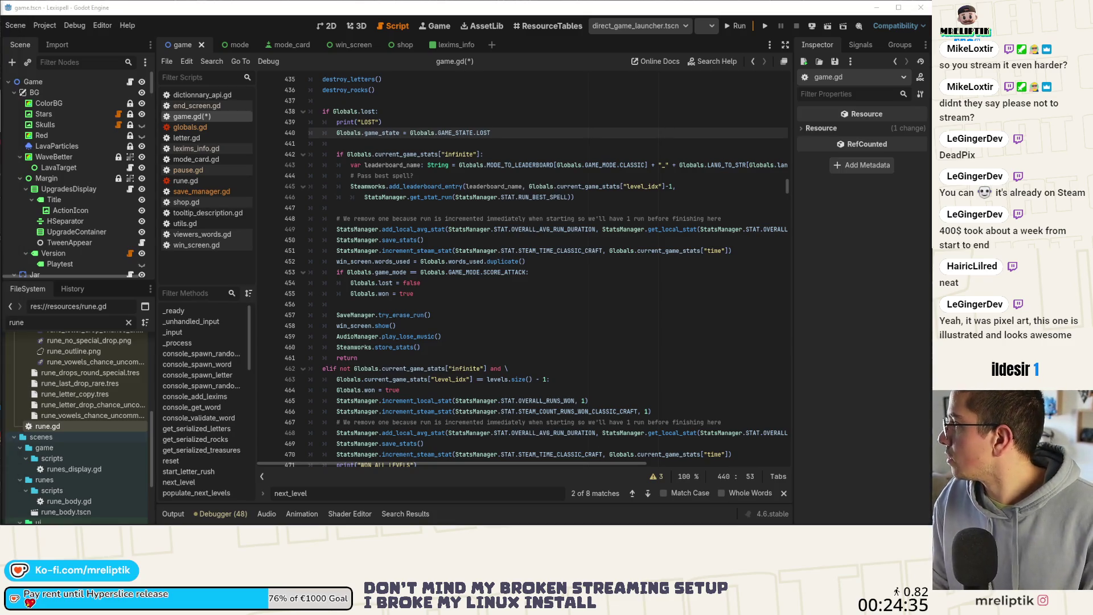
Add 'Globals.game_state = Globals.GAME_STATE.WON' below the win condition at line 463
{"action": "left_click", "coordinate": [518, 242]}
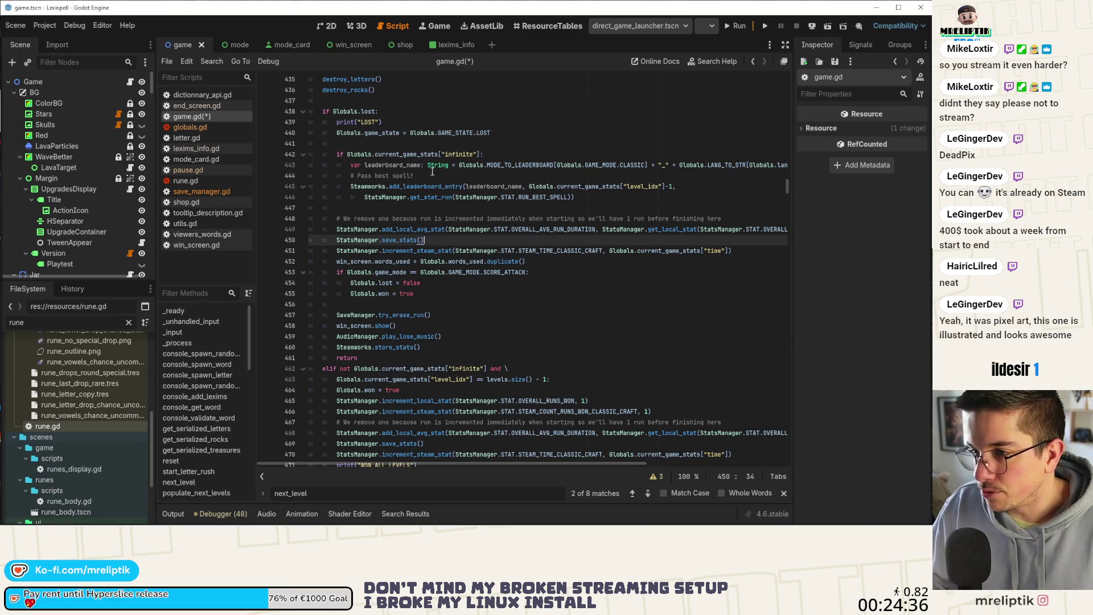
{"action": "left_click", "coordinate": [339, 135]}
{"action": "scroll", "coordinate": [413, 199], "scroll_direction": "down", "scroll_amount": 5}
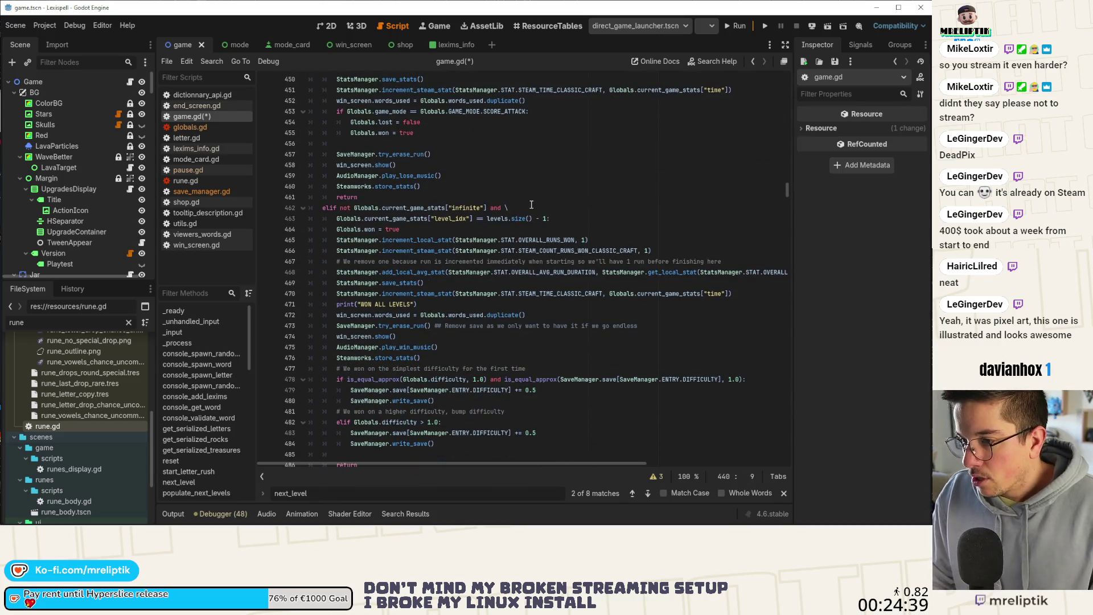
{"action": "left_click", "coordinate": [588, 221]}
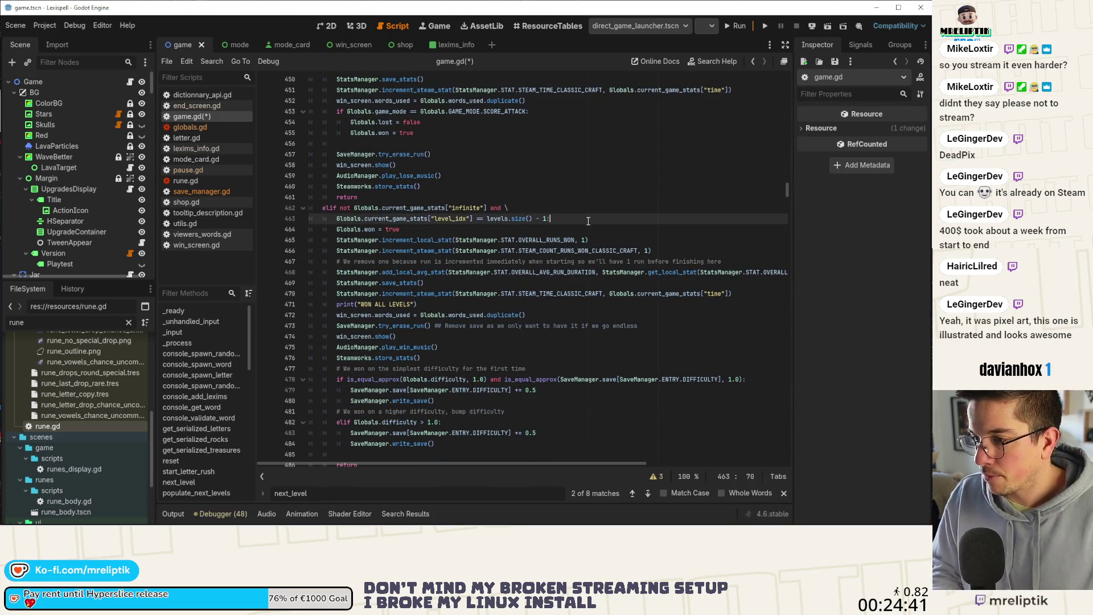
{"action": "key", "text": "Return"}
{"action": "type", "text": "Globals.game_state = Globals.GAME_STATE.LOST"}
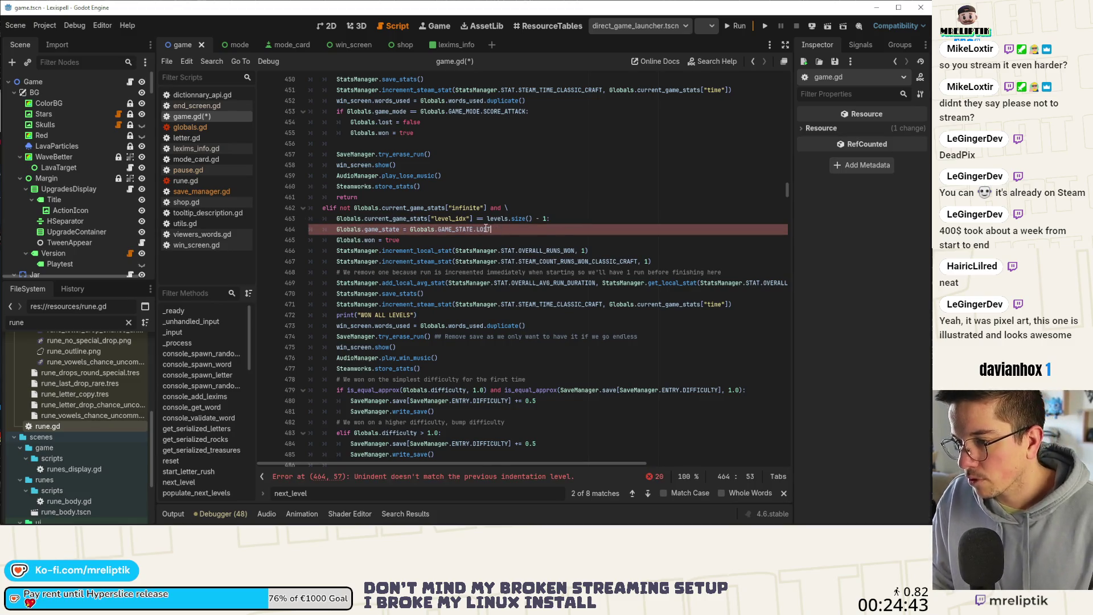
{"action": "key", "text": "BackSpace"}
{"action": "key", "text": "BackSpace"}
{"action": "key", "text": "BackSpace"}
{"action": "key", "text": "BackSpace"}
{"action": "type", "text": "WO"}
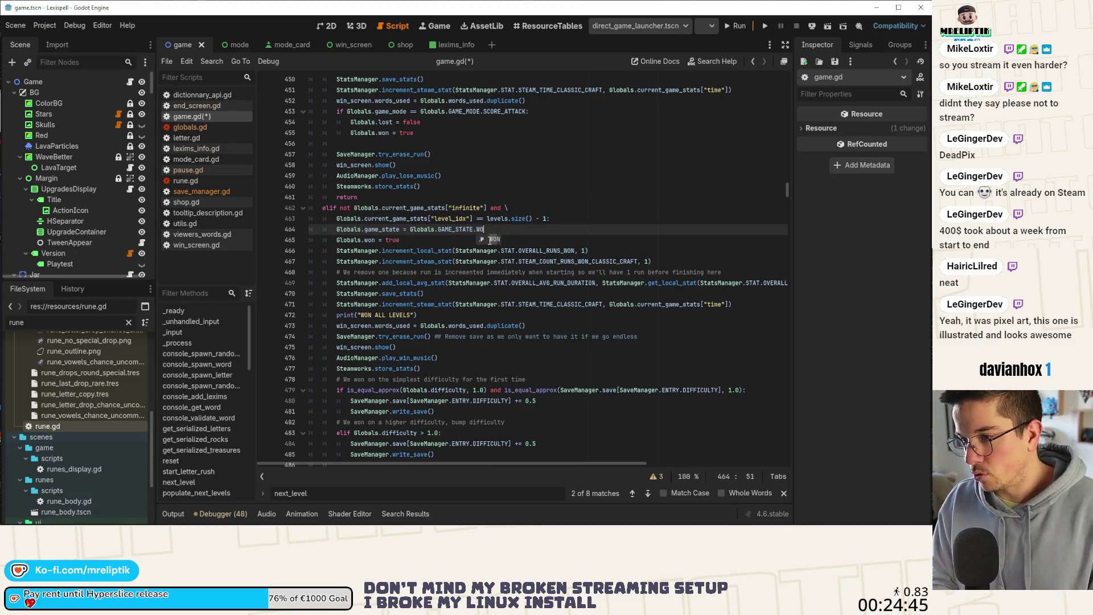
{"action": "type", "text": "N"}
Save game.gd and run the project to playtest the change
{"action": "key", "text": "ctrl+s"}
{"action": "left_click", "coordinate": [545, 218]}
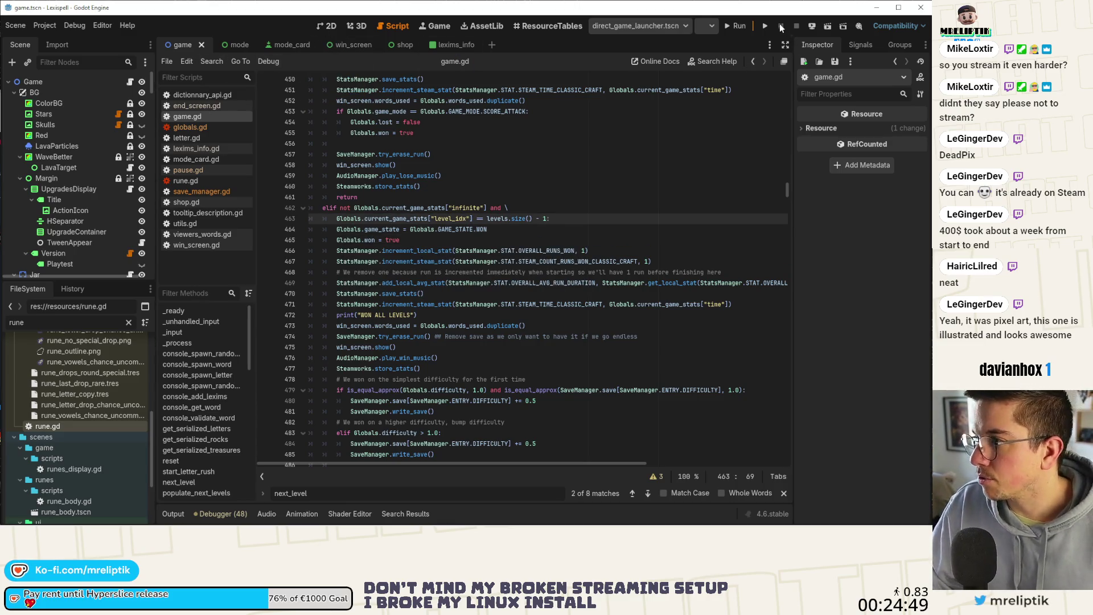
{"action": "left_click", "coordinate": [765, 26]}
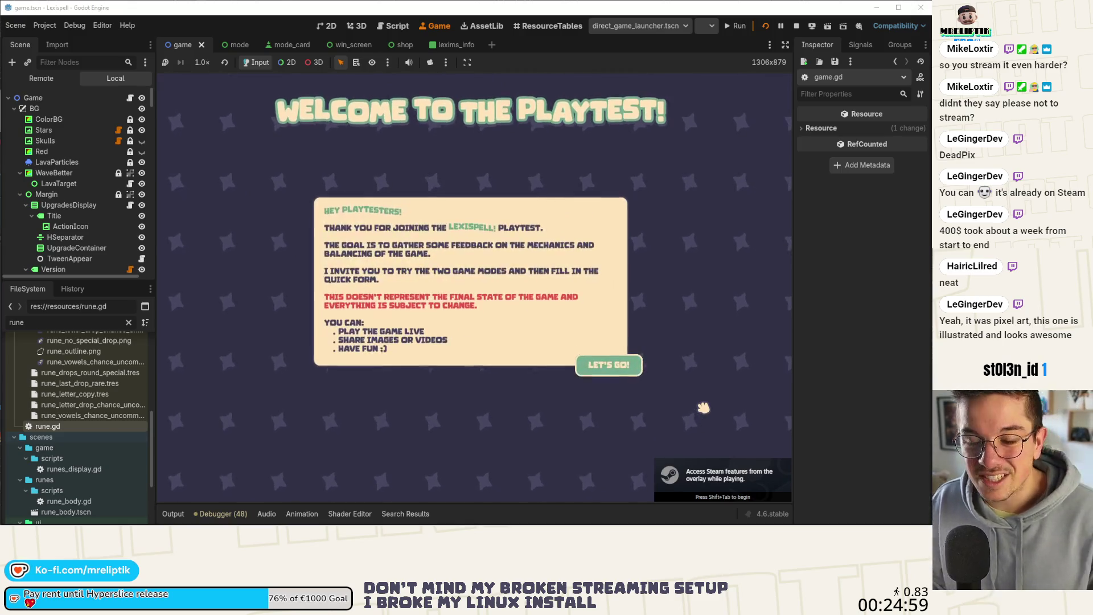
Dismiss the welcome message and start a new English run at Chapter 1
{"action": "left_click", "coordinate": [625, 373]}
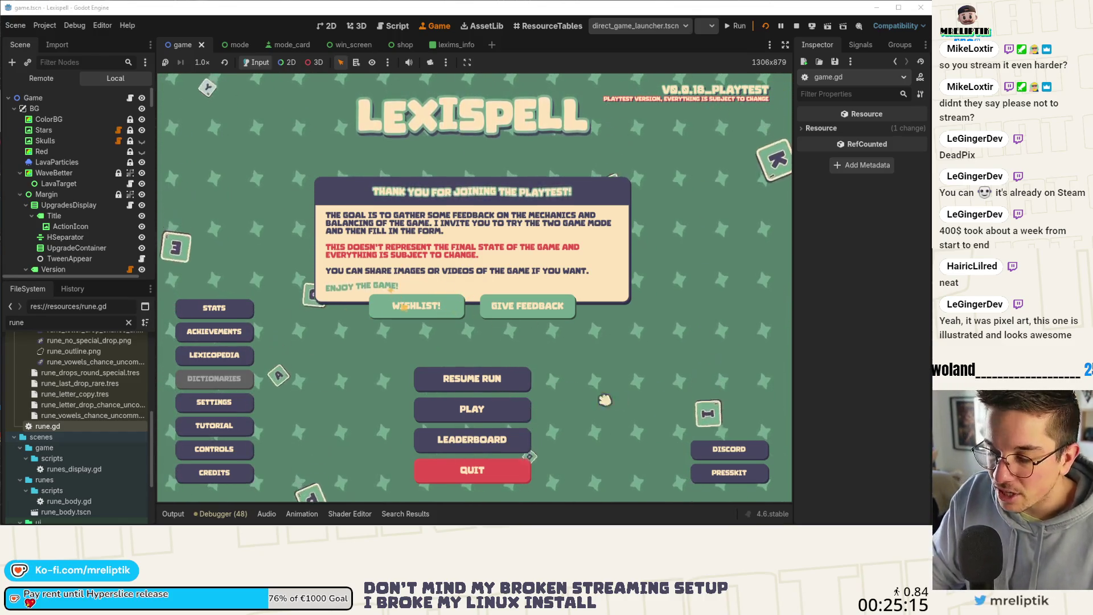
{"action": "left_click", "coordinate": [471, 409]}
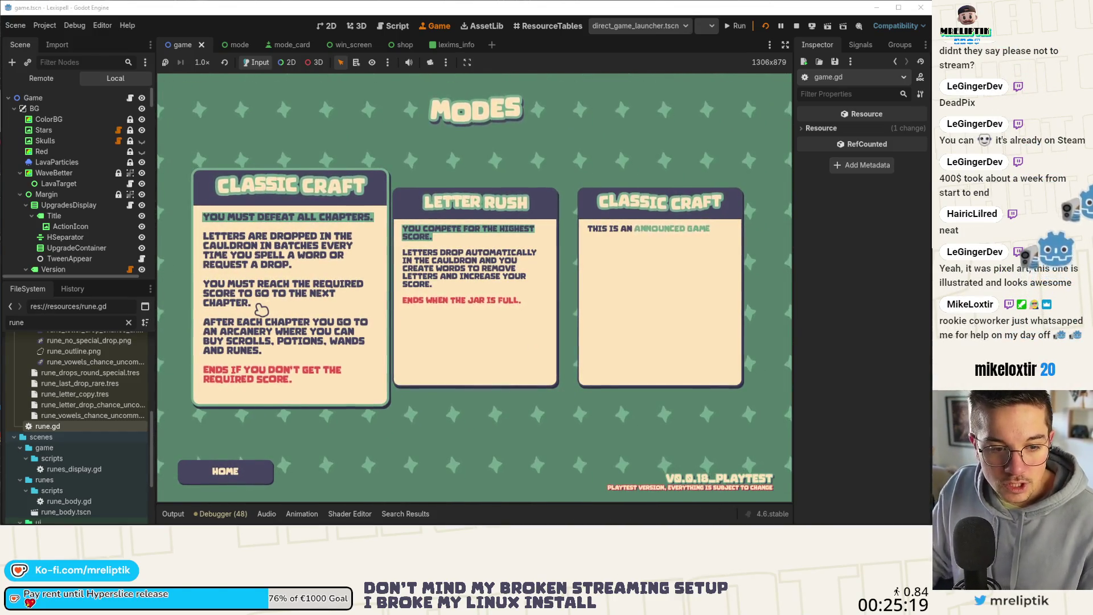
{"action": "left_click", "coordinate": [482, 294]}
{"action": "left_click", "coordinate": [511, 400]}
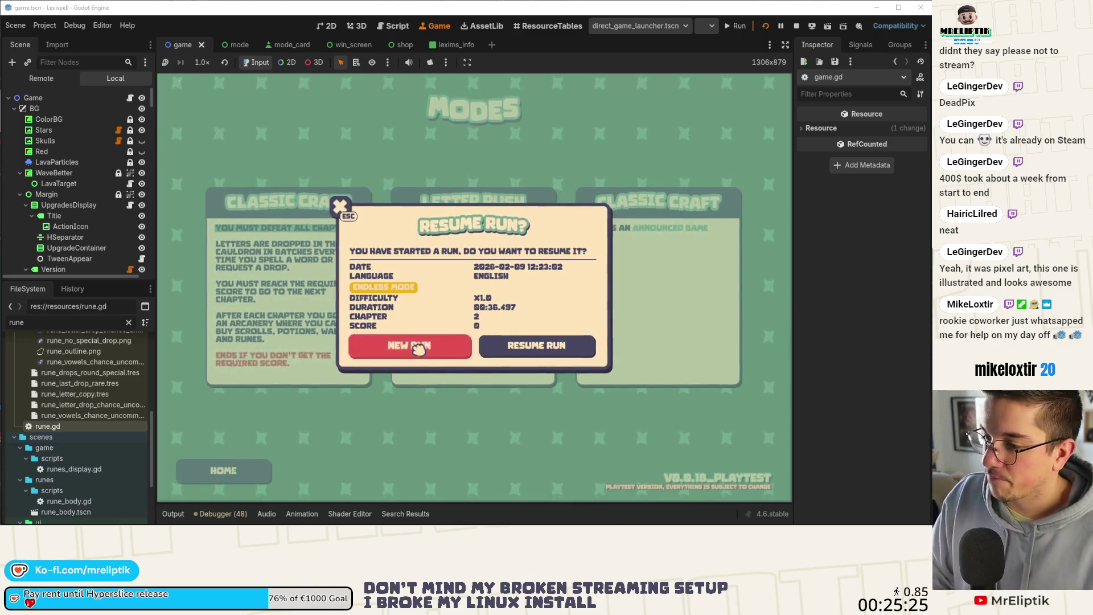
{"action": "left_click", "coordinate": [418, 349]}
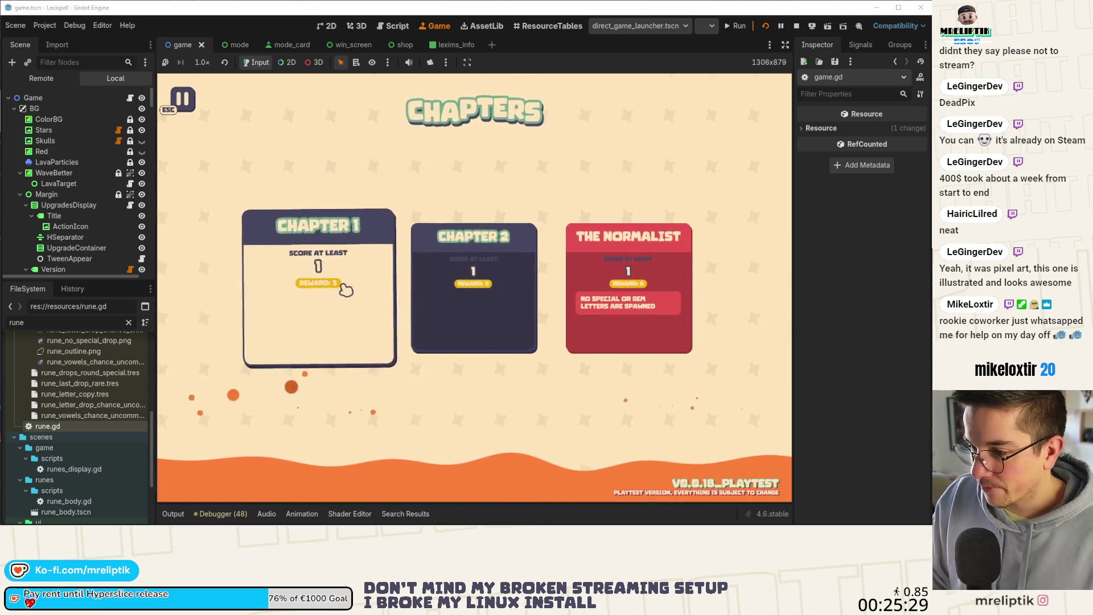
{"action": "left_click", "coordinate": [415, 288]}
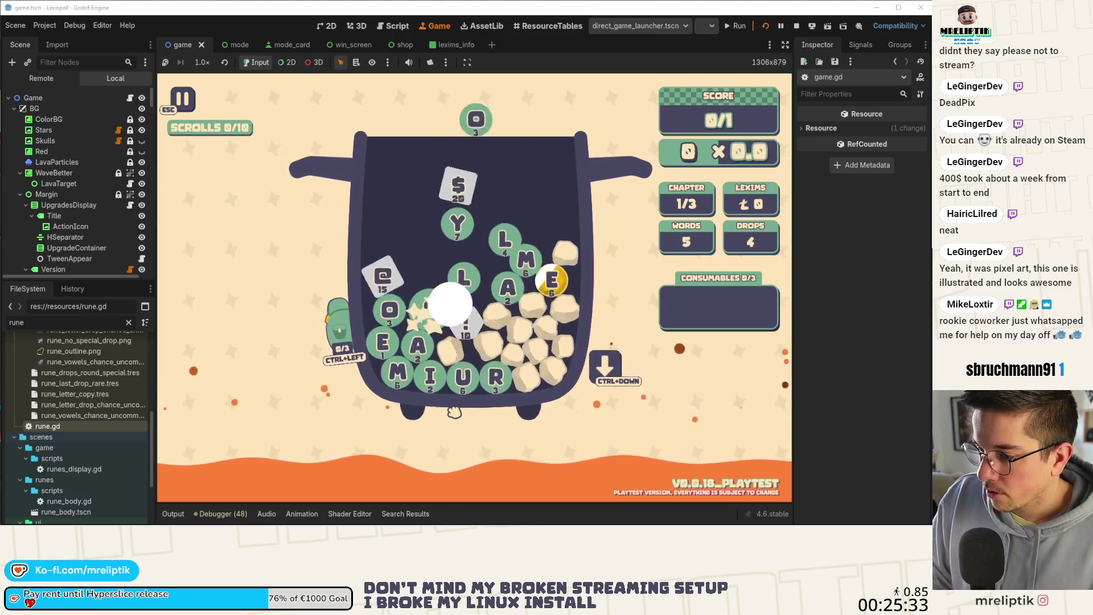
Spell MARE with the M, A, R and E runes and submit the word
{"action": "left_click", "coordinate": [404, 367]}
{"action": "left_click", "coordinate": [413, 342]}
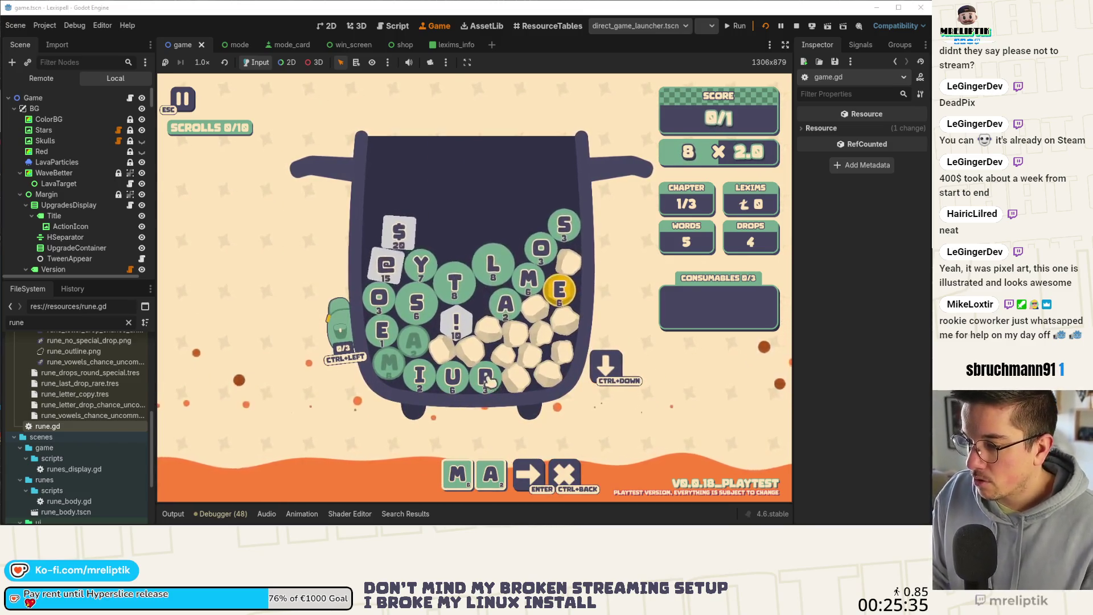
{"action": "left_click", "coordinate": [486, 376]}
{"action": "left_click", "coordinate": [382, 330]}
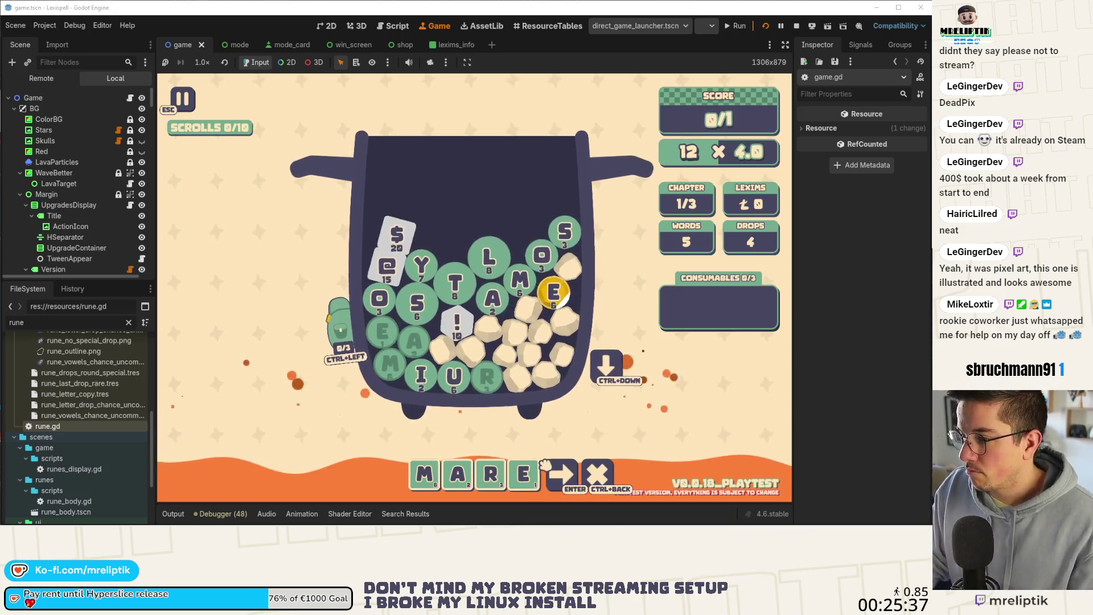
{"action": "left_click", "coordinate": [574, 473]}
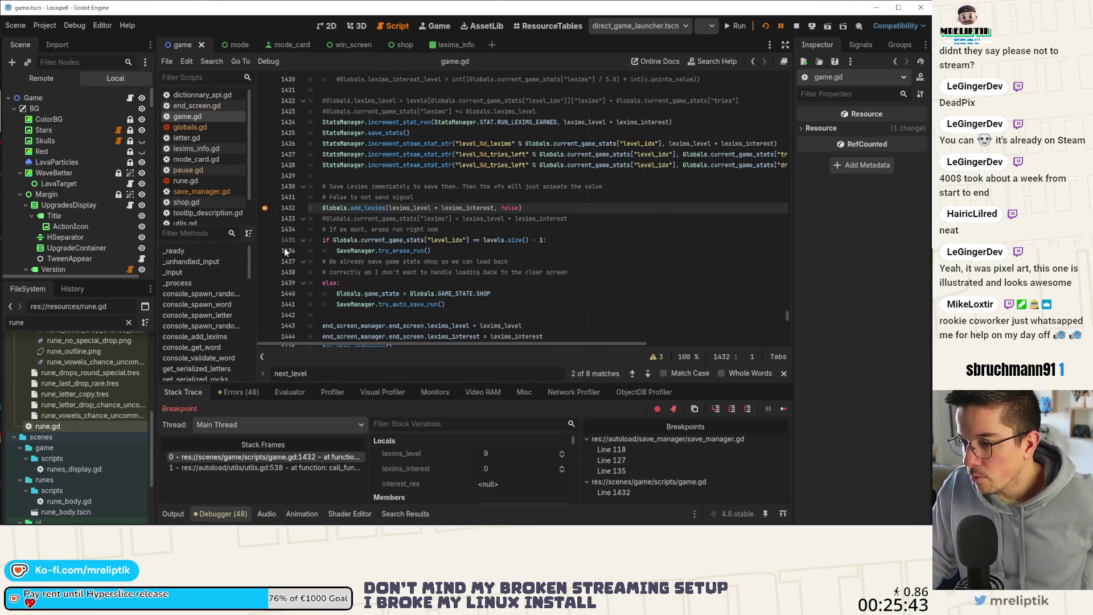
Step into and out of add_lexims, then step into the try_auto_save_run call
{"action": "left_click", "coordinate": [716, 409]}
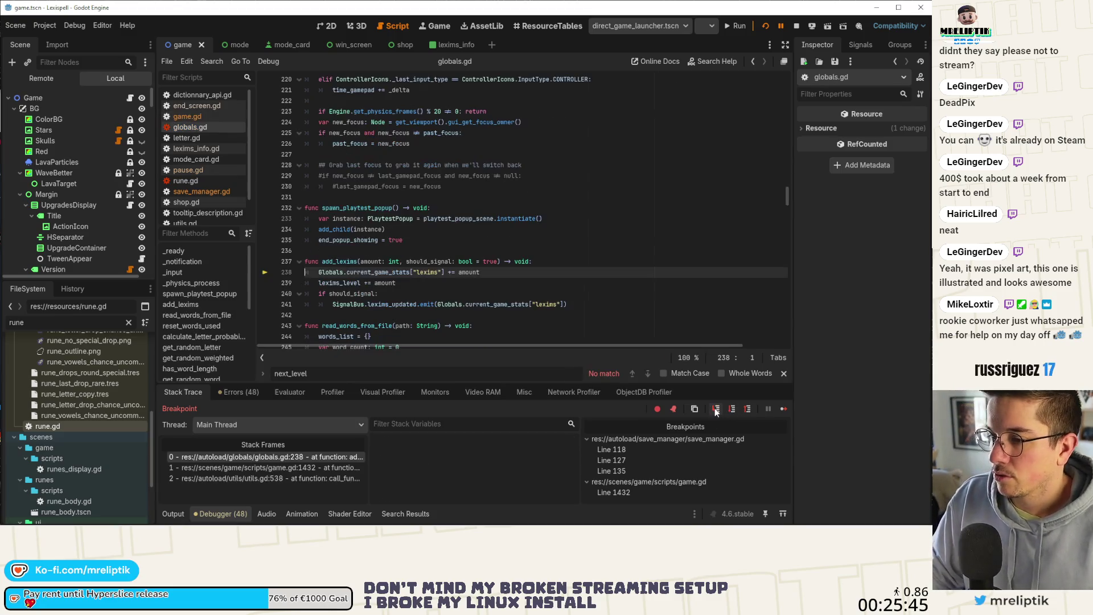
{"action": "left_click", "coordinate": [750, 414]}
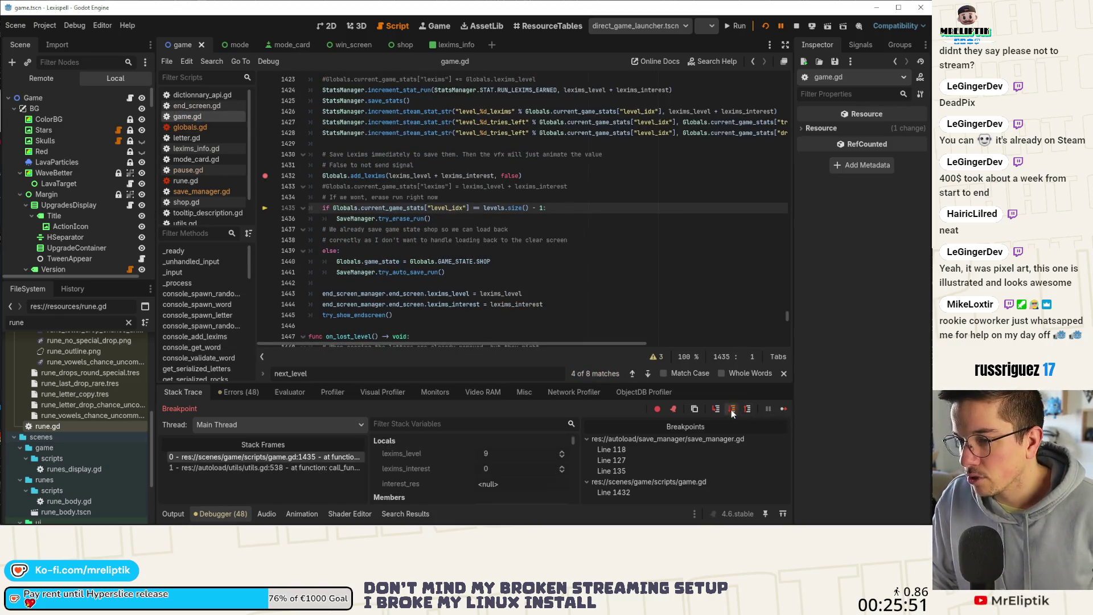
{"action": "left_click", "coordinate": [733, 409]}
{"action": "left_click", "coordinate": [718, 411]}
{"action": "left_click", "coordinate": [718, 411]}
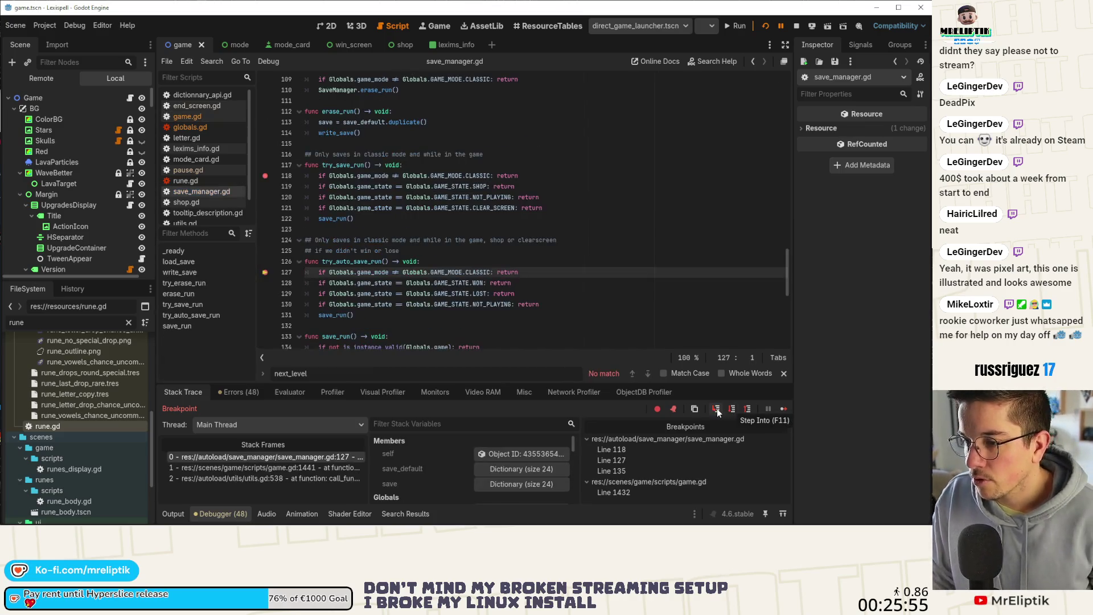
Step through try_auto_save_run's game state checks to save_run, then continue twice
{"action": "left_click", "coordinate": [716, 409]}
{"action": "left_click", "coordinate": [718, 411]}
{"action": "left_click", "coordinate": [718, 411]}
{"action": "left_click", "coordinate": [718, 411]}
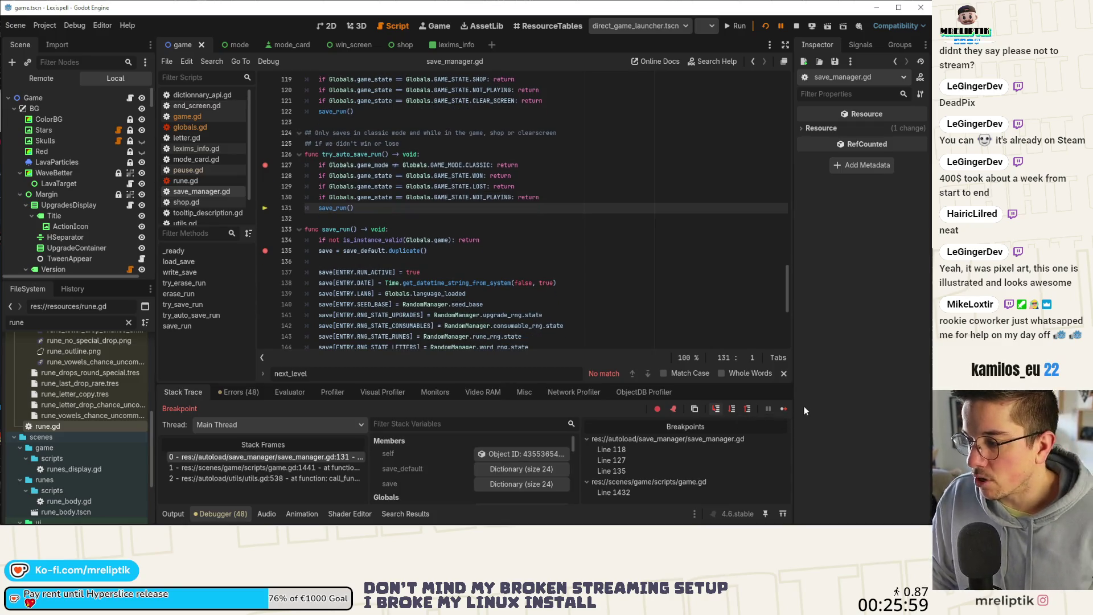
{"action": "left_click", "coordinate": [784, 410]}
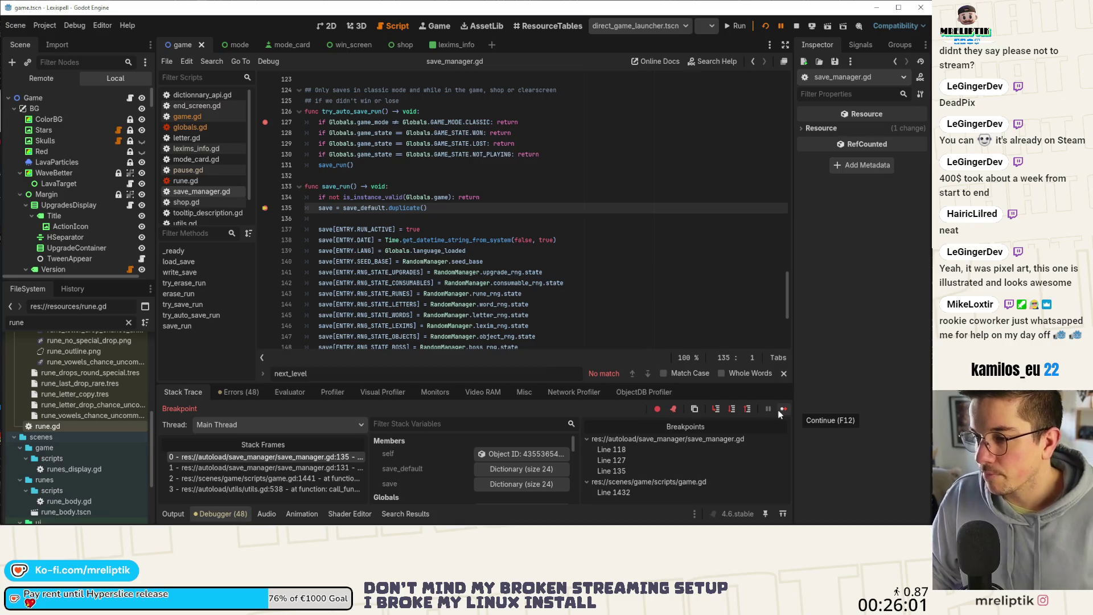
{"action": "left_click", "coordinate": [782, 409]}
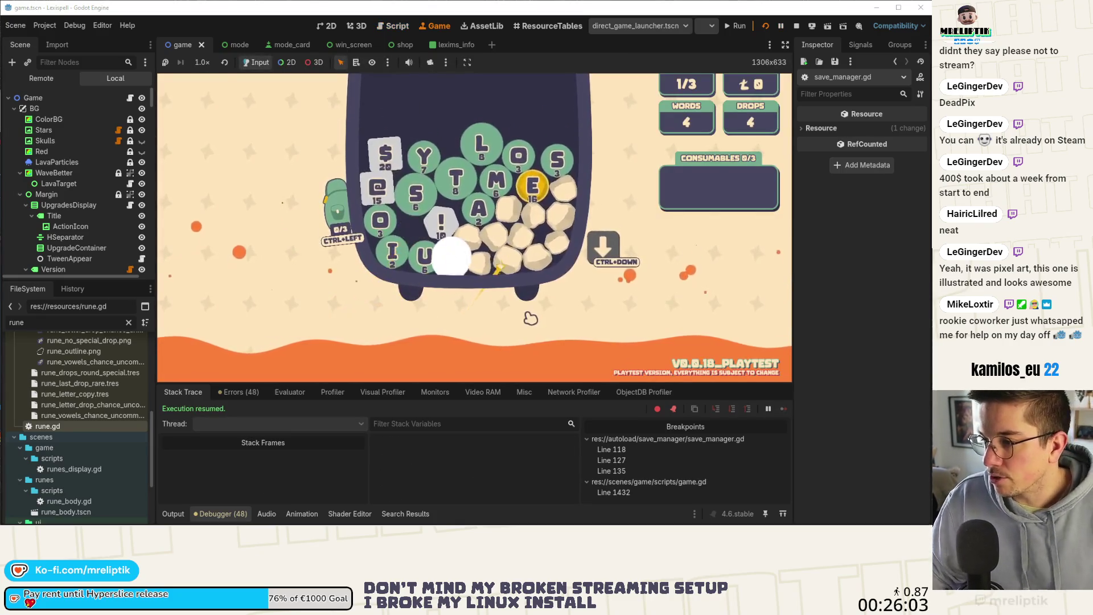
Pause the game, go Home past the breakpoint, and resume the saved run
{"action": "key", "text": "Escape"}
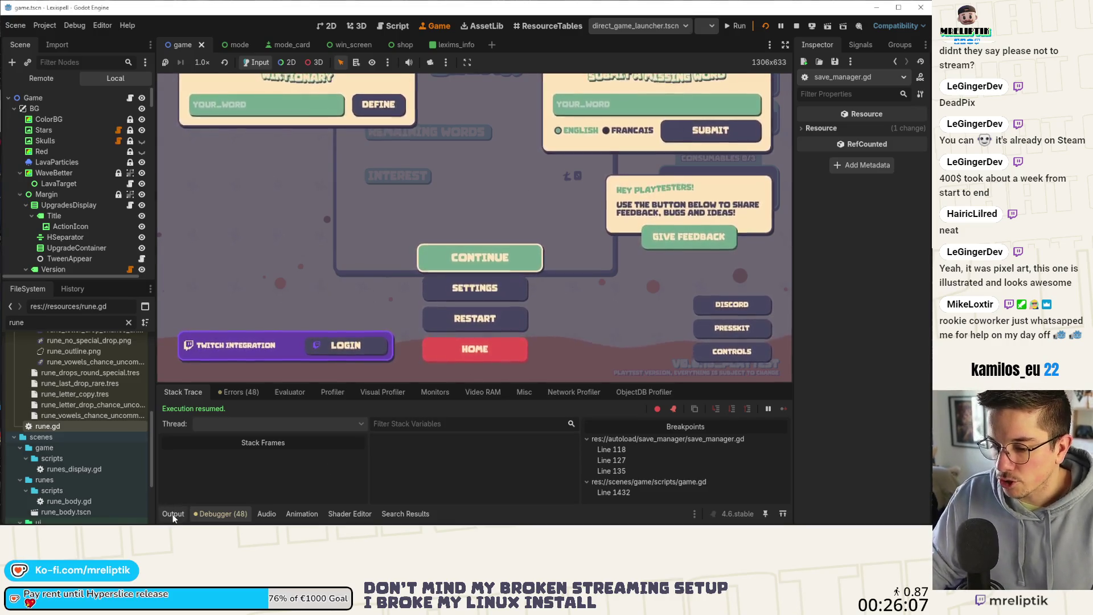
{"action": "left_click", "coordinate": [223, 513]}
{"action": "left_click", "coordinate": [472, 470]}
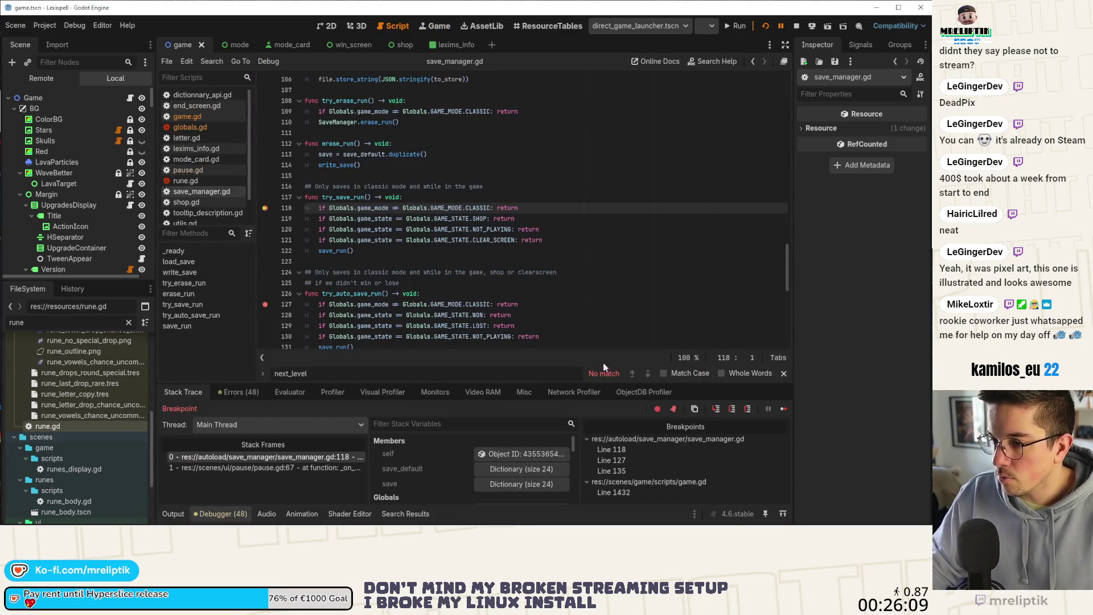
{"action": "left_click", "coordinate": [785, 408]}
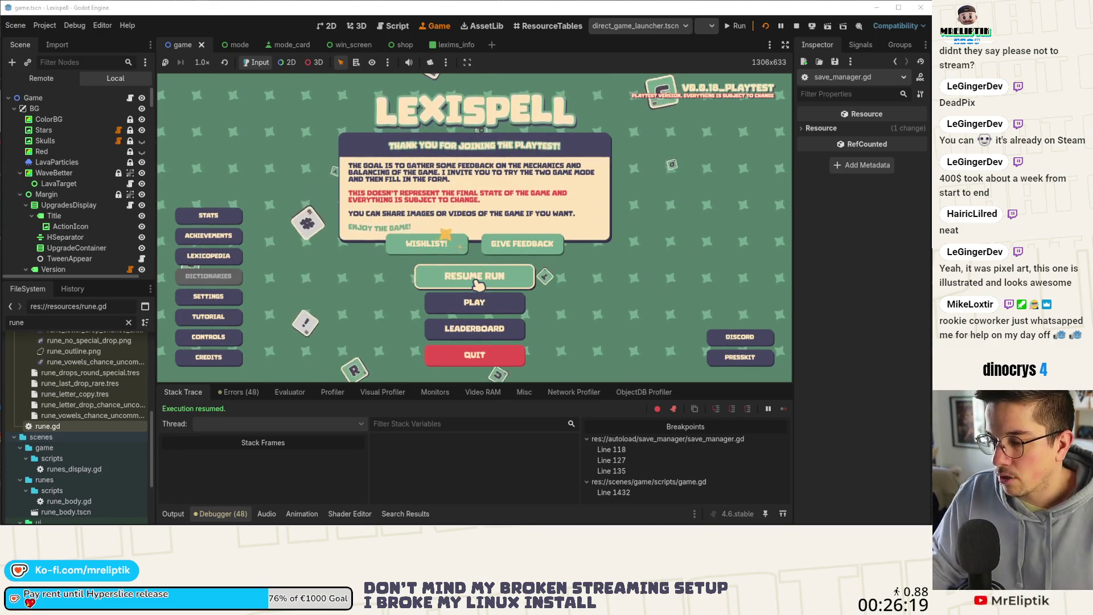
{"action": "left_click", "coordinate": [478, 279]}
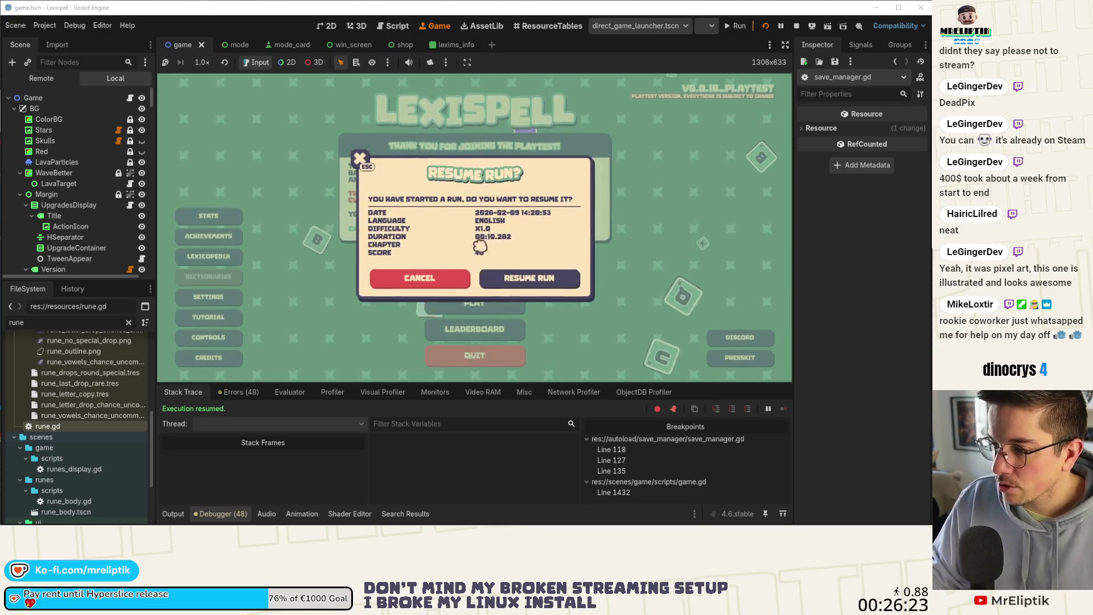
{"action": "left_click", "coordinate": [512, 287]}
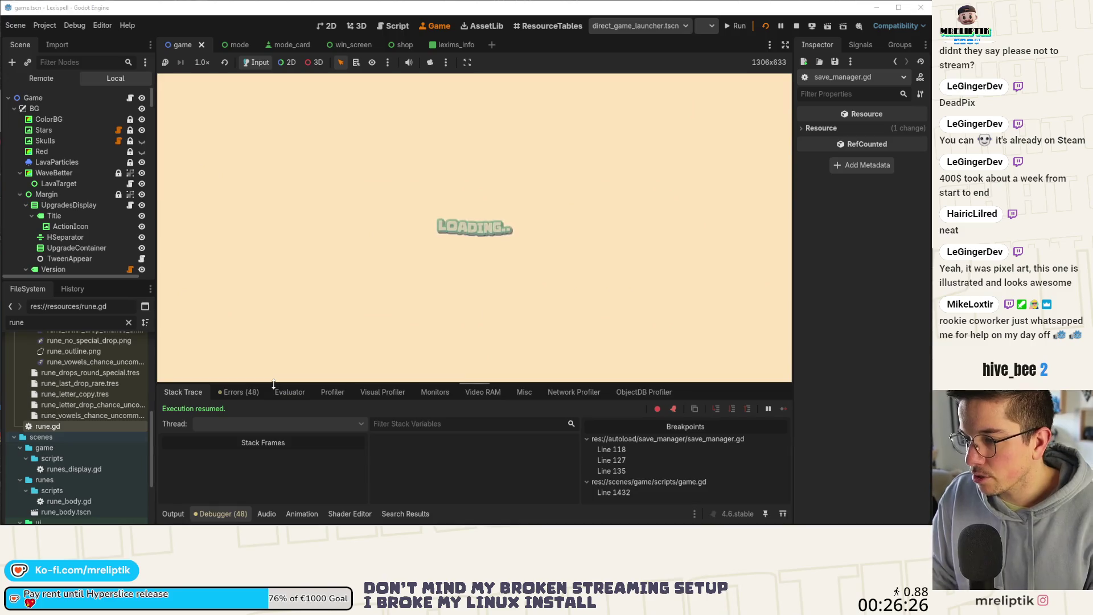
{"action": "left_click", "coordinate": [177, 514]}
Collapse the bottom Output panel so the Arcanery shop view is larger
{"action": "left_click", "coordinate": [177, 514]}
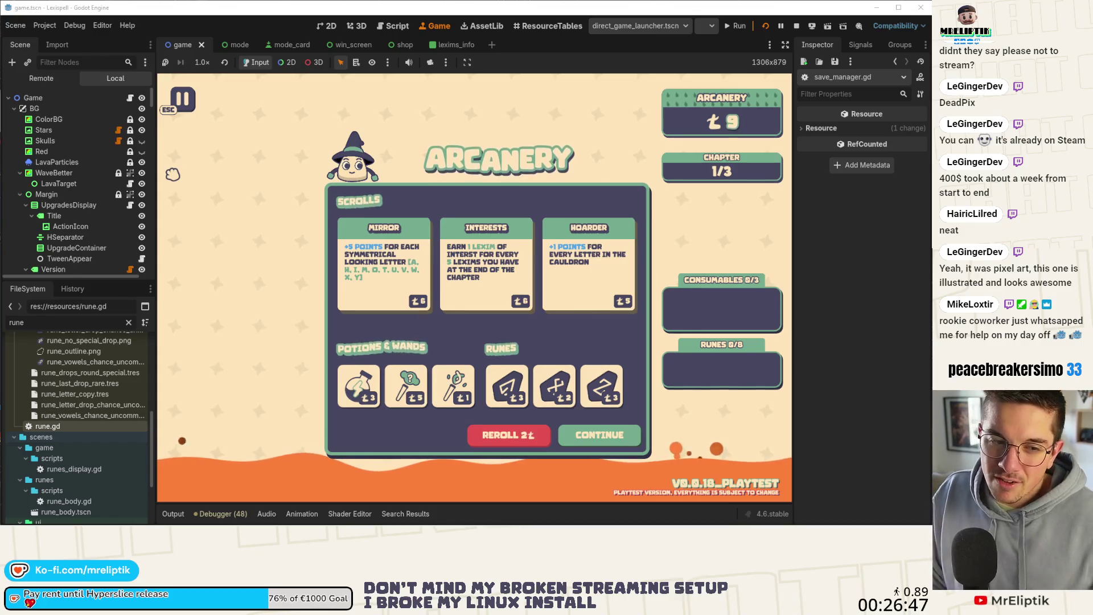
Buy the Mirror scroll, continue to chapters, then view globals.gd's diff in VS Code
{"action": "left_click", "coordinate": [433, 268]}
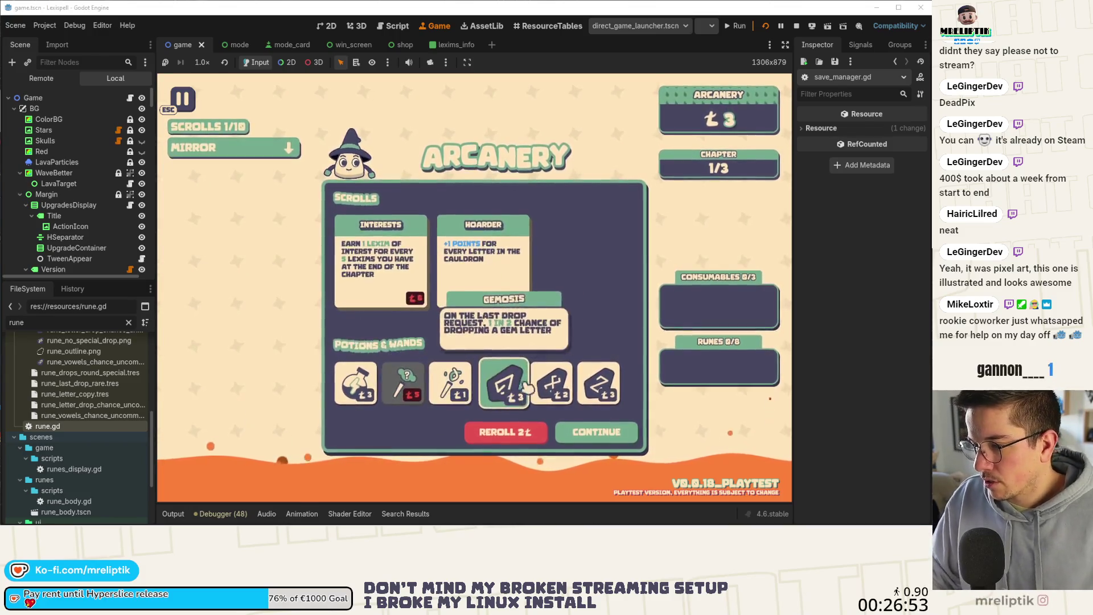
{"action": "left_click", "coordinate": [595, 431]}
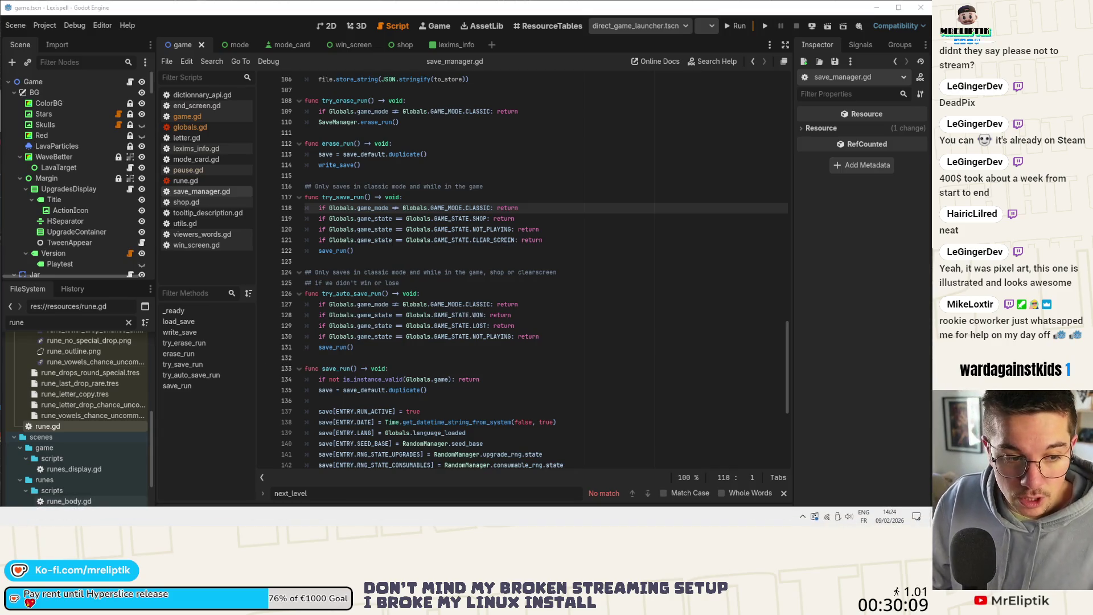
{"action": "key", "text": "alt+Tab"}
{"action": "left_click", "coordinate": [94, 106]}
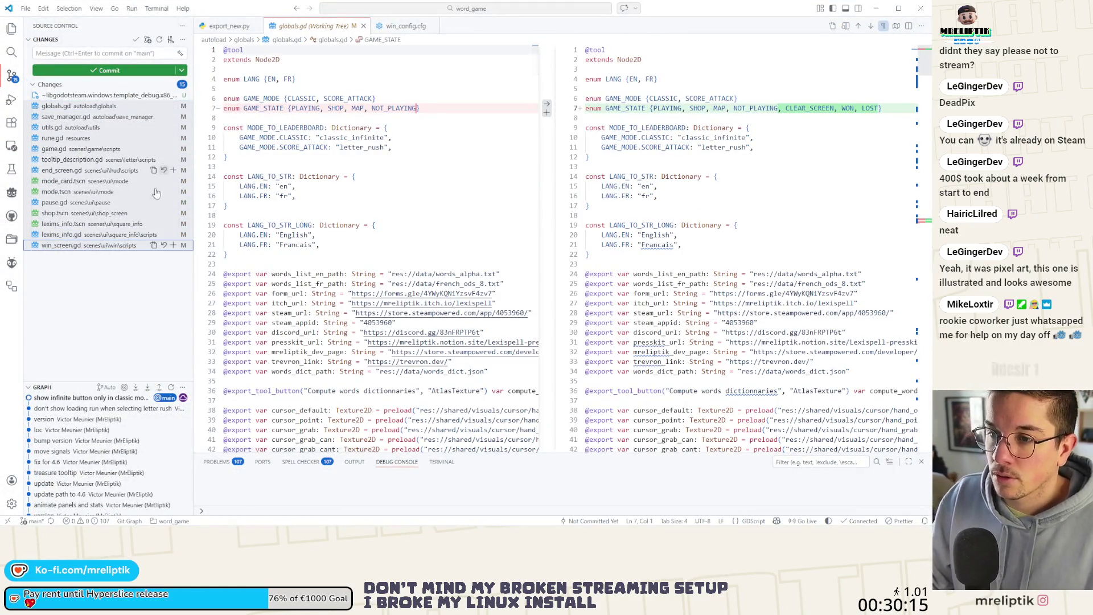
Review the mode.tscn, mode_card.tscn, pause.gd and shop.tscn diffs
{"action": "left_click", "coordinate": [73, 192]}
{"action": "left_click", "coordinate": [66, 181]}
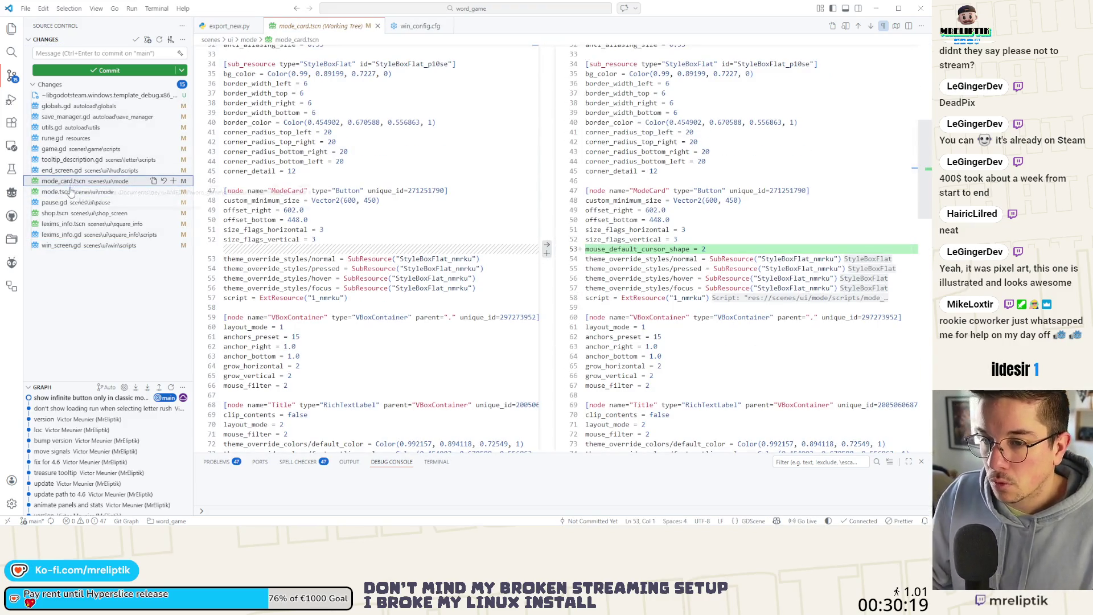
{"action": "left_click", "coordinate": [70, 194]}
{"action": "scroll", "coordinate": [597, 281], "scroll_direction": "down", "scroll_amount": 3}
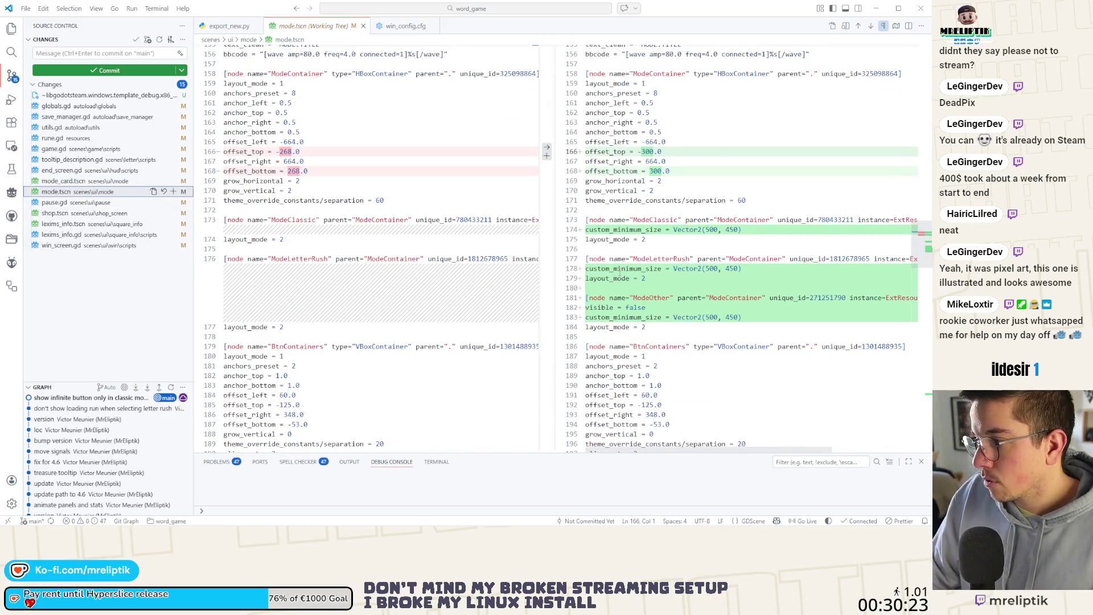
{"action": "left_click", "coordinate": [53, 206]}
{"action": "left_click", "coordinate": [63, 215]}
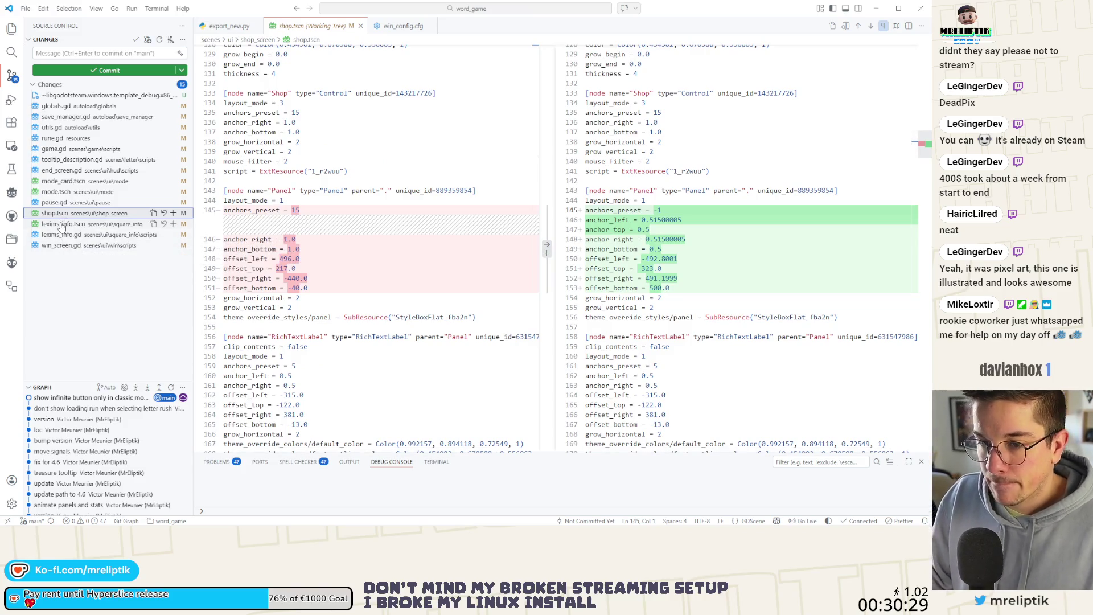
Stage shop.tscn and commit it with the message 'center shop'
{"action": "left_click", "coordinate": [173, 213]}
{"action": "left_click", "coordinate": [103, 53]}
{"action": "type", "text": "center "}
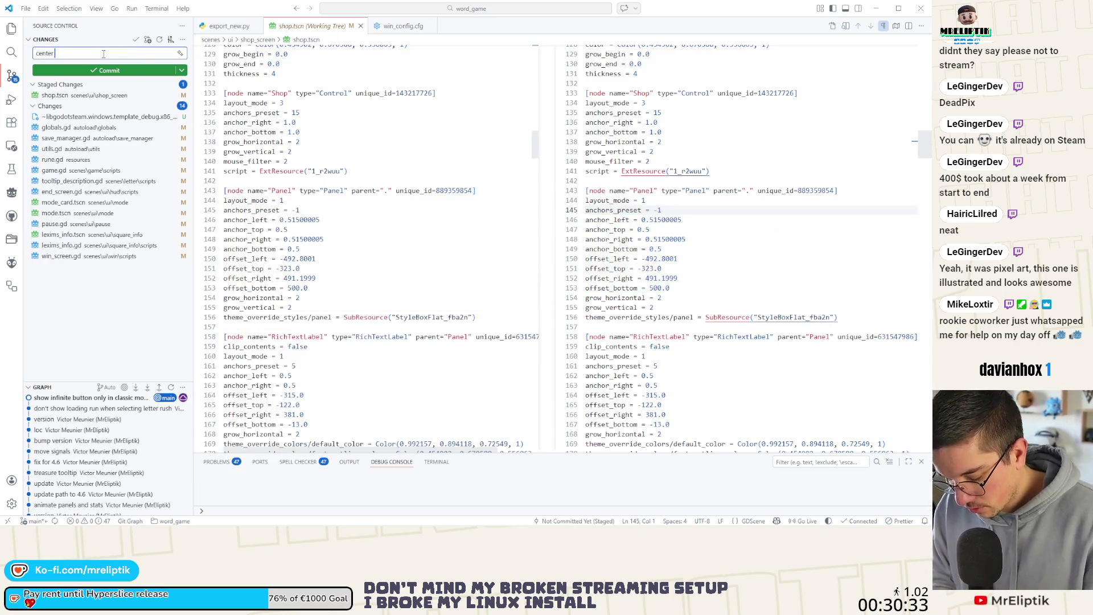
{"action": "type", "text": "shop"}
{"action": "key", "text": "ctrl+Return"}
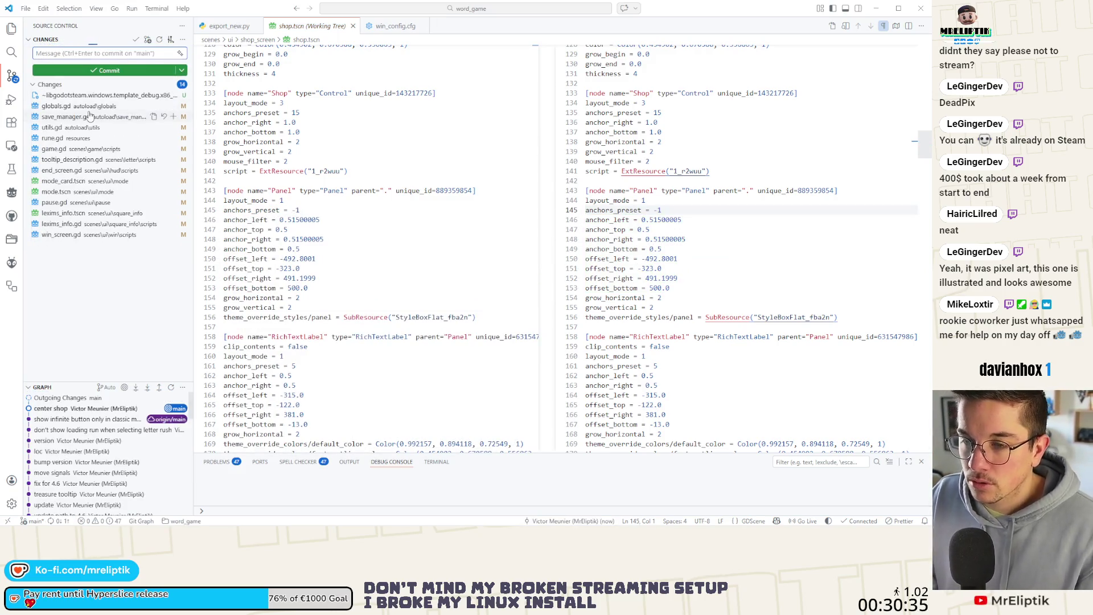
Review the save_manager.gd, libgodotsteam binary and globals.gd changes
{"action": "left_click", "coordinate": [90, 116]}
{"action": "left_click", "coordinate": [92, 96]}
{"action": "left_click", "coordinate": [96, 107]}
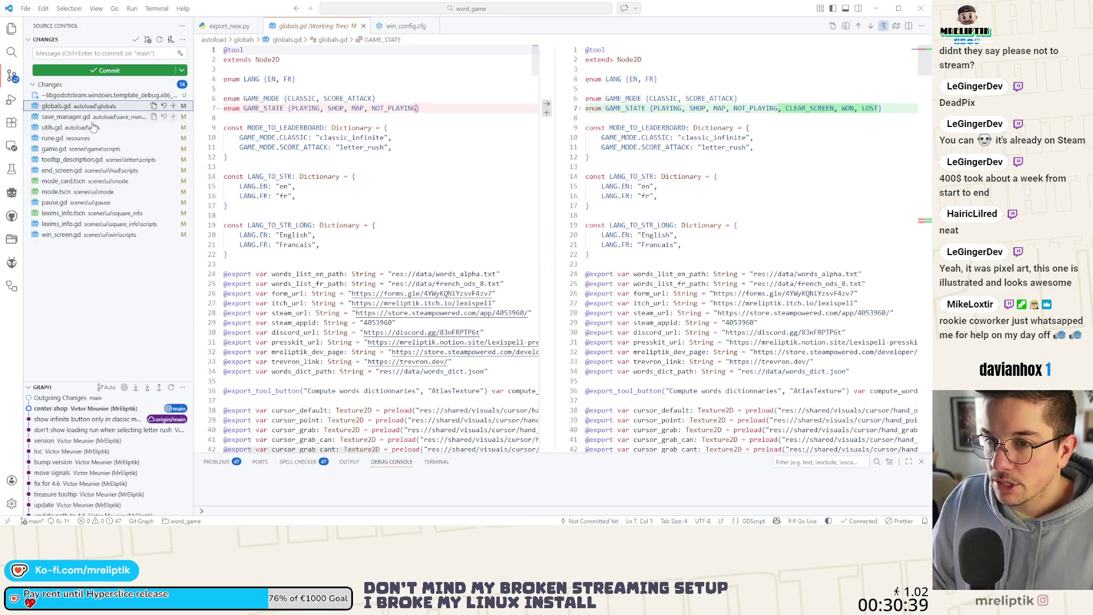
Review the utils.gd, globals.gd and win_screen.gd diffs
{"action": "left_click", "coordinate": [67, 127]}
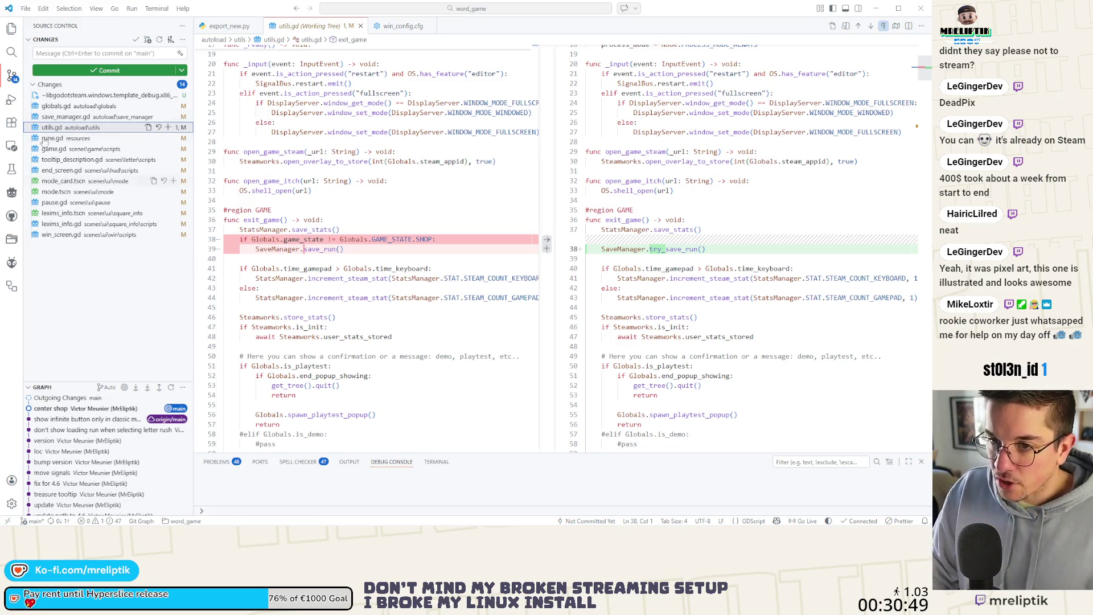
{"action": "left_click", "coordinate": [39, 110]}
{"action": "left_click", "coordinate": [51, 235]}
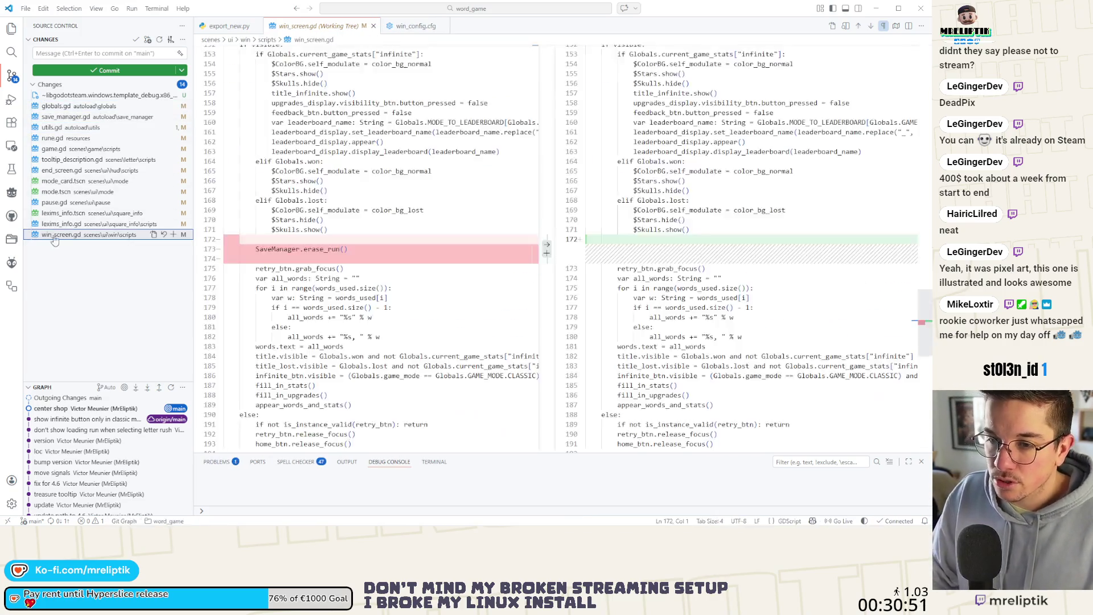
{"action": "left_click", "coordinate": [136, 316]}
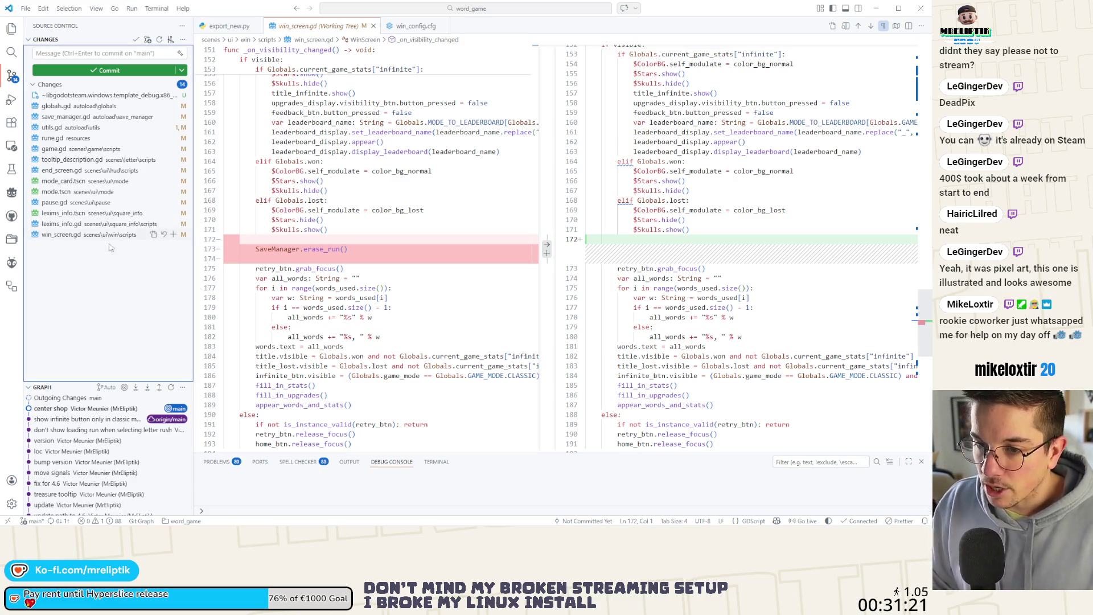
Stage win_screen.gd, review the lexims_info diffs, then unstage win_screen.gd again
{"action": "left_click", "coordinate": [89, 238]}
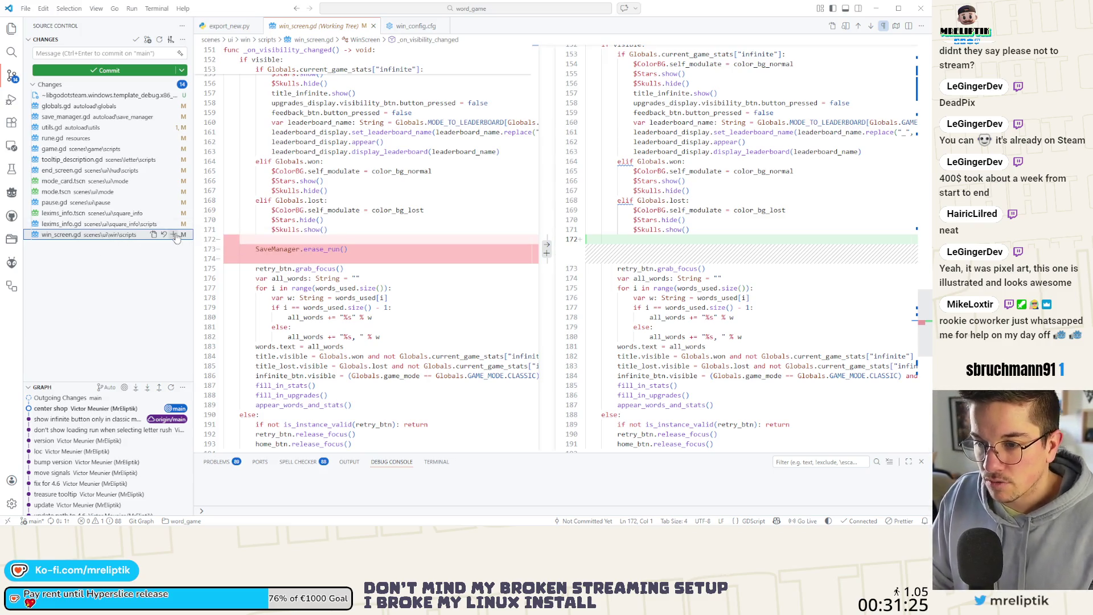
{"action": "left_click", "coordinate": [174, 234]}
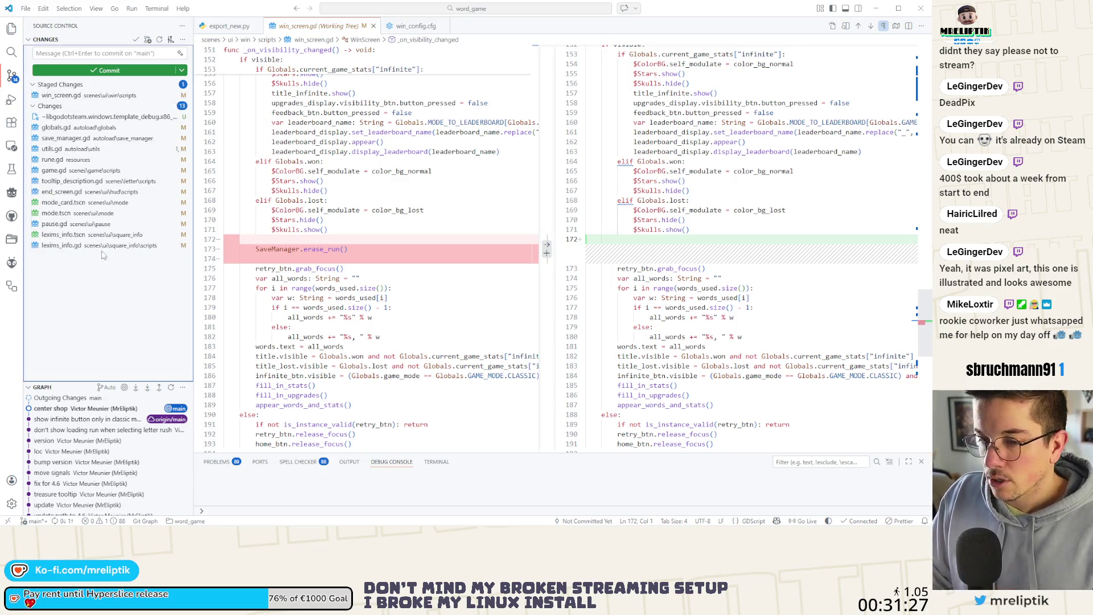
{"action": "left_click", "coordinate": [67, 245]}
{"action": "left_click", "coordinate": [67, 236]}
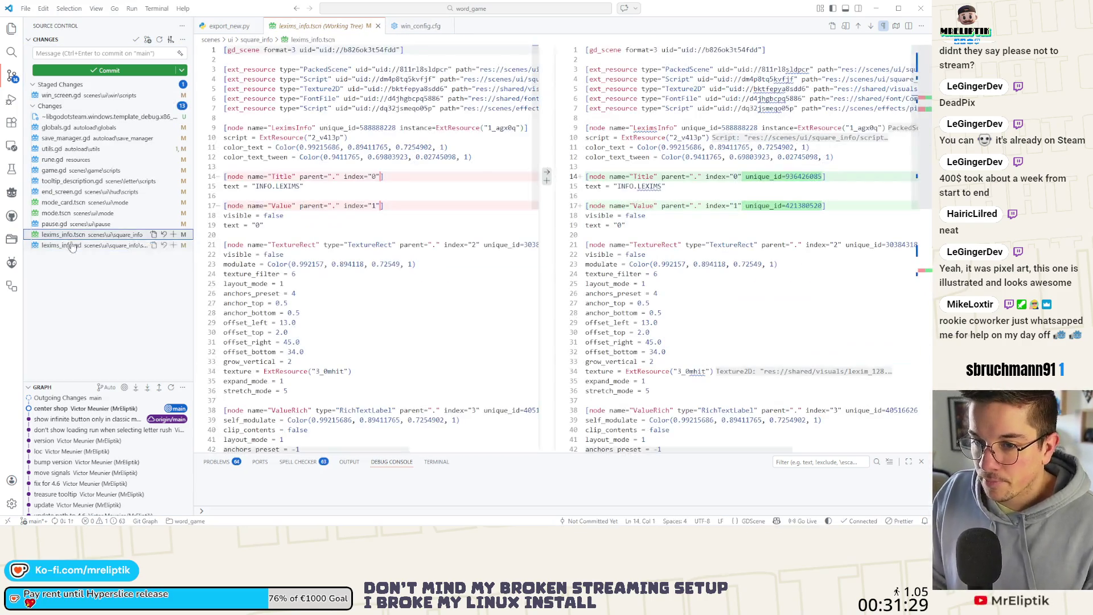
{"action": "left_click", "coordinate": [174, 95]}
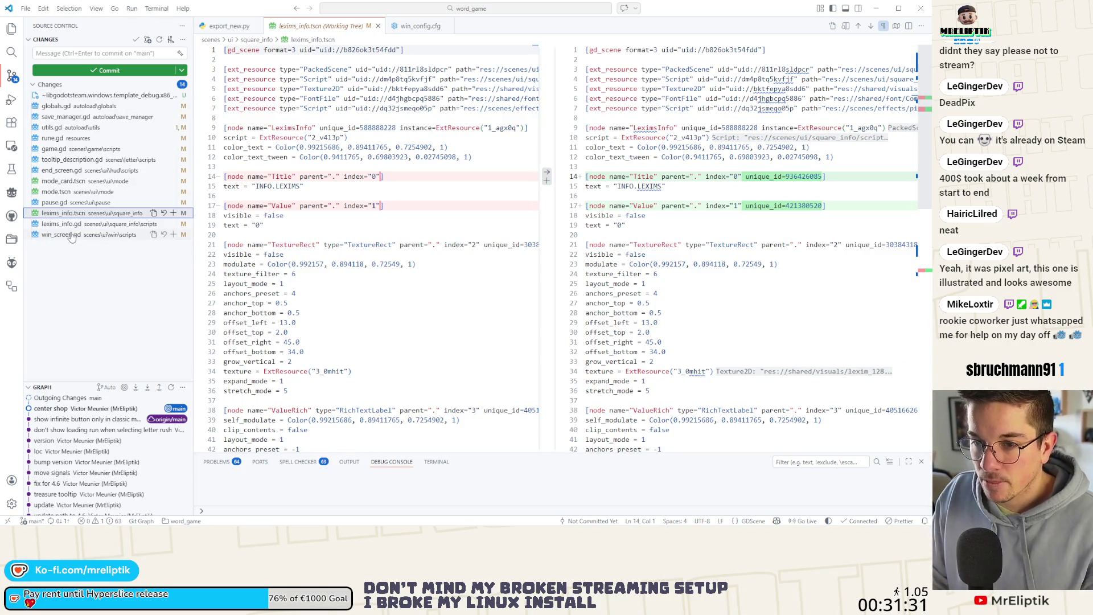
{"action": "left_click", "coordinate": [71, 234]}
Stage globals.gd after checking mode.tscn, then review the utils.gd and rune.gd diffs
{"action": "left_click", "coordinate": [73, 191]}
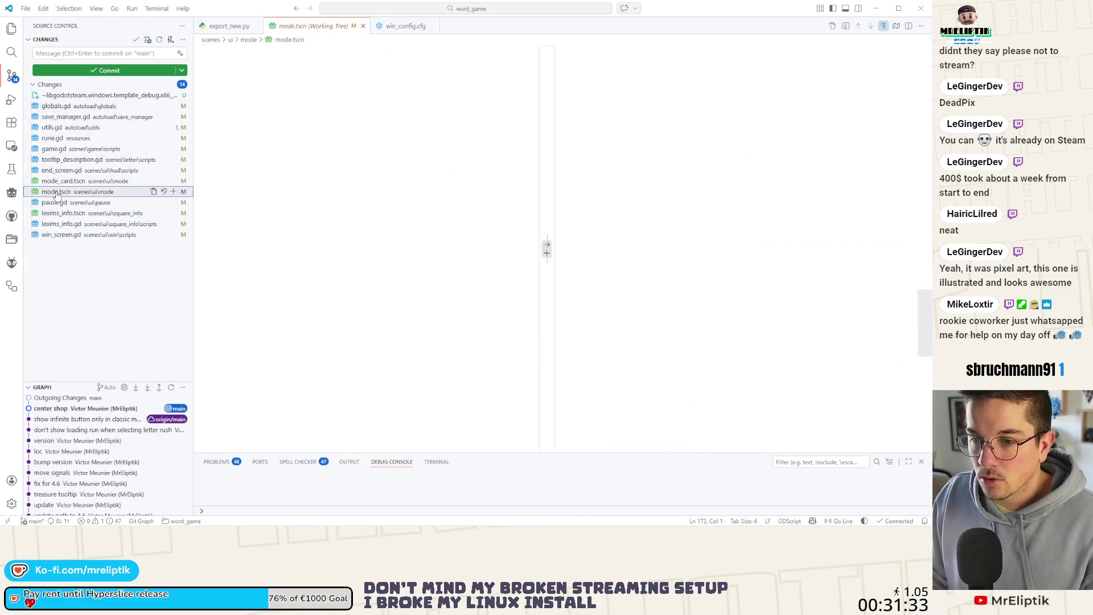
{"action": "left_click", "coordinate": [65, 106]}
{"action": "left_click", "coordinate": [174, 105]}
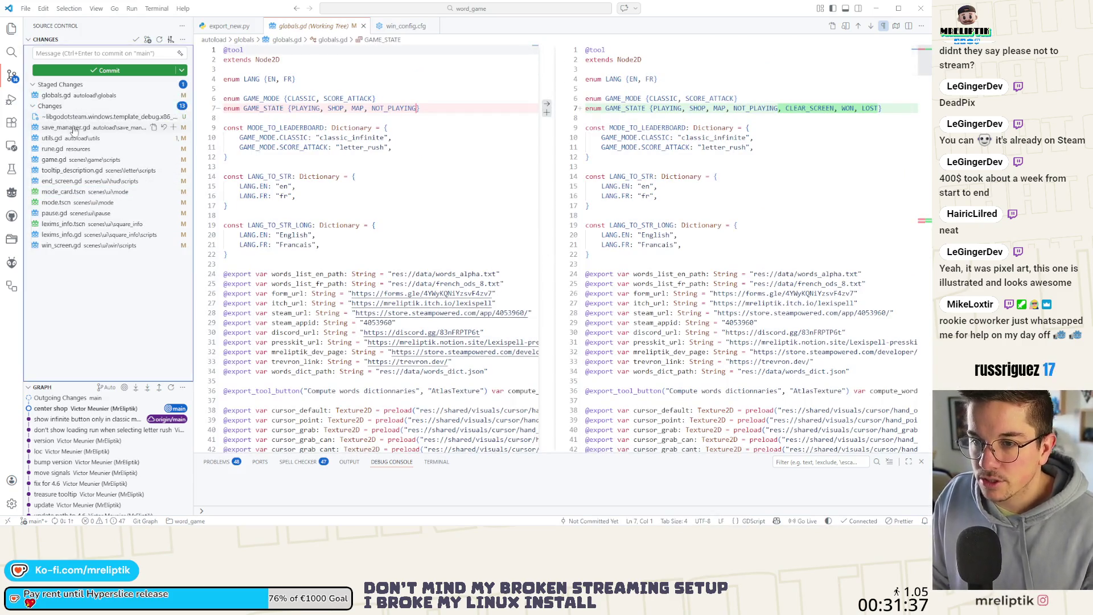
{"action": "left_click", "coordinate": [66, 138]}
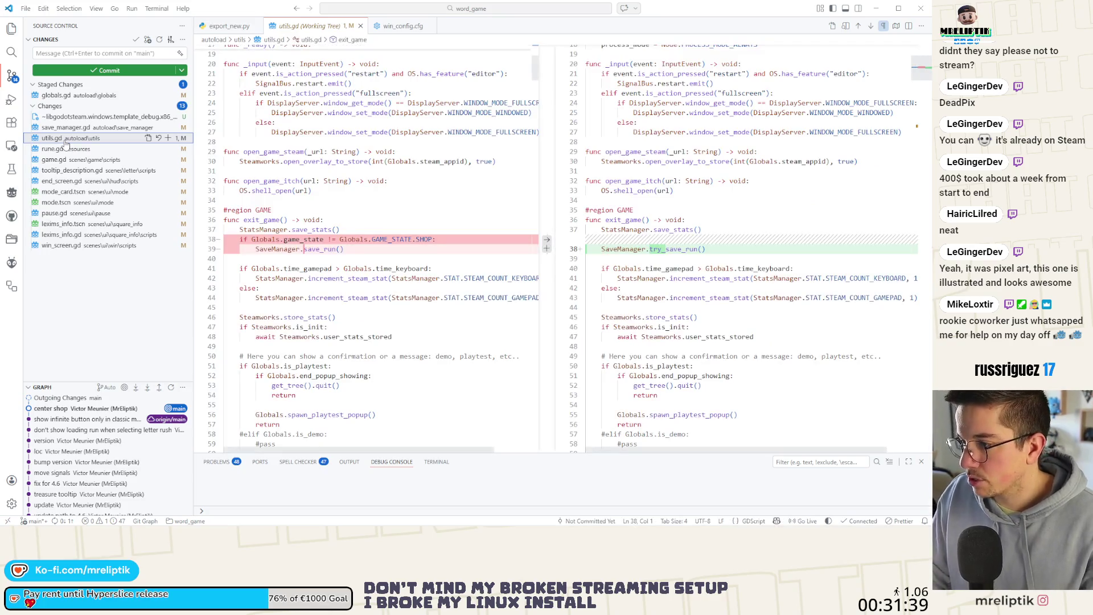
{"action": "key", "text": "Up"}
{"action": "left_click", "coordinate": [74, 150]}
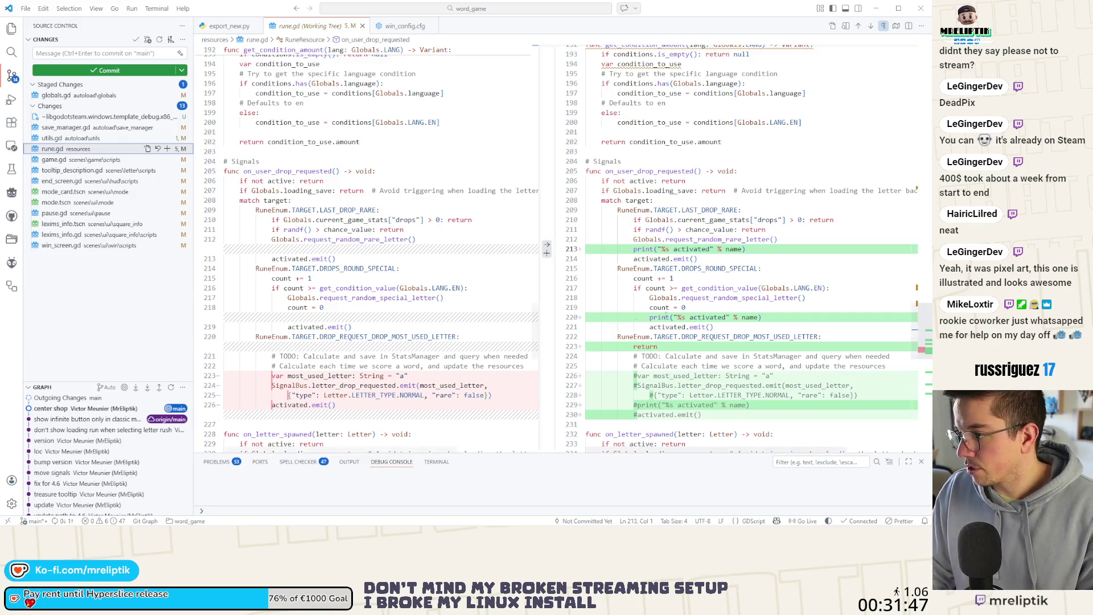
Stage only rune.gd and commit it as 'comment unused and print activation'
{"action": "scroll", "coordinate": [376, 245], "scroll_direction": "down", "scroll_amount": 10}
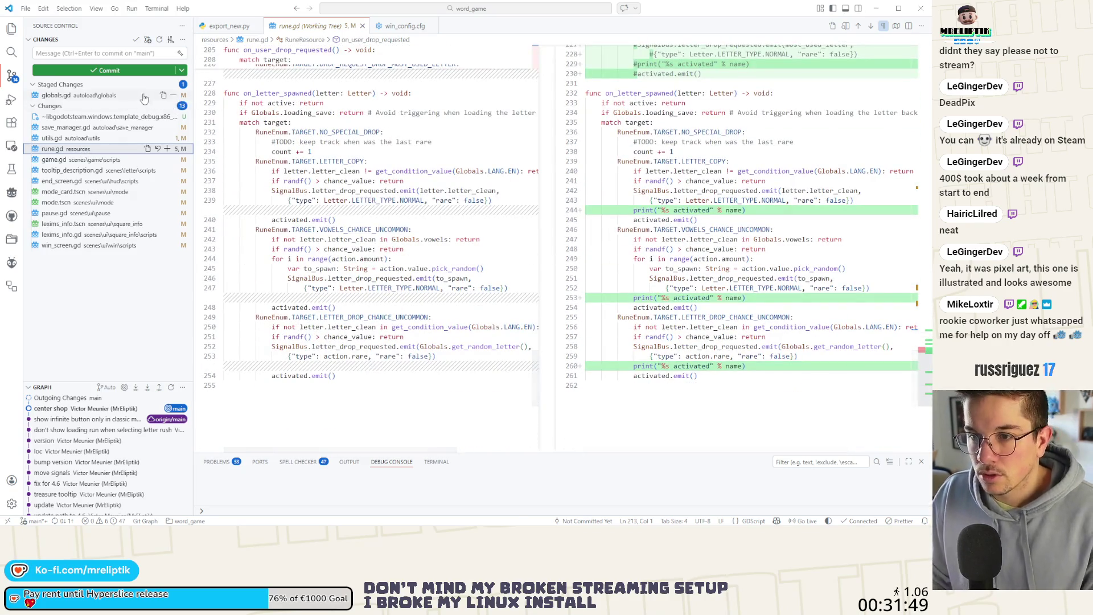
{"action": "left_click", "coordinate": [167, 95]}
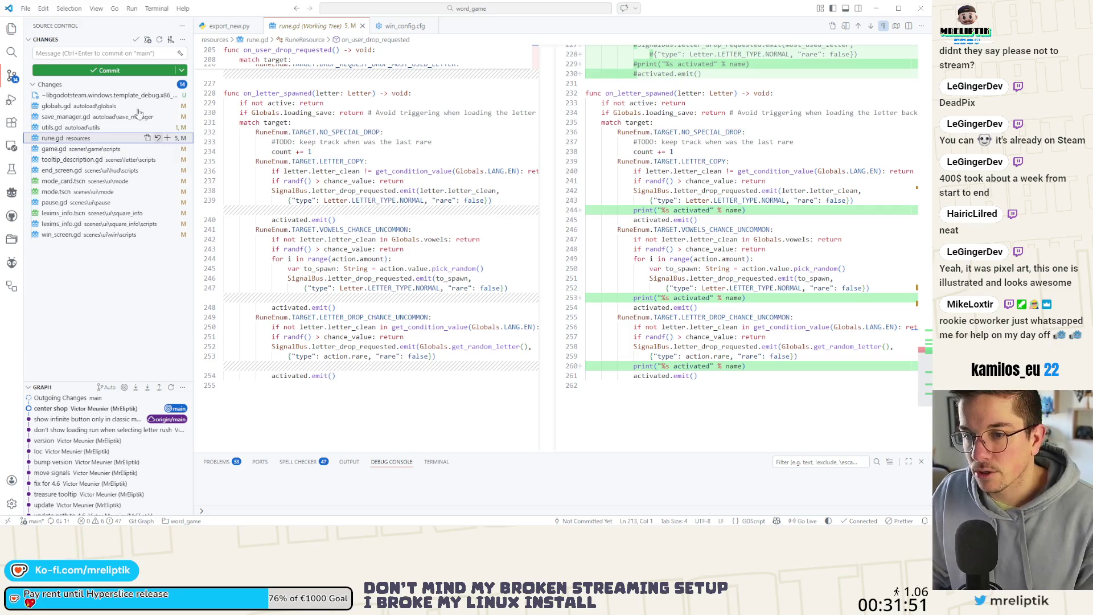
{"action": "left_click", "coordinate": [167, 138]}
{"action": "left_click", "coordinate": [94, 53]}
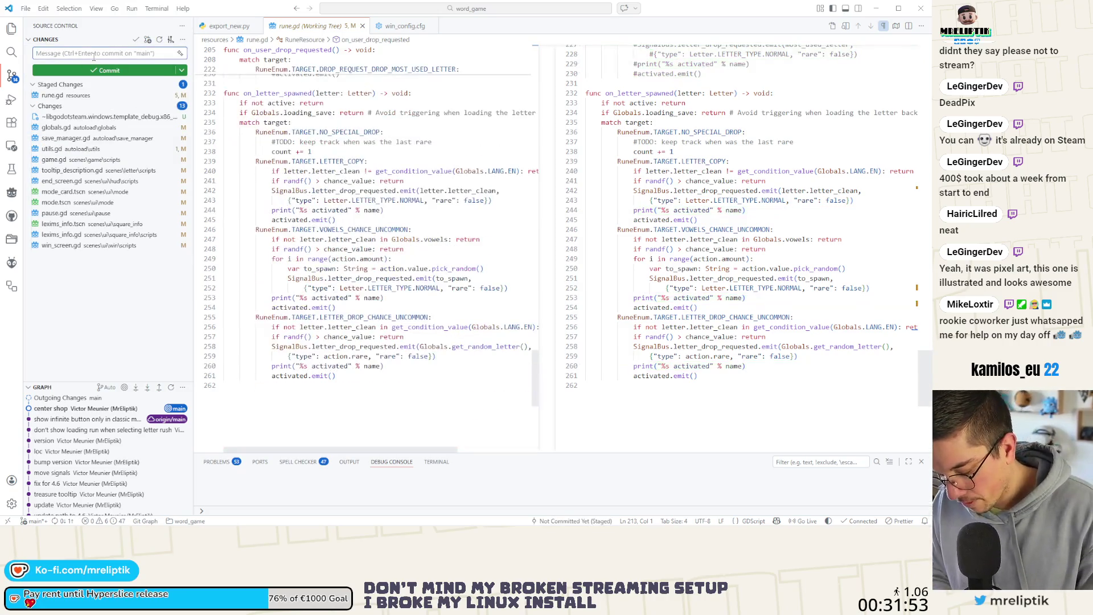
{"action": "type", "text": "comment unused an"}
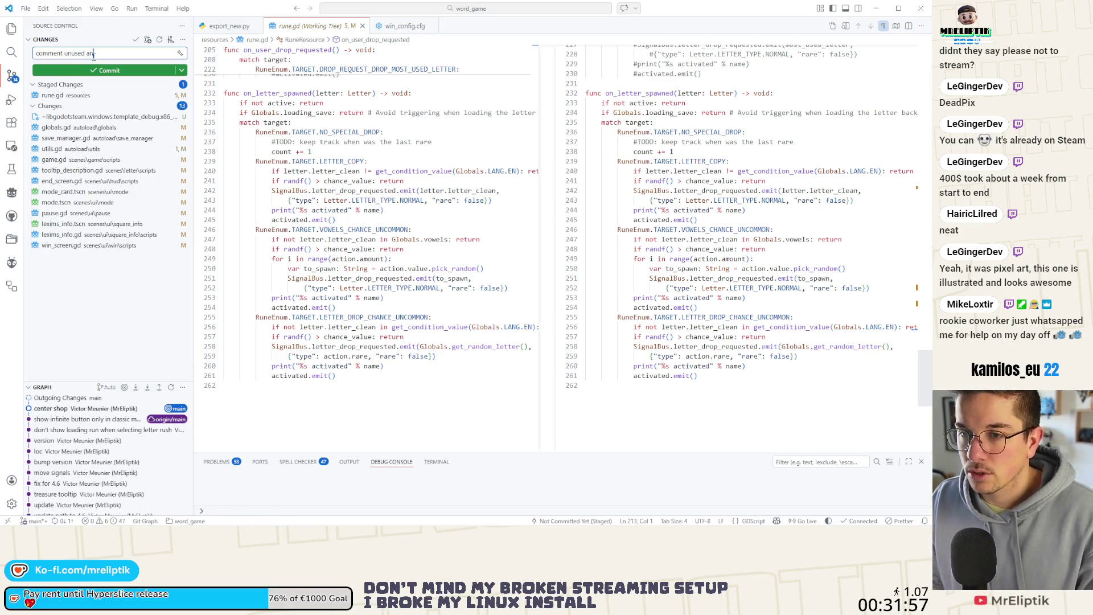
{"action": "type", "text": "tivation"}
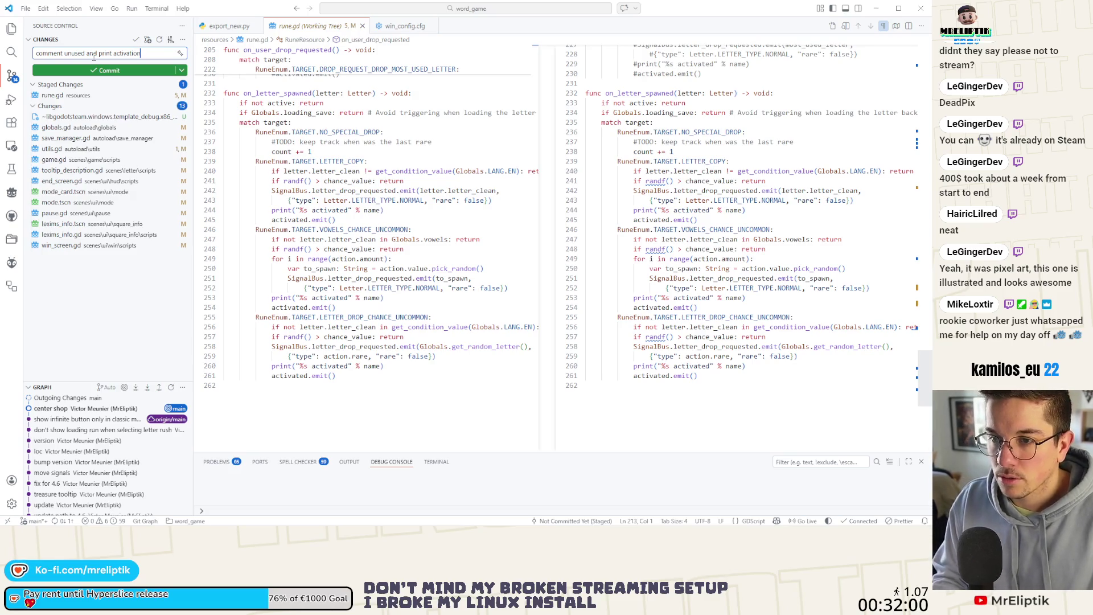
{"action": "key", "text": "ctrl+Return"}
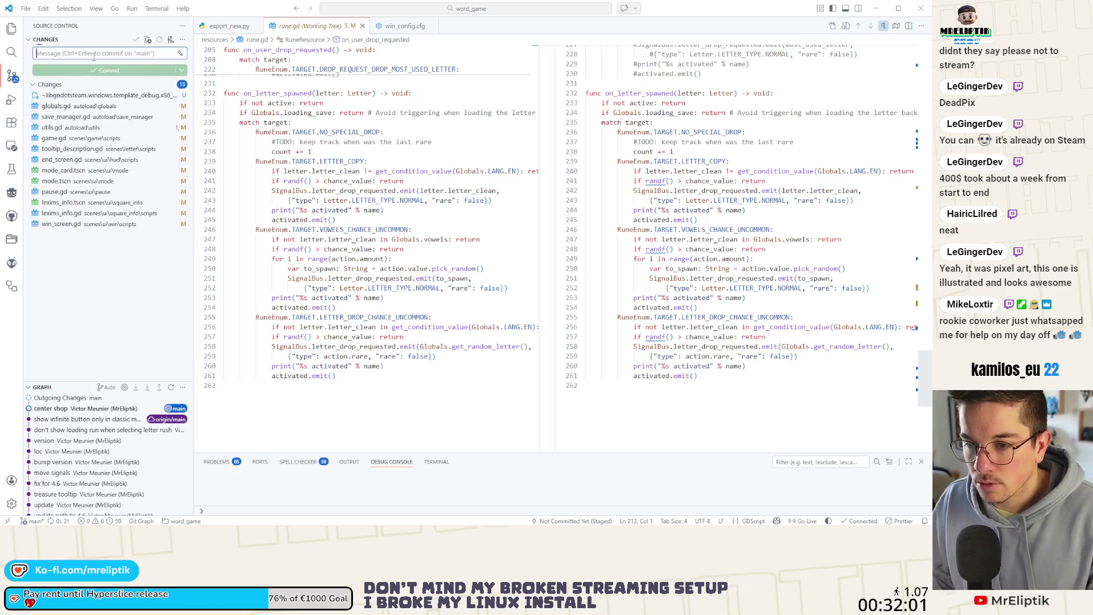
Review the lexims_info.tscn and pause.gd diffs, then return to Godot
{"action": "left_click", "coordinate": [78, 204]}
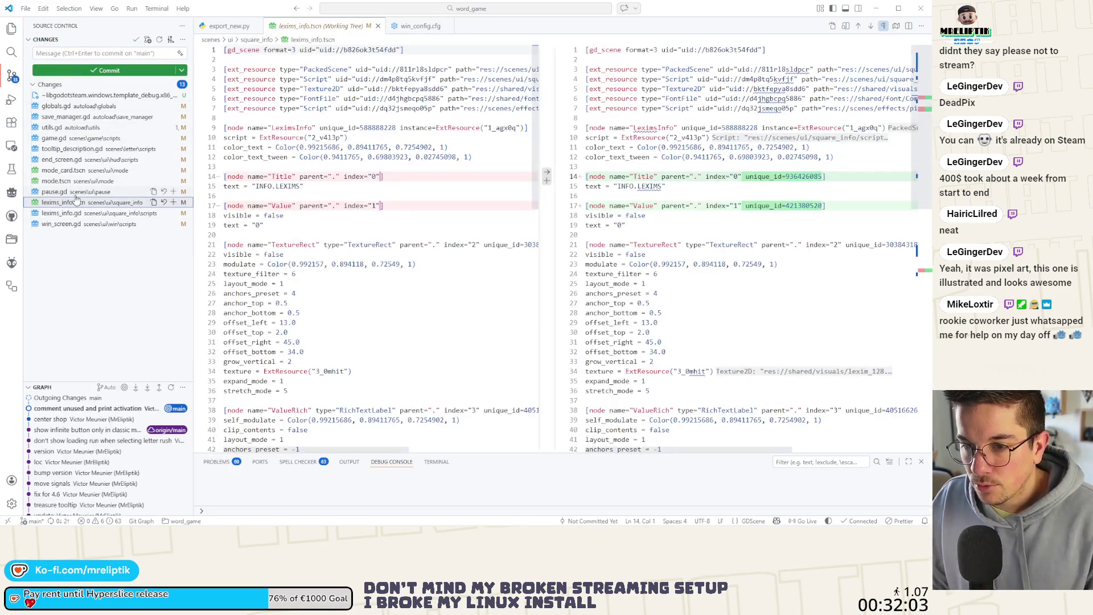
{"action": "key", "text": "Up"}
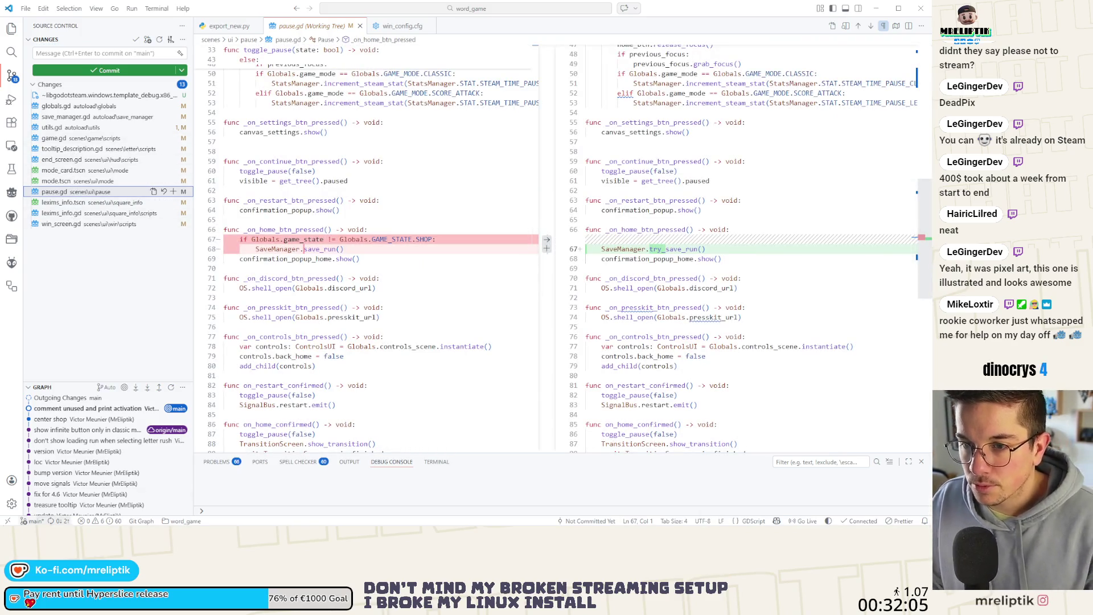
{"action": "mouse_move", "coordinate": [569, 526]}
{"action": "key", "text": "alt+Tab"}
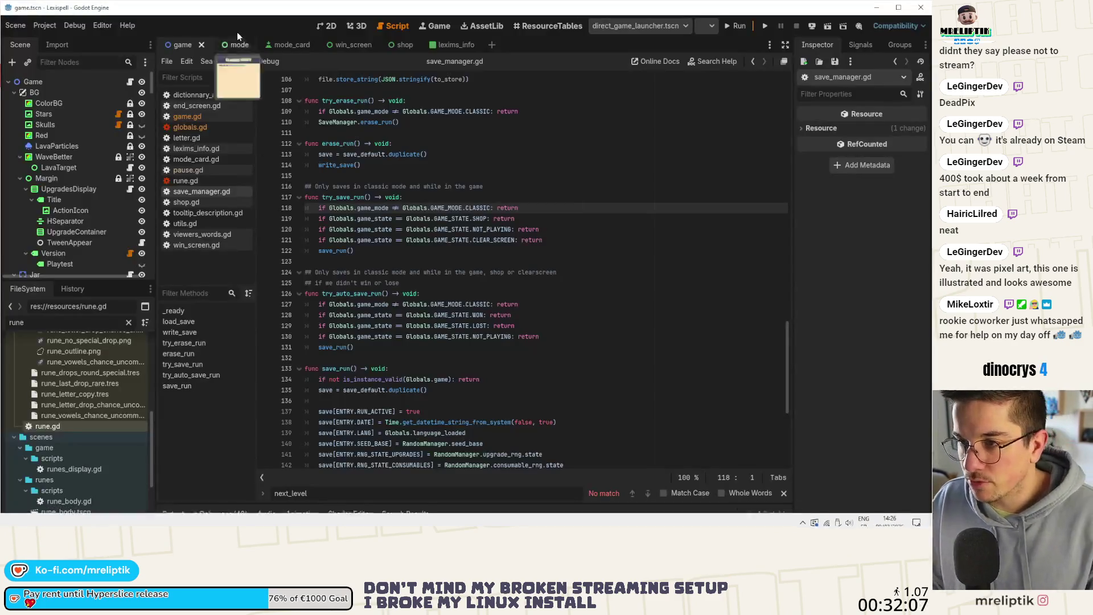
Close the mode_card scene and inspect the mode_classic_btn reference in the mode script
{"action": "left_click", "coordinate": [277, 45]}
{"action": "left_click", "coordinate": [329, 29]}
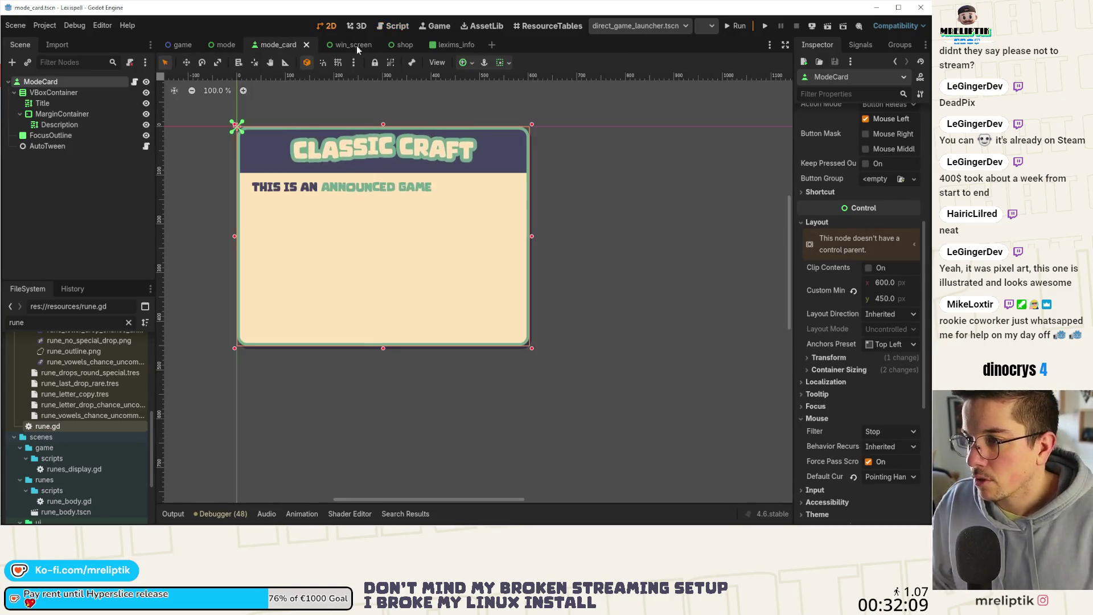
{"action": "middle_click", "coordinate": [278, 46]}
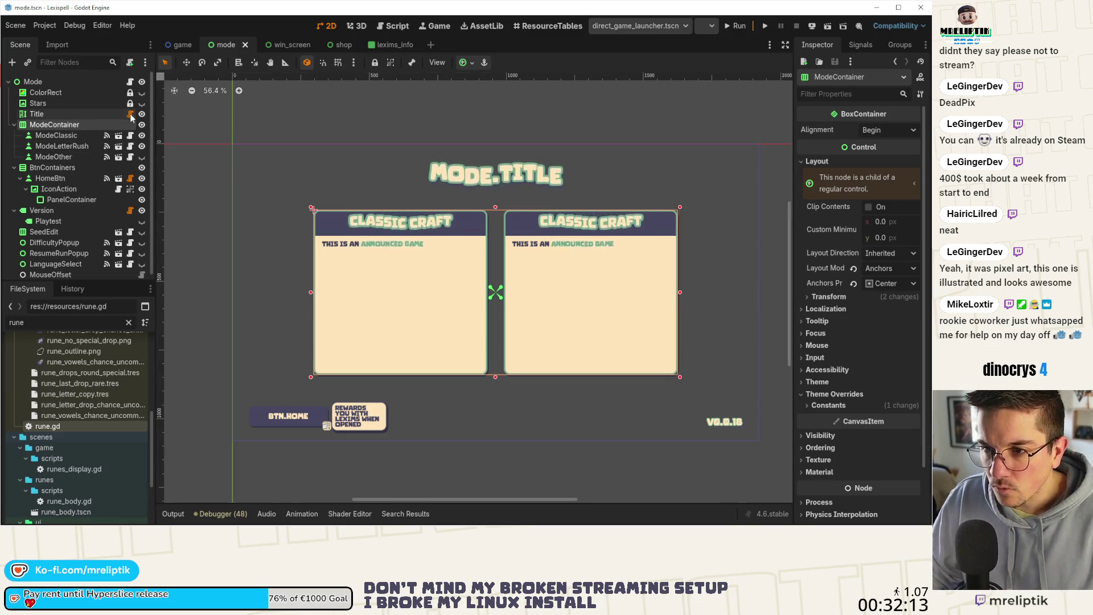
{"action": "left_click", "coordinate": [131, 115]}
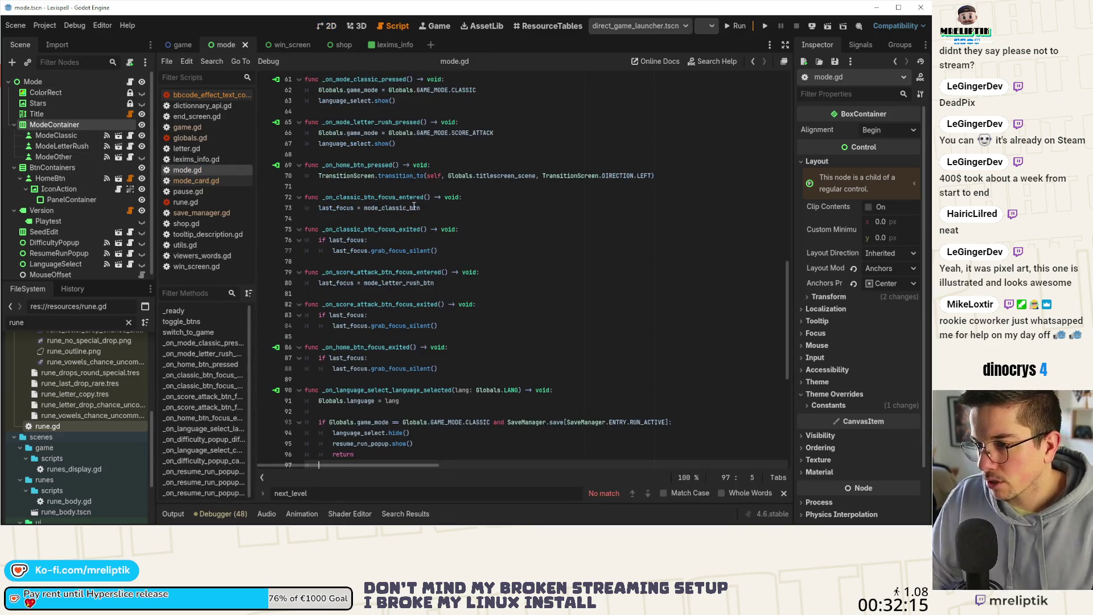
{"action": "scroll", "coordinate": [412, 239], "scroll_direction": "up", "scroll_amount": 10}
{"action": "scroll", "coordinate": [411, 240], "scroll_direction": "down", "scroll_amount": 2}
{"action": "double_click", "coordinate": [348, 186]}
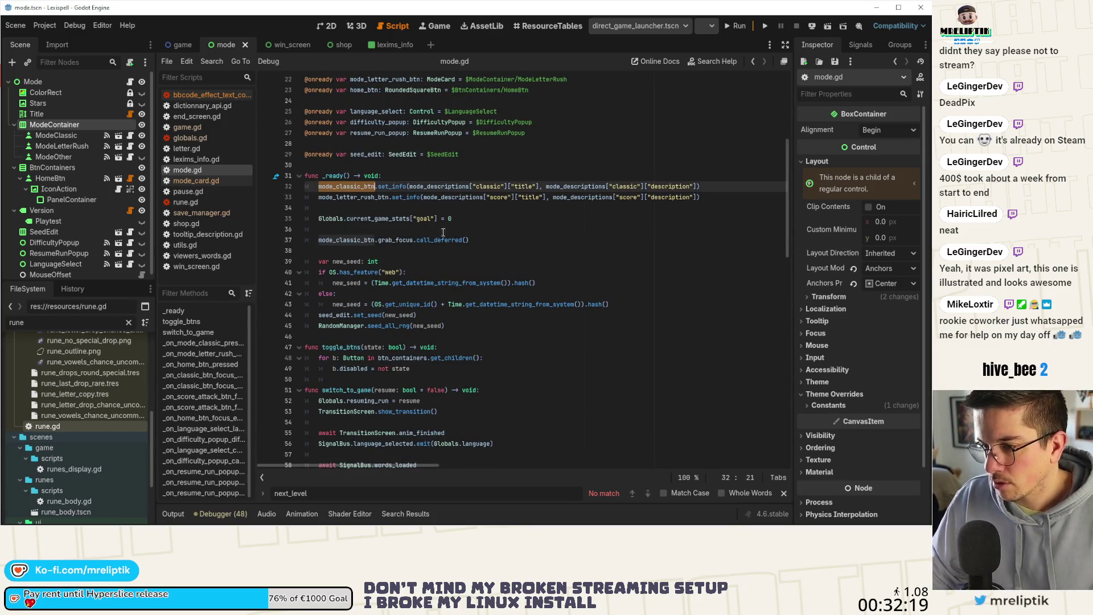
Disconnect ModeOther's pressed() signal from the Letter Rush handler
{"action": "left_click", "coordinate": [54, 156]}
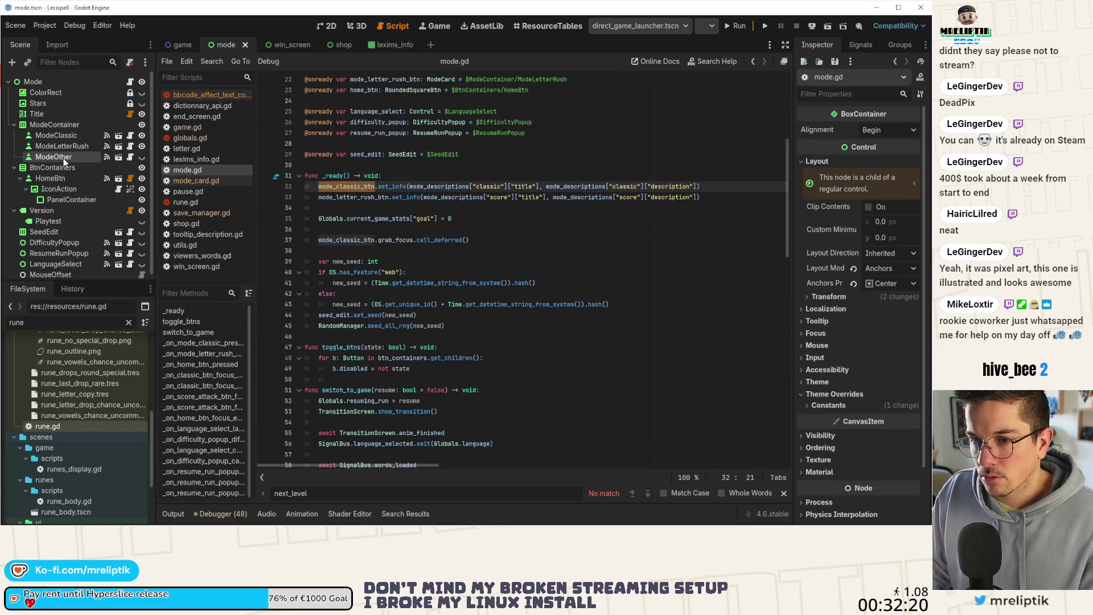
{"action": "left_click", "coordinate": [854, 45]}
{"action": "right_click", "coordinate": [843, 126]}
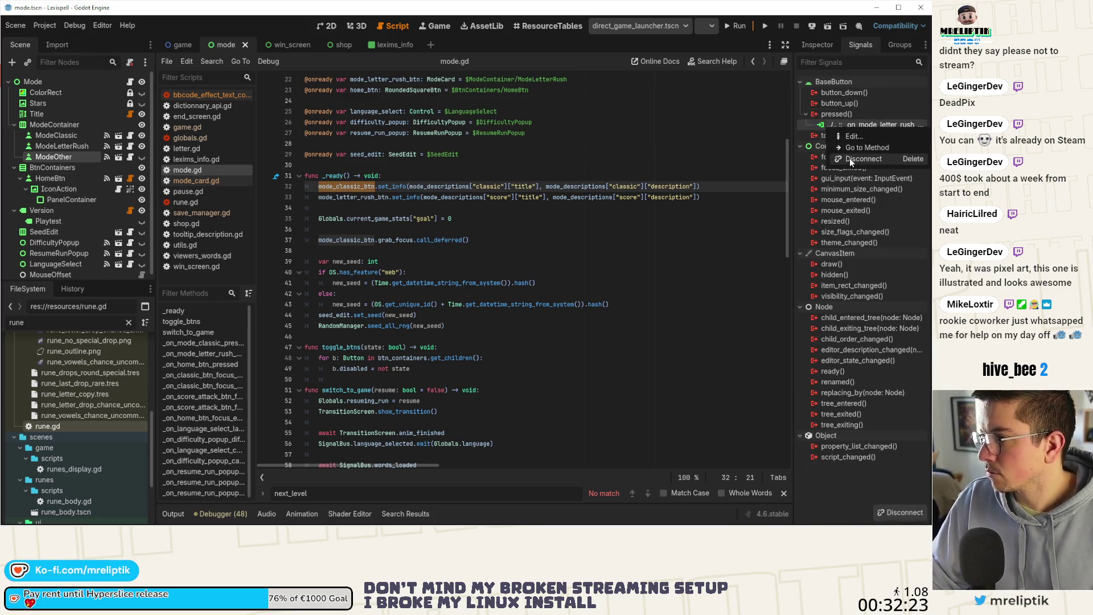
{"action": "left_click", "coordinate": [850, 159]}
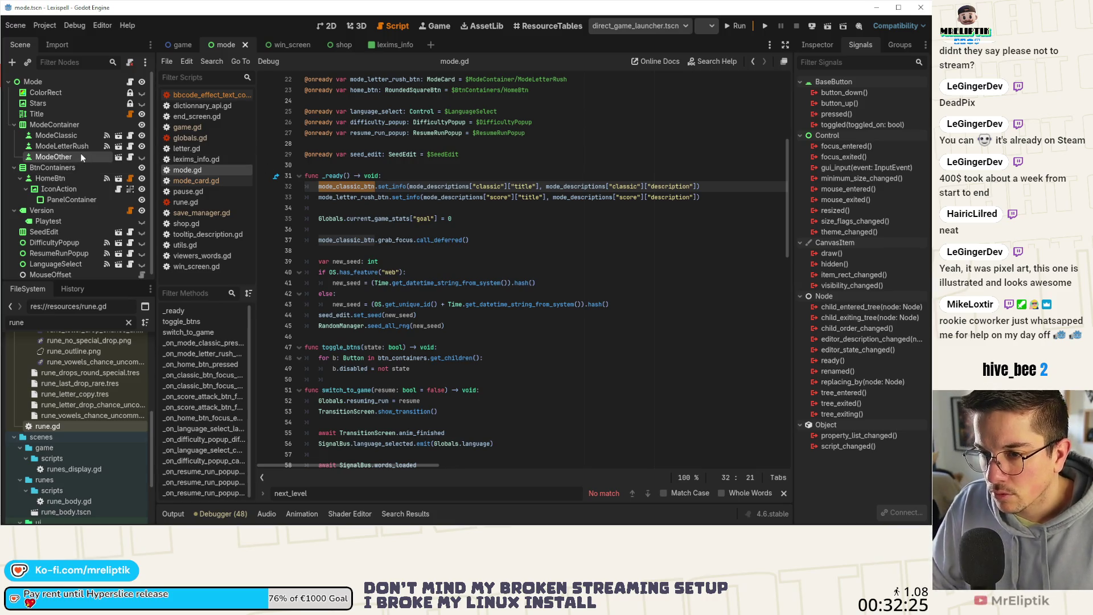
Check mode_card.gd, then go back to the mode scene layout and script
{"action": "left_click", "coordinate": [196, 180]}
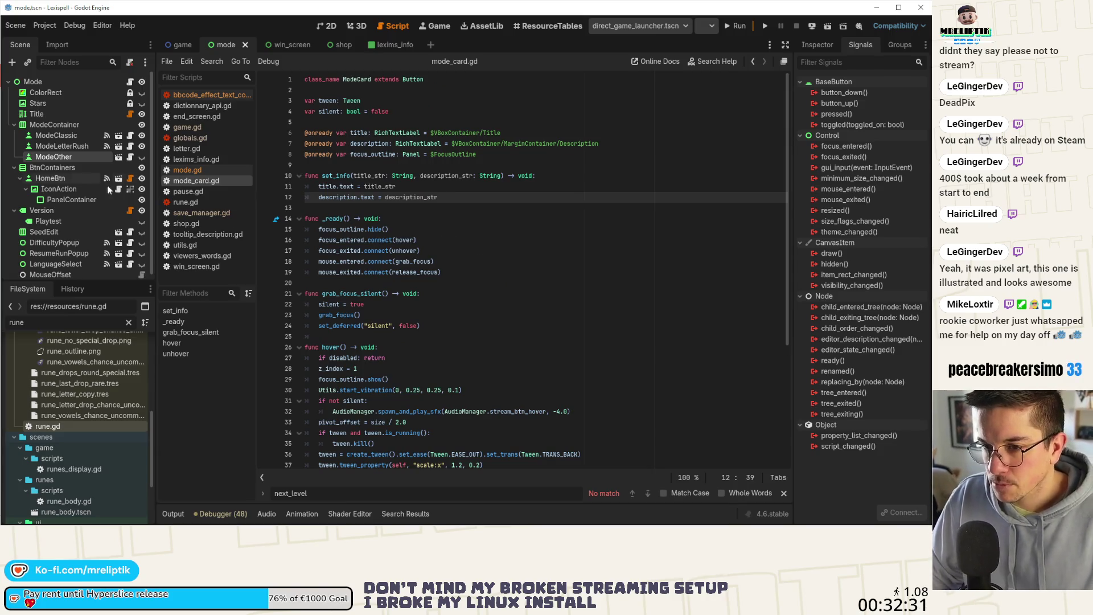
{"action": "left_click", "coordinate": [326, 26]}
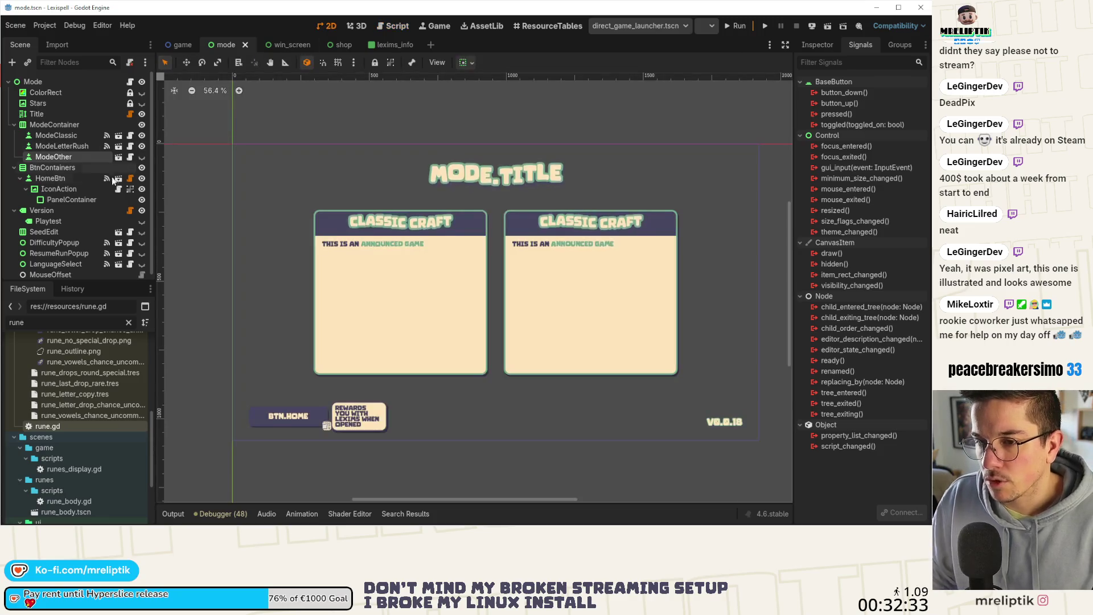
{"action": "left_click", "coordinate": [130, 82]}
Search mode.gd for uses of mode_container from its line 18 declaration
{"action": "left_click", "coordinate": [365, 195]}
{"action": "left_click", "coordinate": [367, 187]}
{"action": "left_click", "coordinate": [371, 165]}
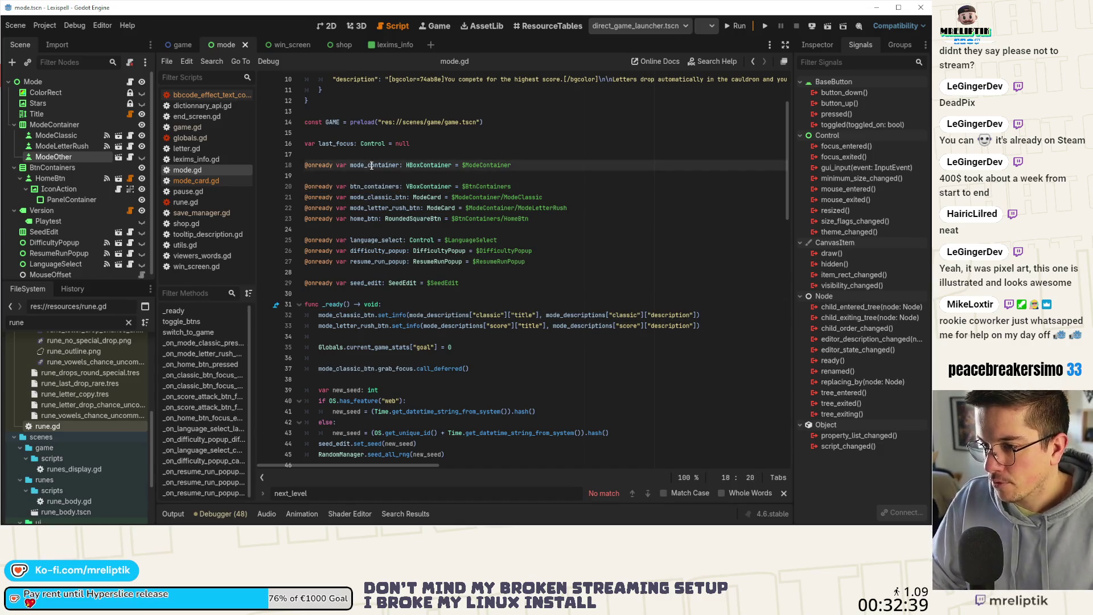
{"action": "double_click", "coordinate": [373, 165]}
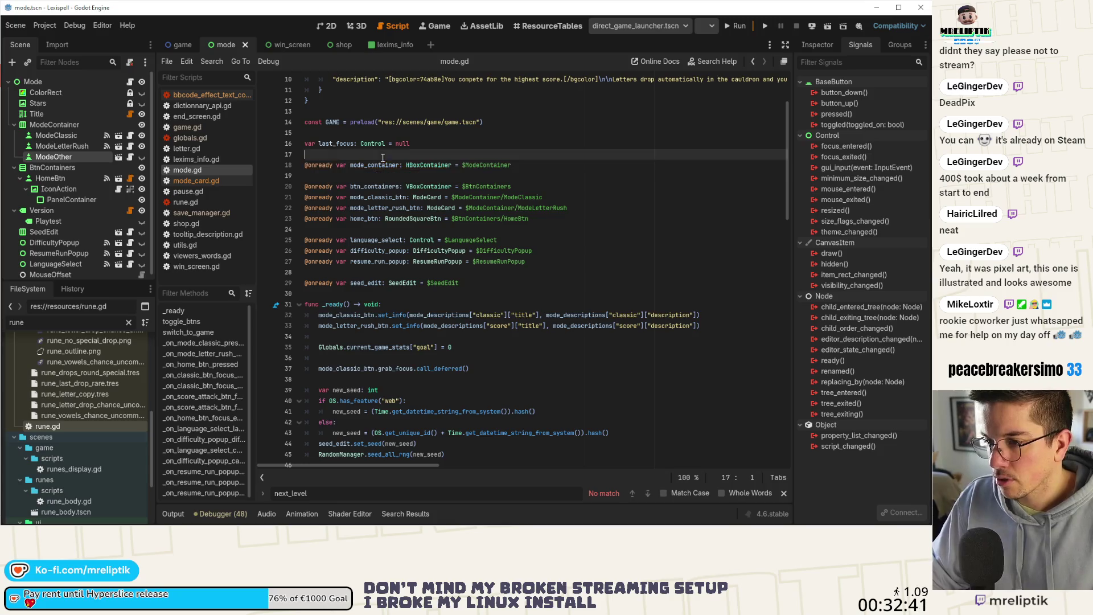
{"action": "key", "text": "ctrl+f"}
Confirm mode_container is used only once, then run the mode scene
{"action": "scroll", "coordinate": [505, 341], "scroll_direction": "down", "scroll_amount": 15}
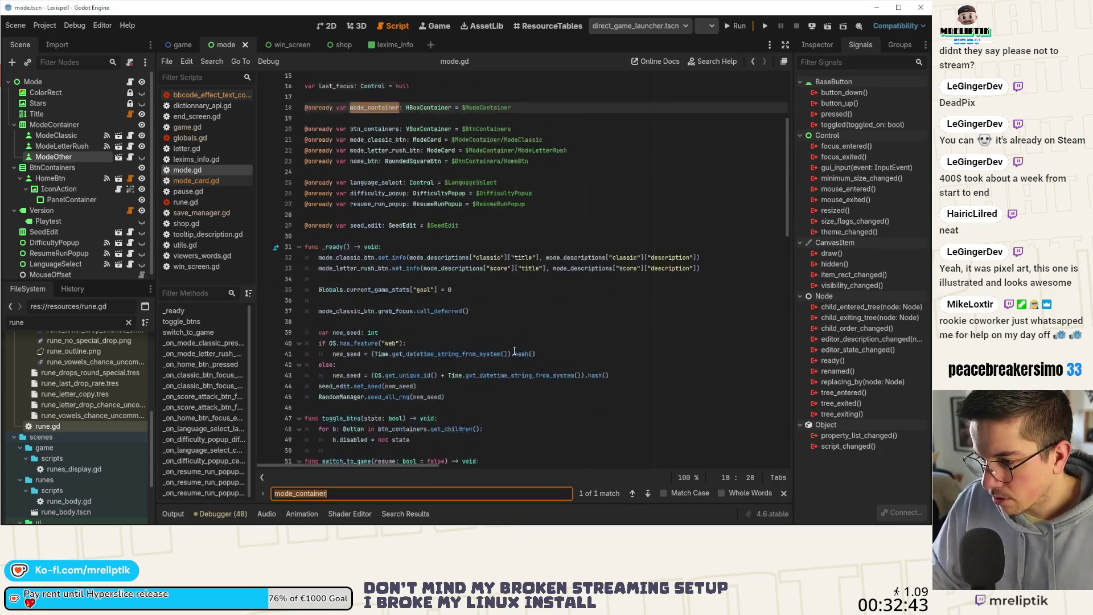
{"action": "scroll", "coordinate": [505, 341], "scroll_direction": "down", "scroll_amount": 1}
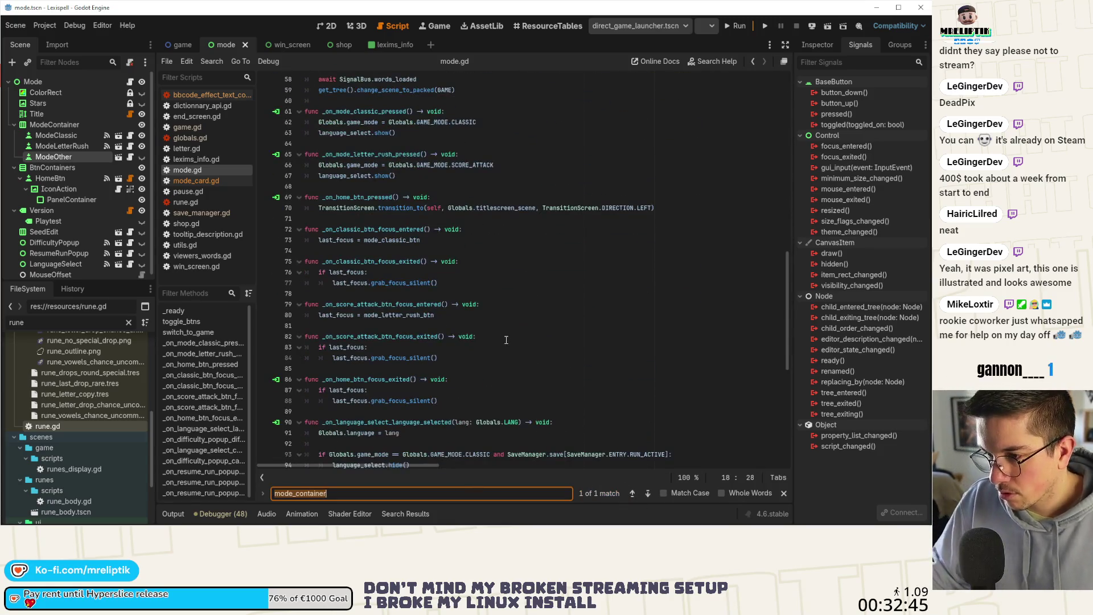
{"action": "scroll", "coordinate": [495, 291], "scroll_direction": "up", "scroll_amount": 7}
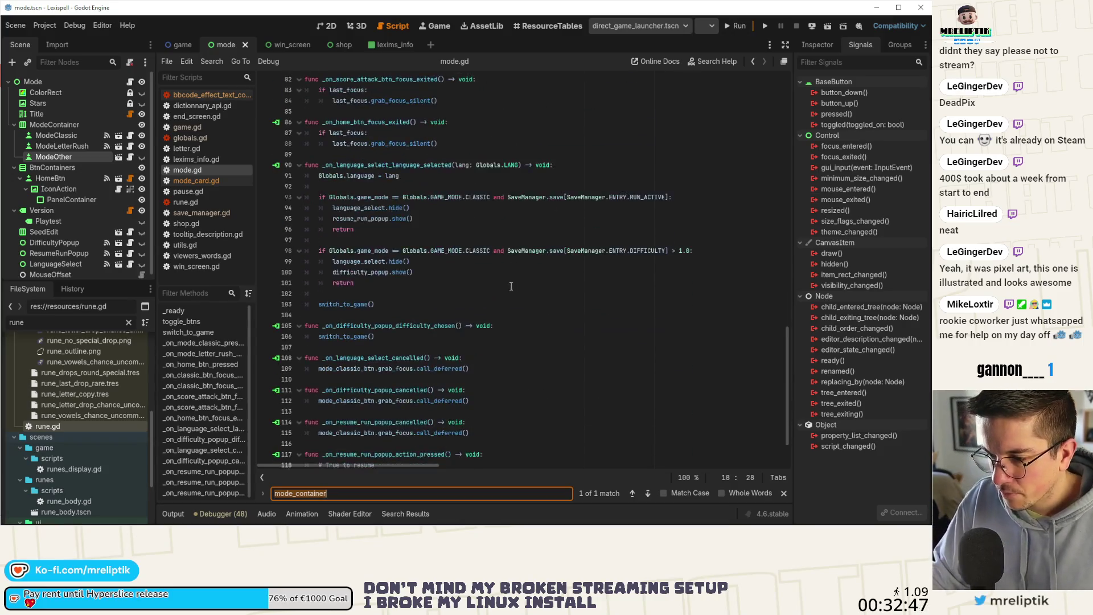
{"action": "left_click", "coordinate": [326, 26]}
{"action": "left_click", "coordinate": [765, 25]}
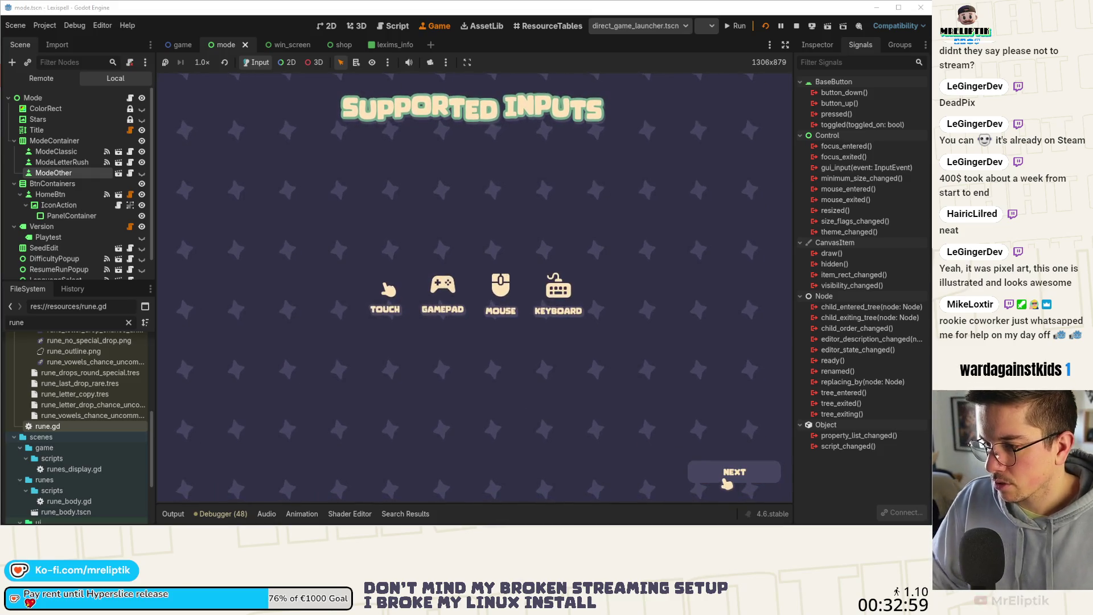
Playtest past Supported Inputs and the welcome notice to the Modes screen, then stop the game
{"action": "left_click", "coordinate": [727, 482]}
{"action": "left_click", "coordinate": [620, 370]}
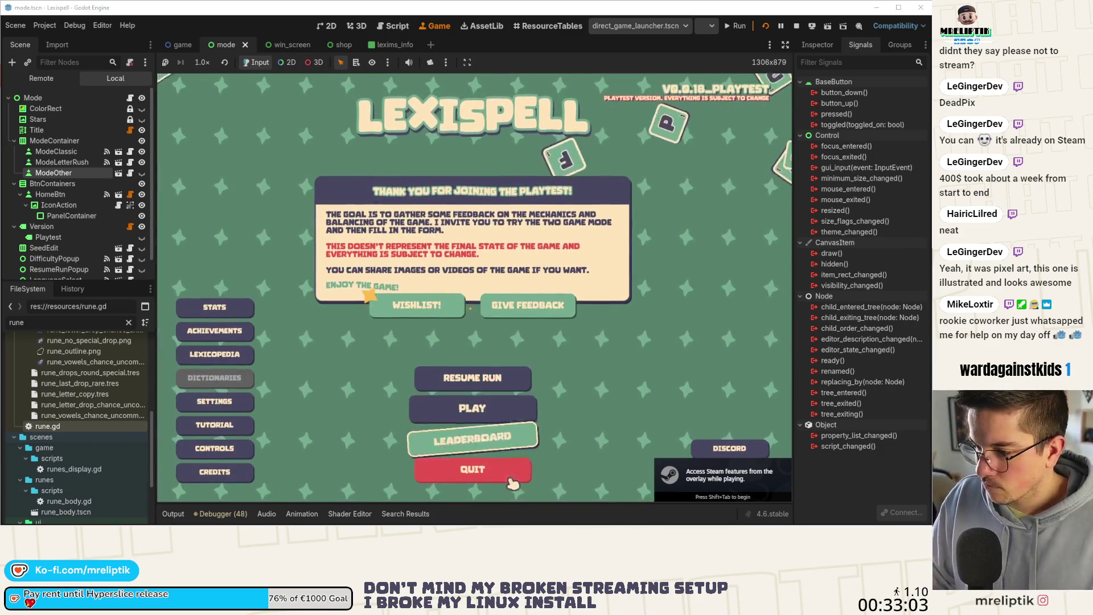
{"action": "left_click", "coordinate": [472, 409]}
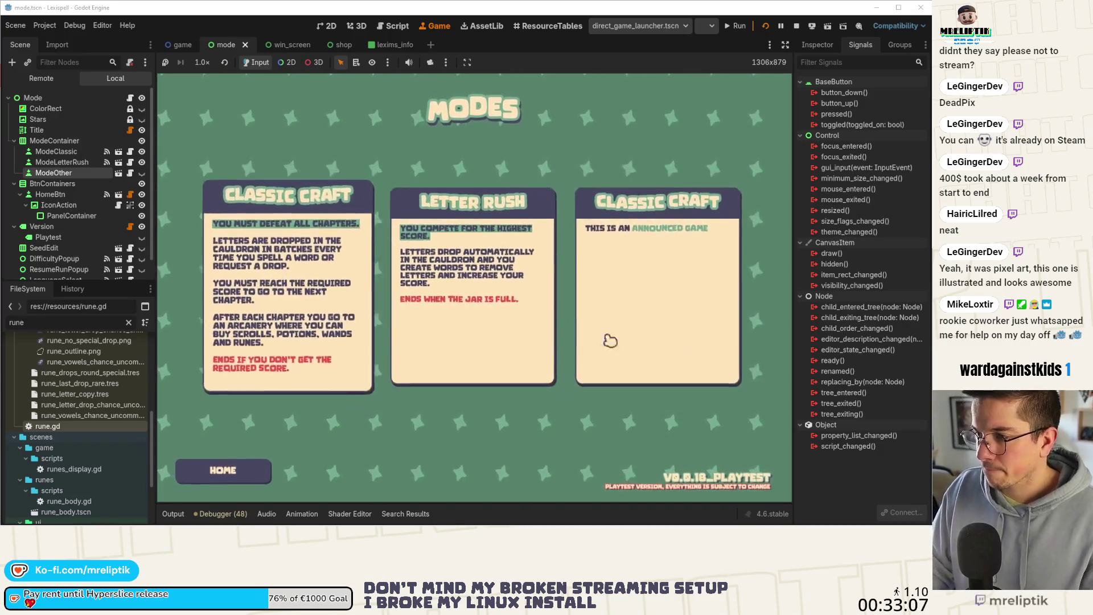
{"action": "left_click", "coordinate": [795, 26]}
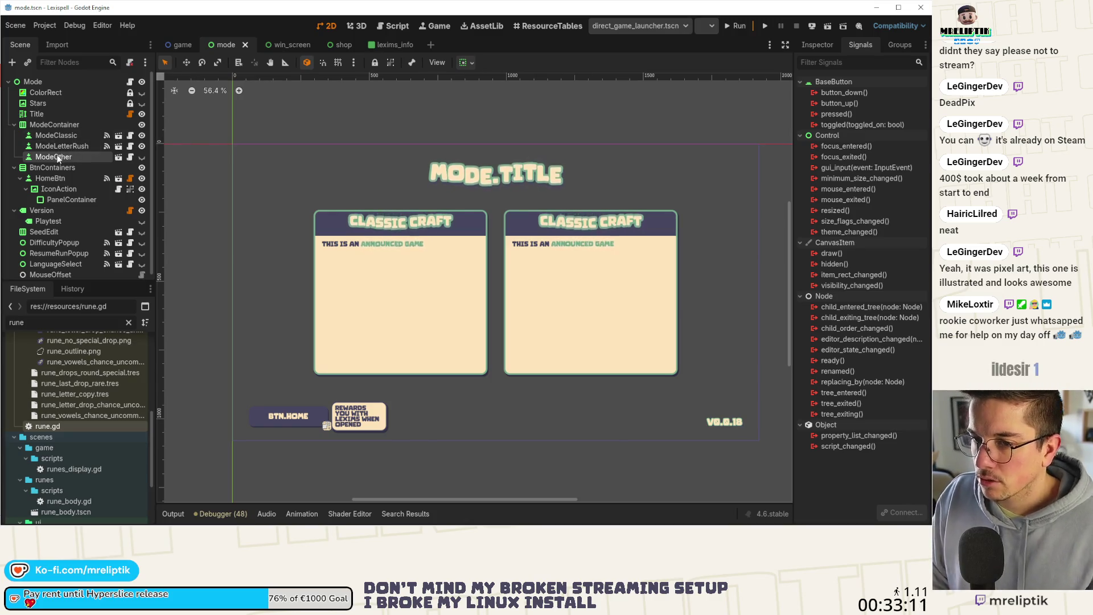
Open and read through ModeOther's mode_card.gd script
{"action": "left_click", "coordinate": [129, 158]}
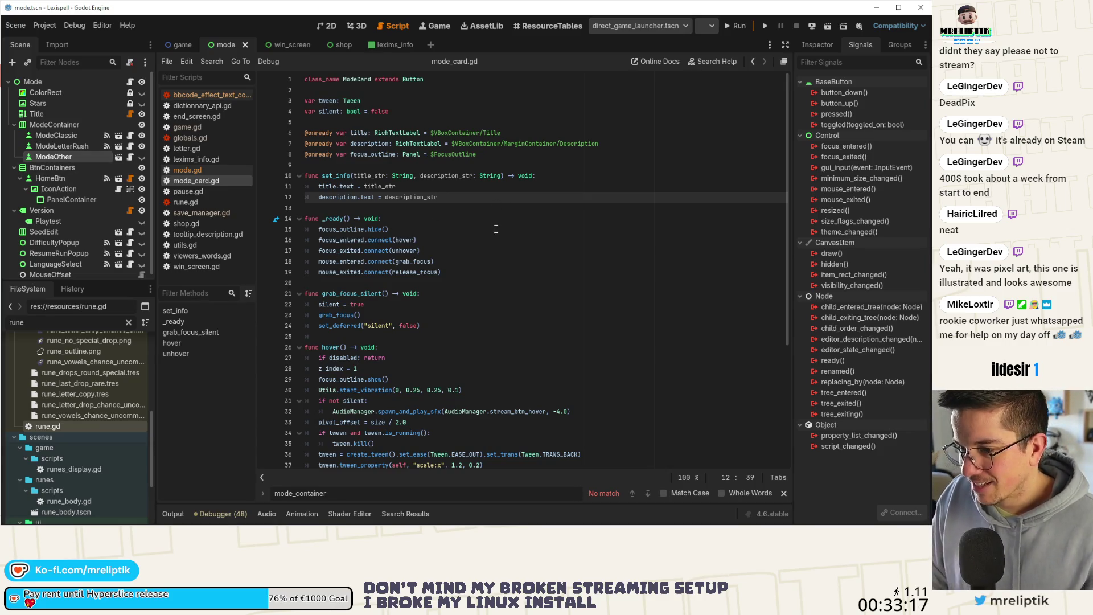
{"action": "scroll", "coordinate": [500, 230], "scroll_direction": "down", "scroll_amount": 2}
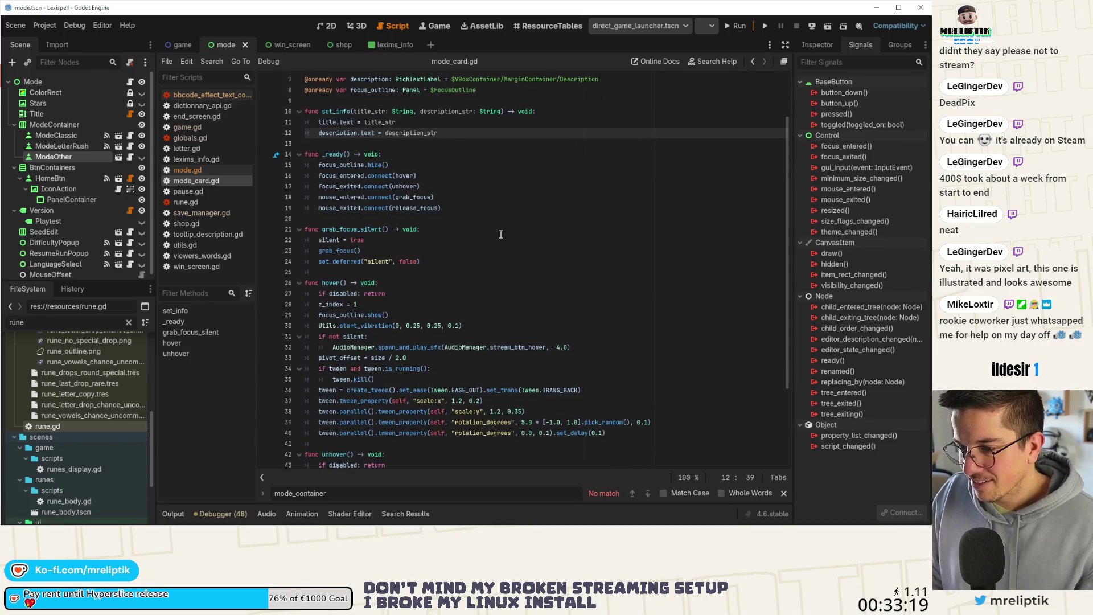
{"action": "scroll", "coordinate": [501, 234], "scroll_direction": "down", "scroll_amount": 2}
{"action": "scroll", "coordinate": [496, 243], "scroll_direction": "down", "scroll_amount": 2}
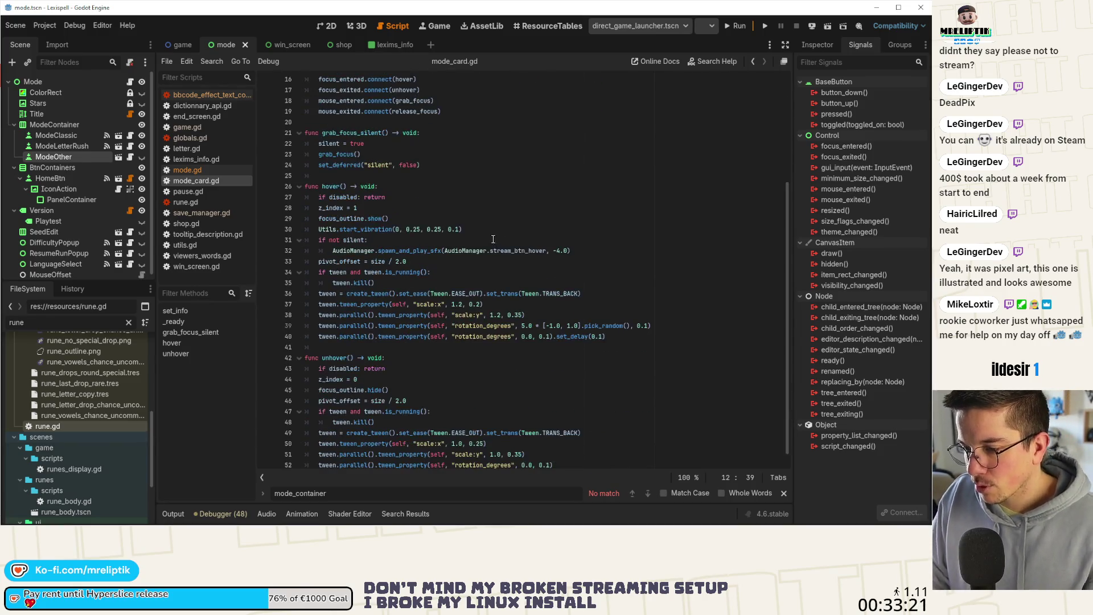
Scroll through the mode.gd script, then return to the mode.tscn 2D layout
{"action": "left_click", "coordinate": [327, 27]}
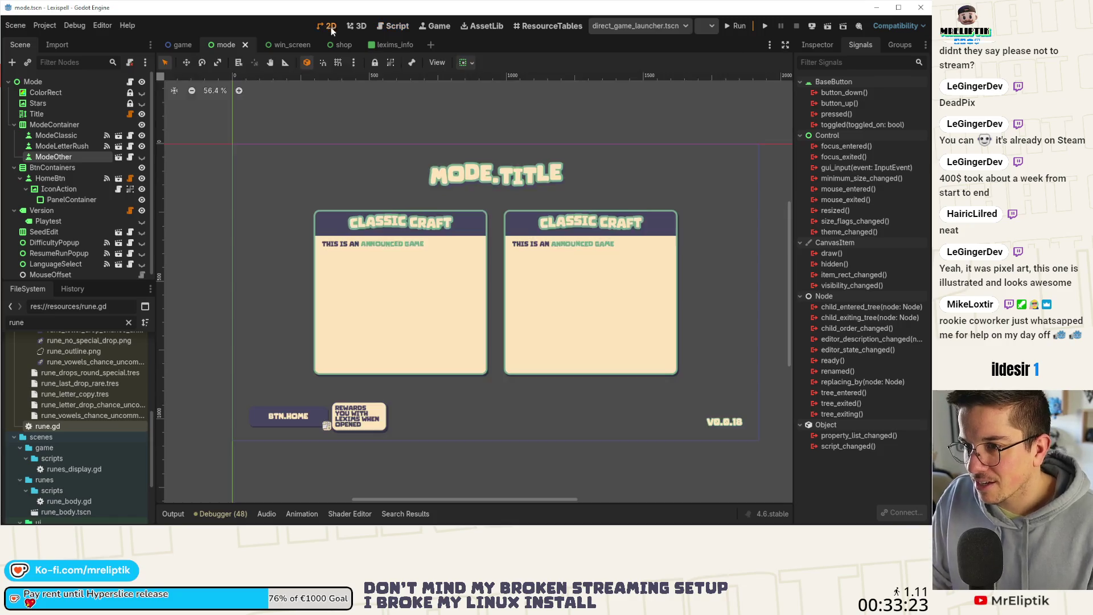
{"action": "left_click", "coordinate": [129, 82]}
{"action": "scroll", "coordinate": [453, 240], "scroll_direction": "up", "scroll_amount": 10}
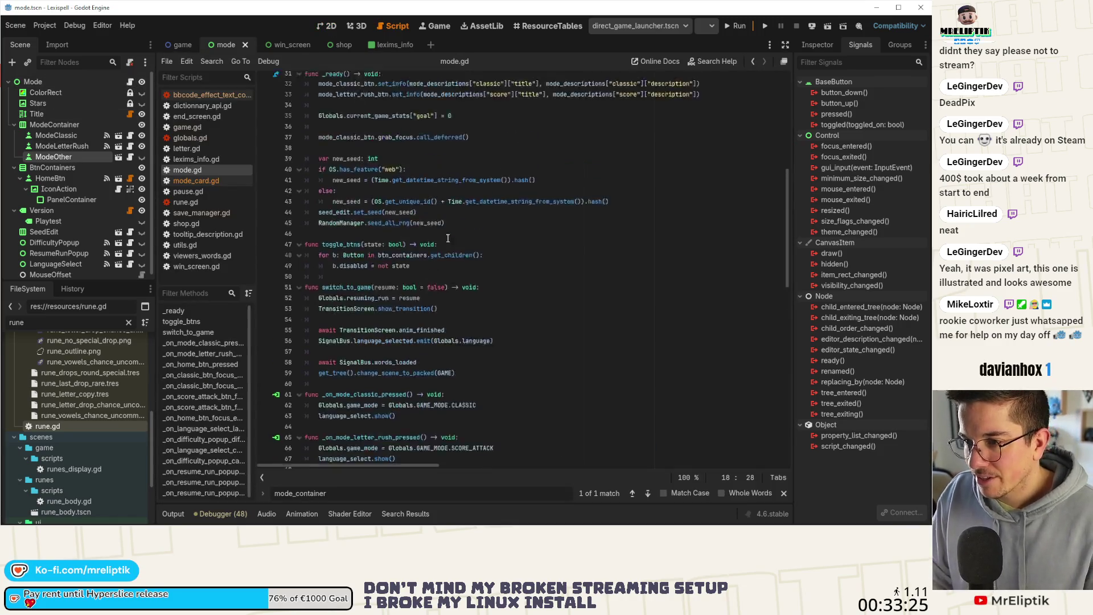
{"action": "scroll", "coordinate": [575, 235], "scroll_direction": "down", "scroll_amount": 2}
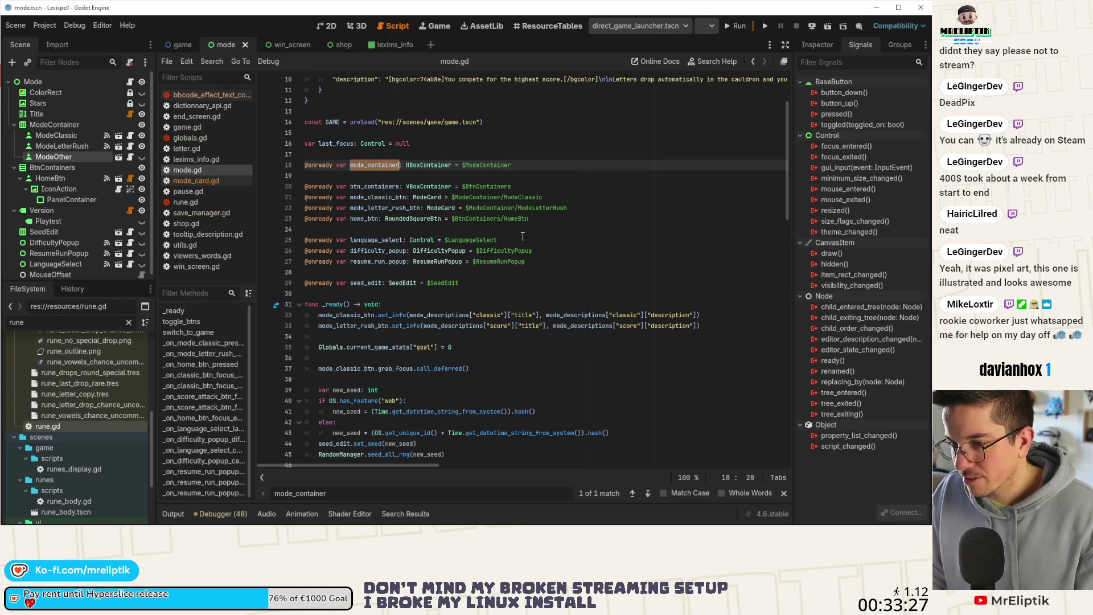
{"action": "scroll", "coordinate": [411, 305], "scroll_direction": "down", "scroll_amount": 5}
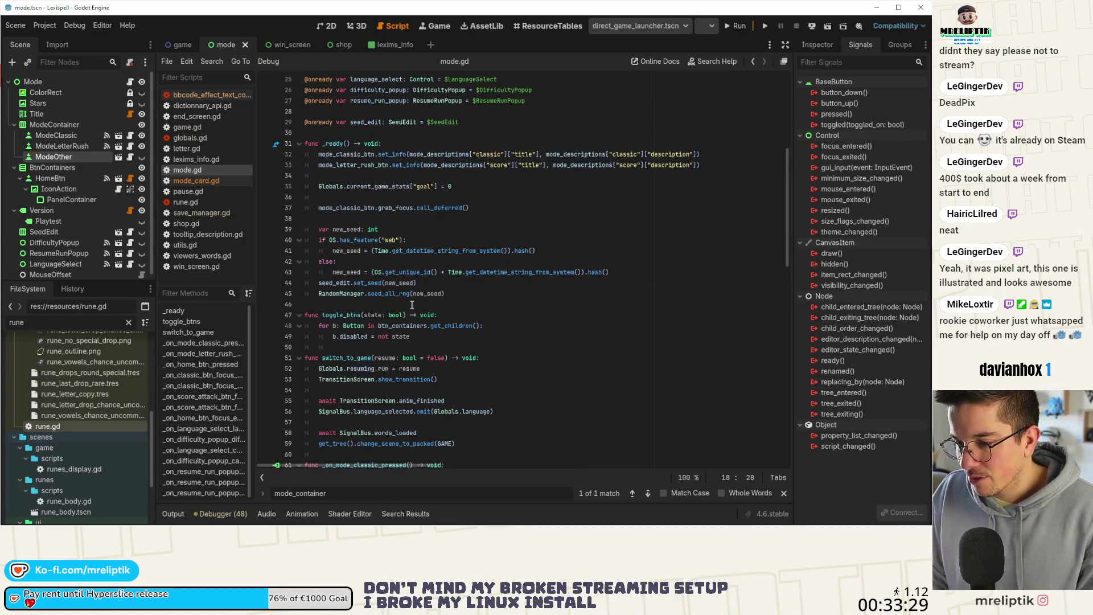
{"action": "scroll", "coordinate": [424, 292], "scroll_direction": "down", "scroll_amount": 4}
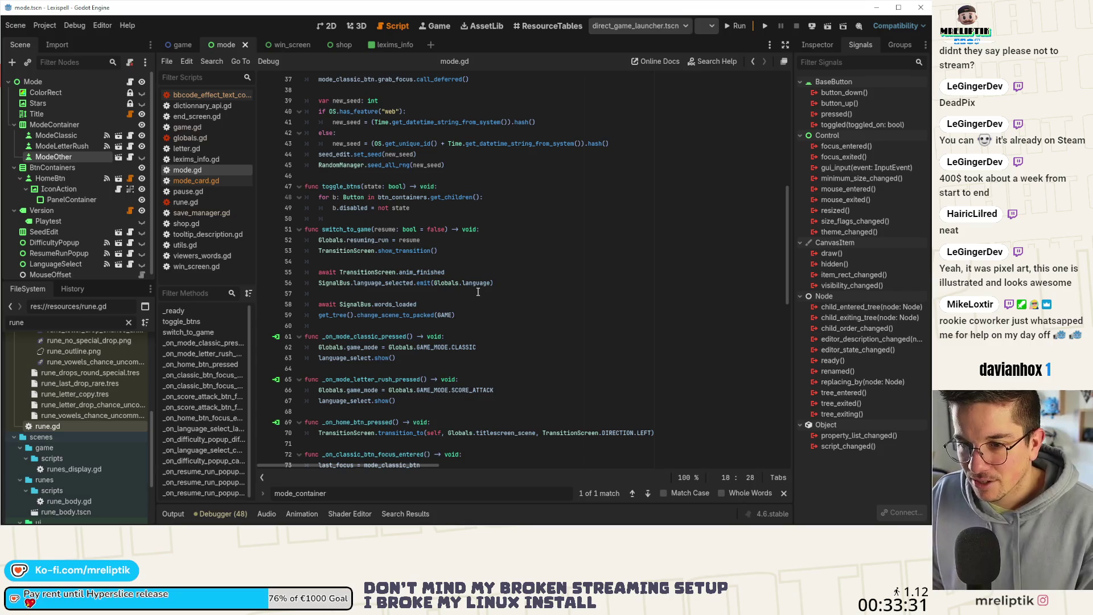
{"action": "scroll", "coordinate": [478, 292], "scroll_direction": "down", "scroll_amount": 13}
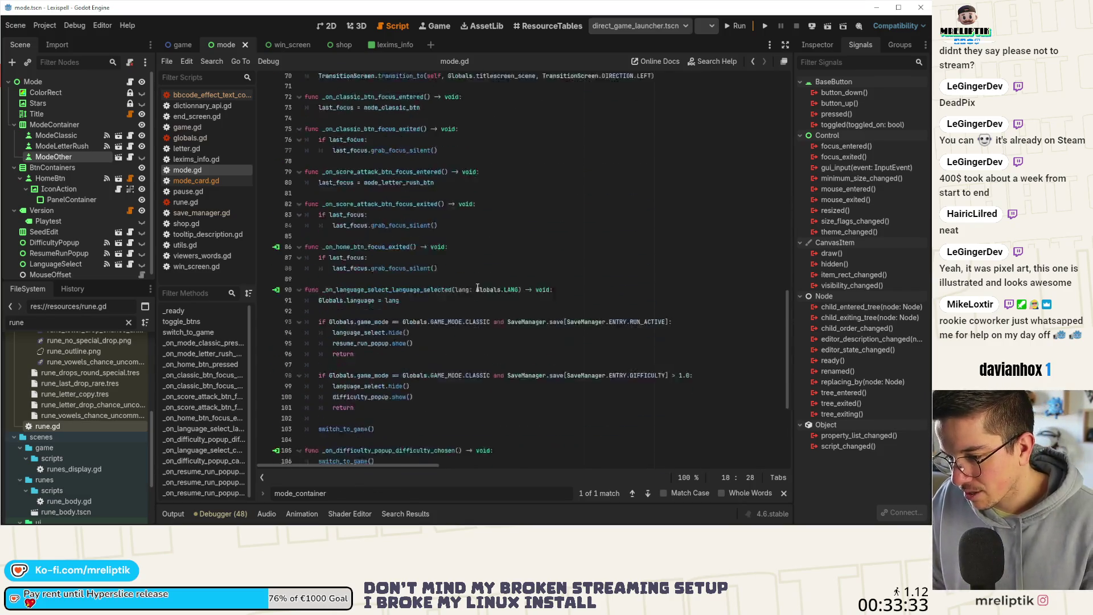
{"action": "scroll", "coordinate": [472, 326], "scroll_direction": "down", "scroll_amount": 4}
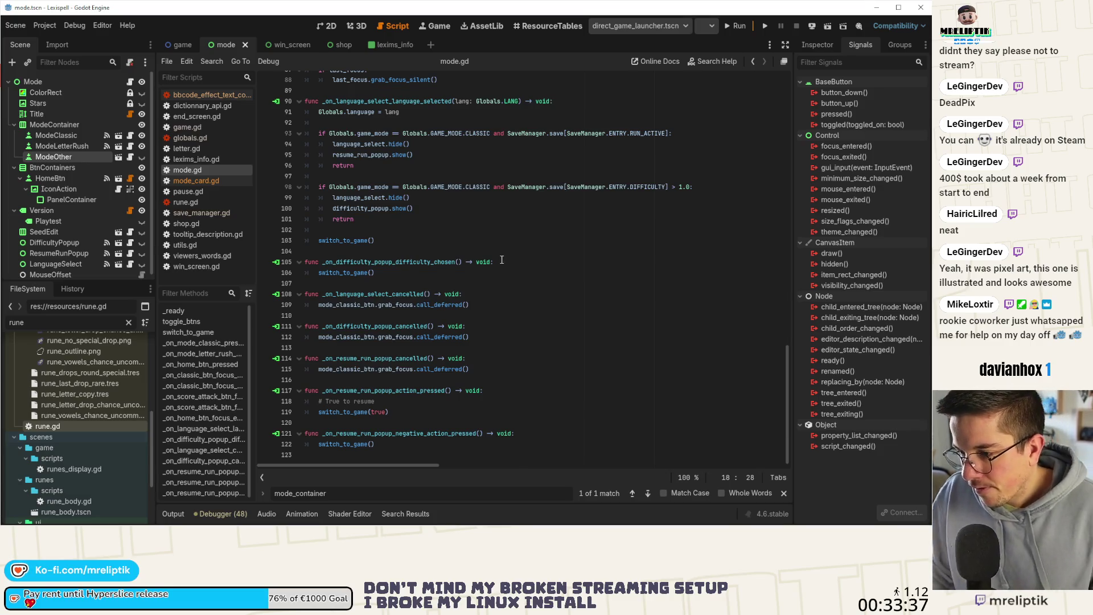
{"action": "scroll", "coordinate": [493, 253], "scroll_direction": "up", "scroll_amount": 20}
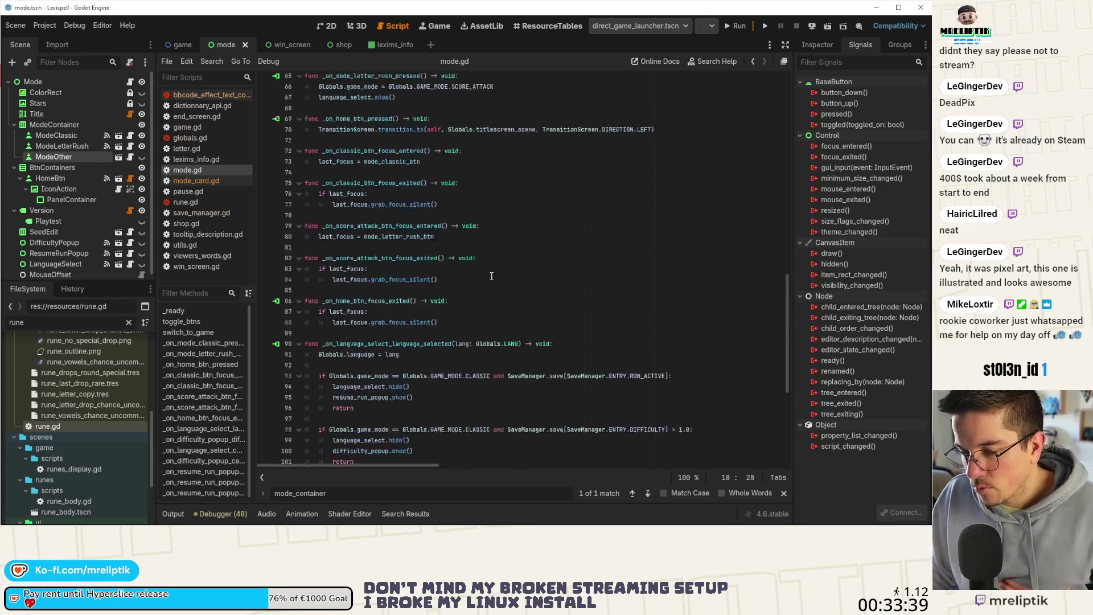
{"action": "scroll", "coordinate": [477, 279], "scroll_direction": "up", "scroll_amount": 1}
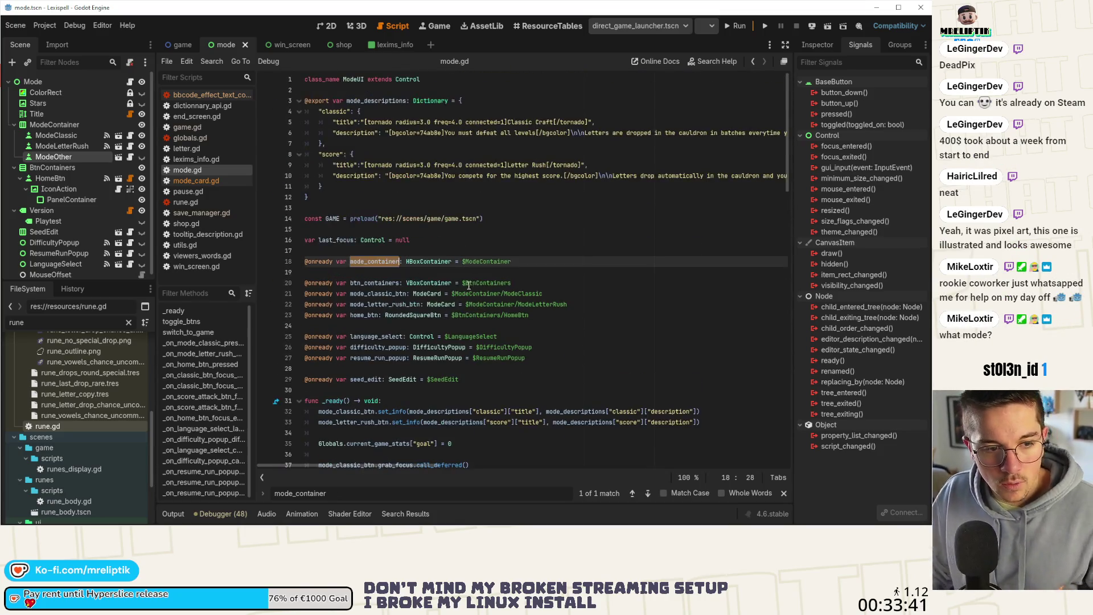
{"action": "left_click", "coordinate": [327, 25]}
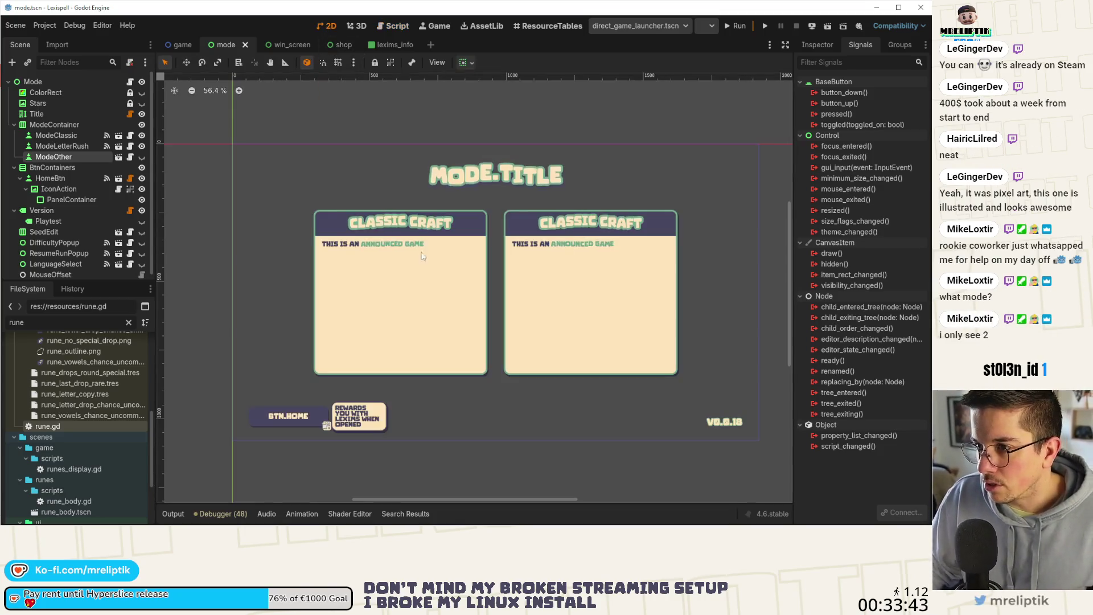
Toggle ModeOther's visibility on and off to check the third card, then reopen mode.gd
{"action": "left_click", "coordinate": [142, 156]}
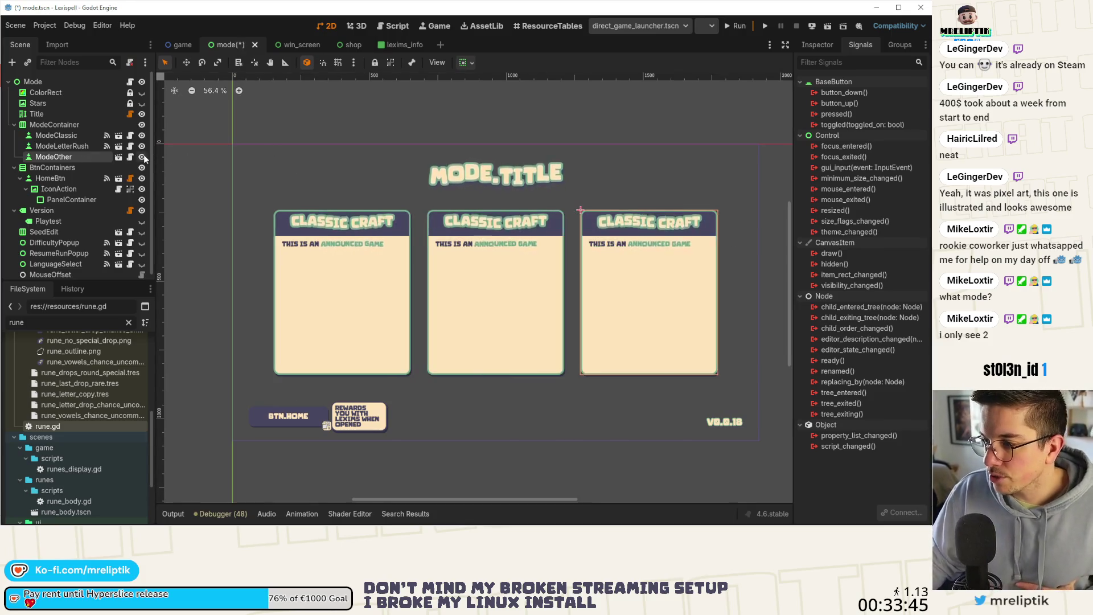
{"action": "left_click", "coordinate": [142, 156]}
{"action": "key", "text": "f"}
{"action": "left_click", "coordinate": [141, 157]}
{"action": "key", "text": "f"}
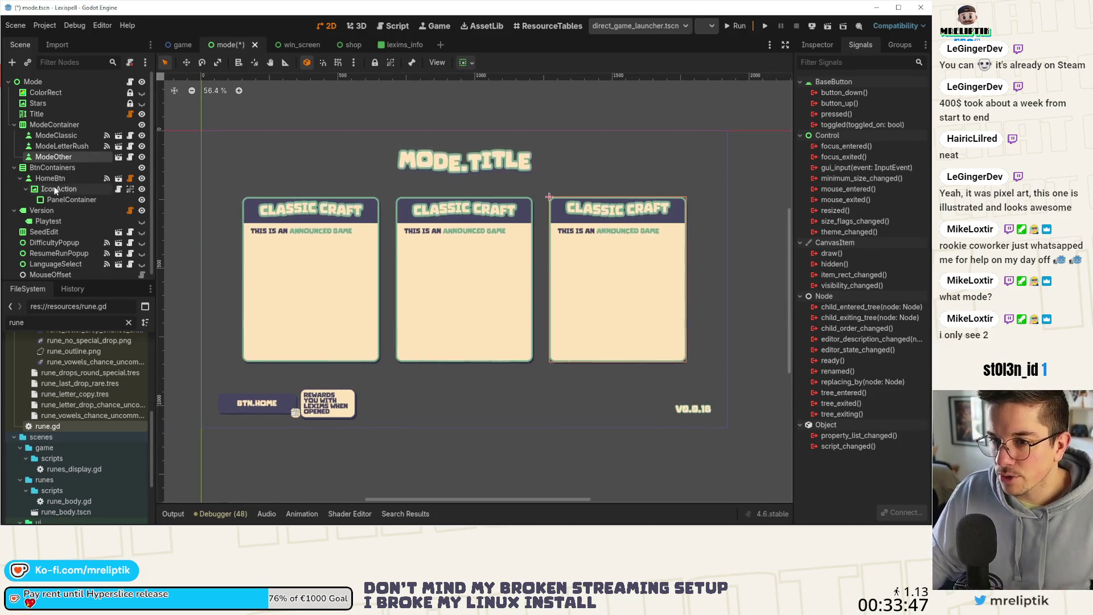
{"action": "left_click", "coordinate": [141, 156]}
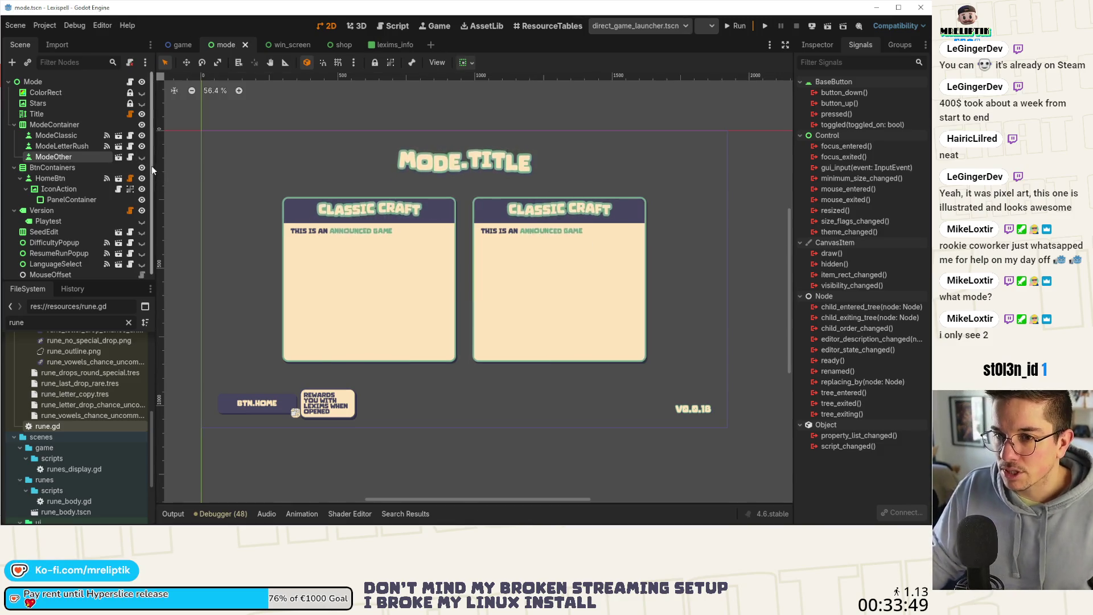
{"action": "left_click", "coordinate": [130, 81]}
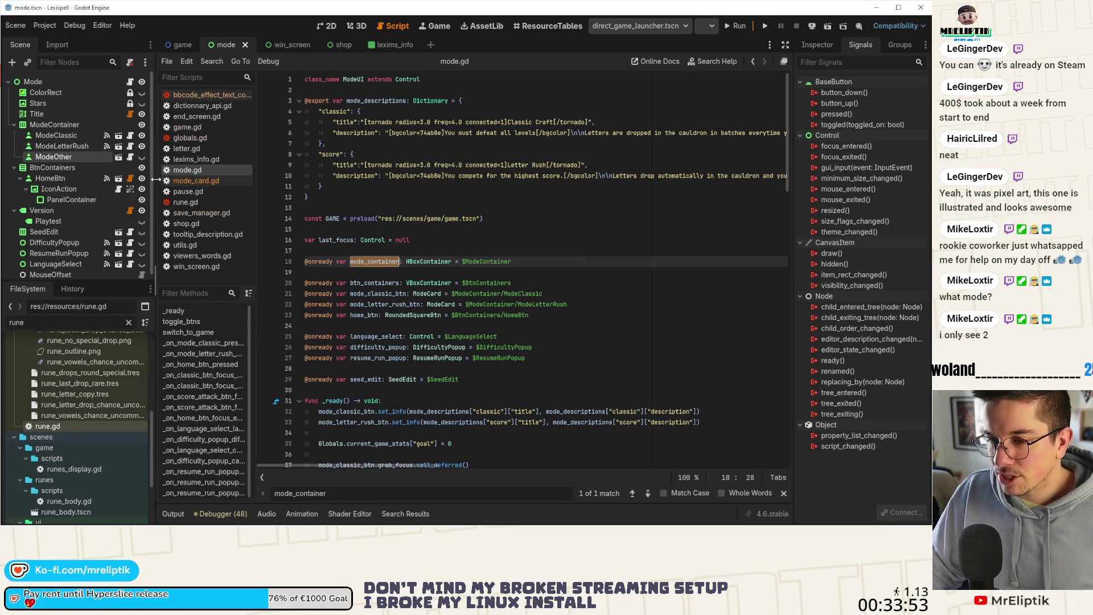
Open the mode_card scene and jump to its script's _ready function
{"action": "left_click", "coordinate": [118, 157]}
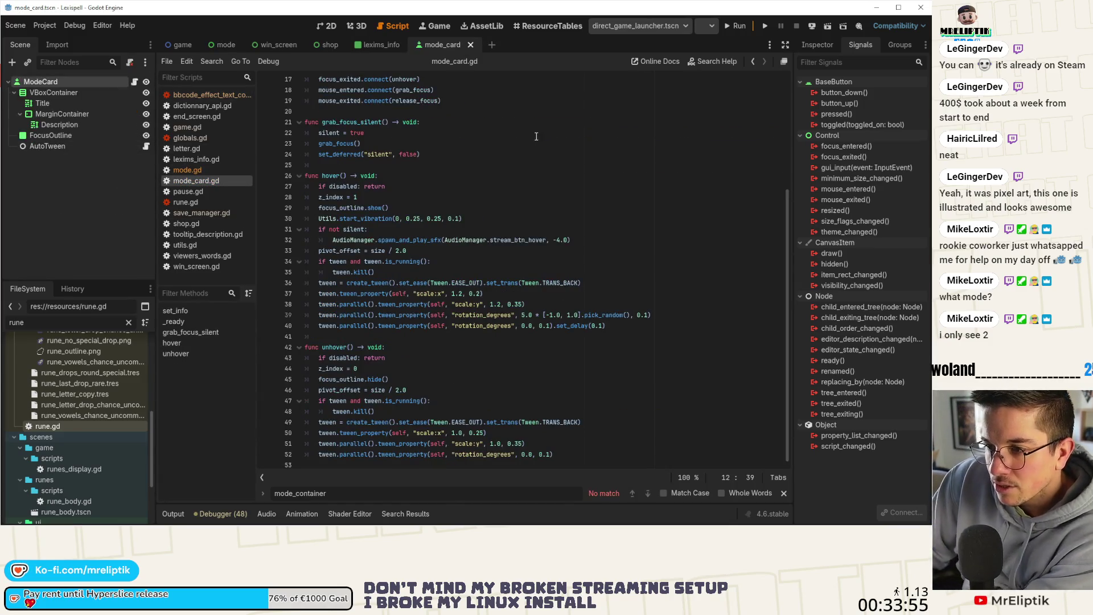
{"action": "scroll", "coordinate": [492, 156], "scroll_direction": "up", "scroll_amount": 5}
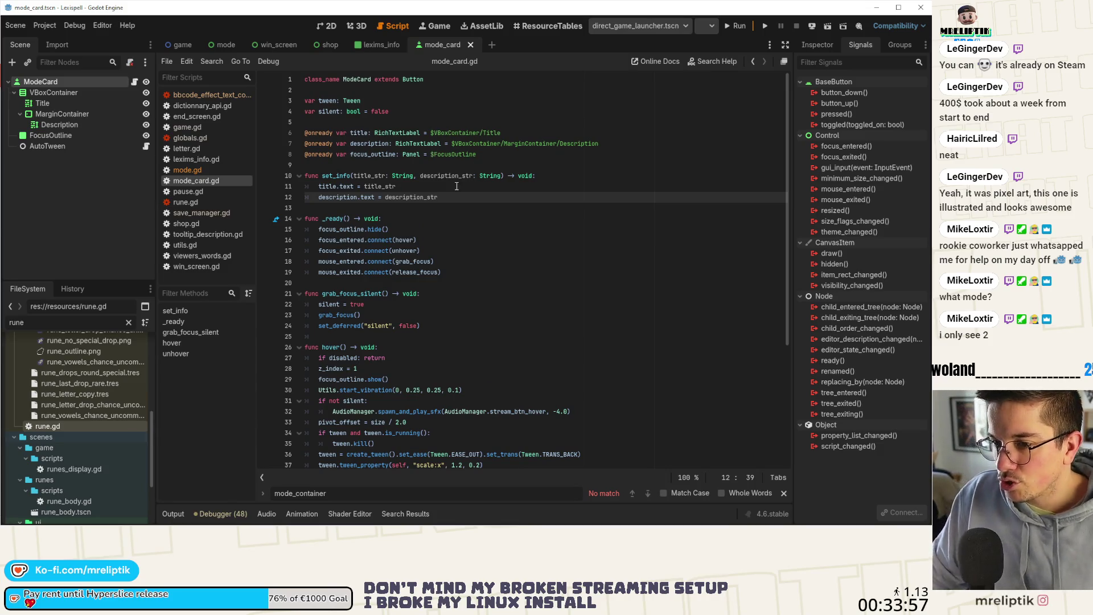
{"action": "left_click", "coordinate": [207, 326]}
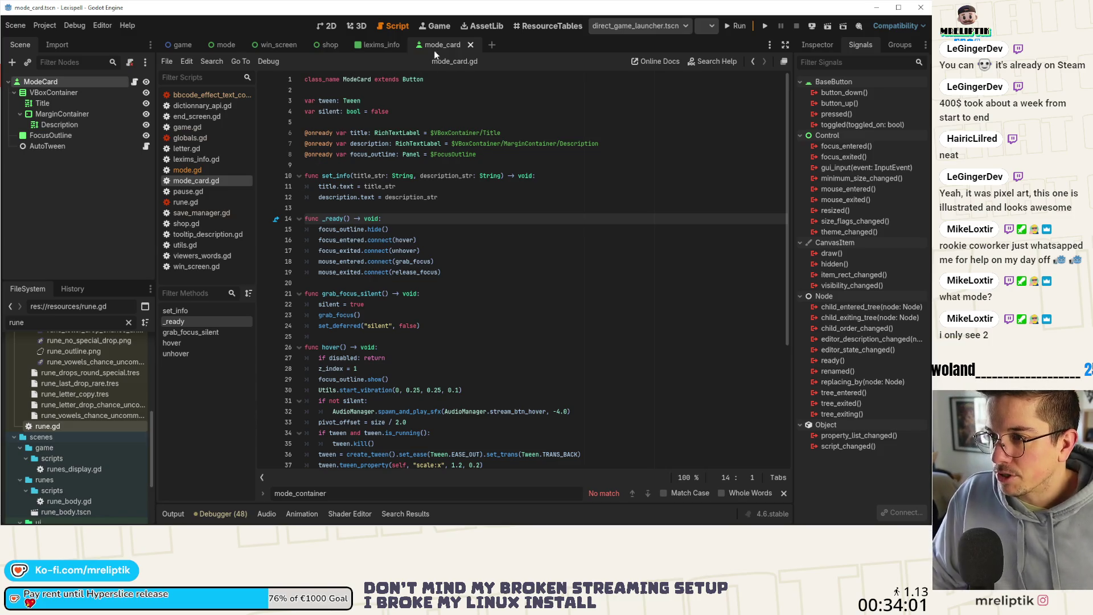
Close the mode_card, lexims_info, shop and win_screen scene tabs
{"action": "left_click", "coordinate": [382, 45]}
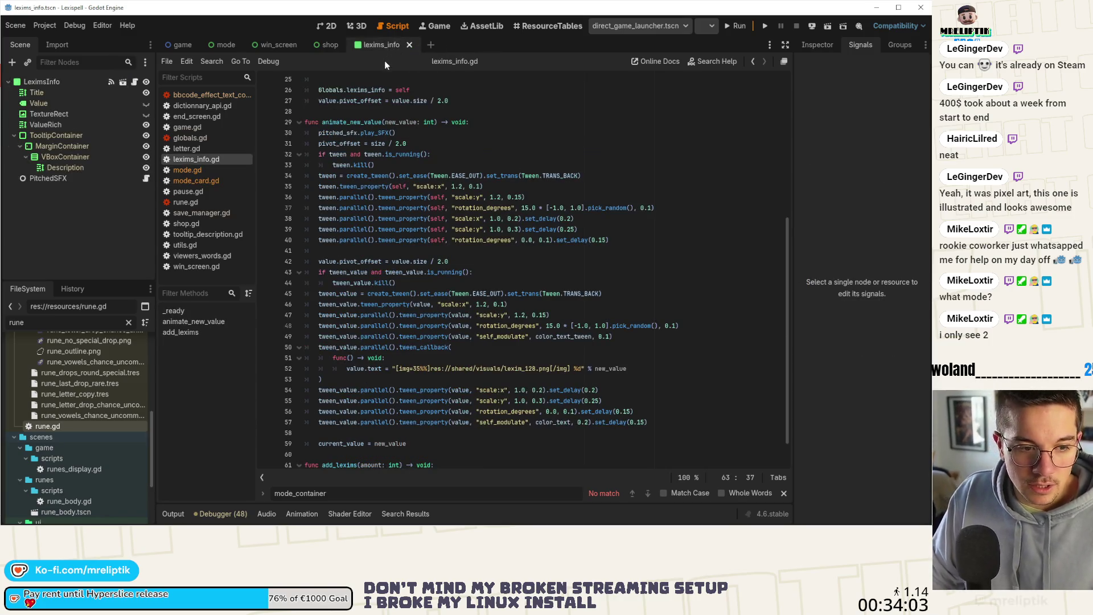
{"action": "left_click", "coordinate": [327, 25]}
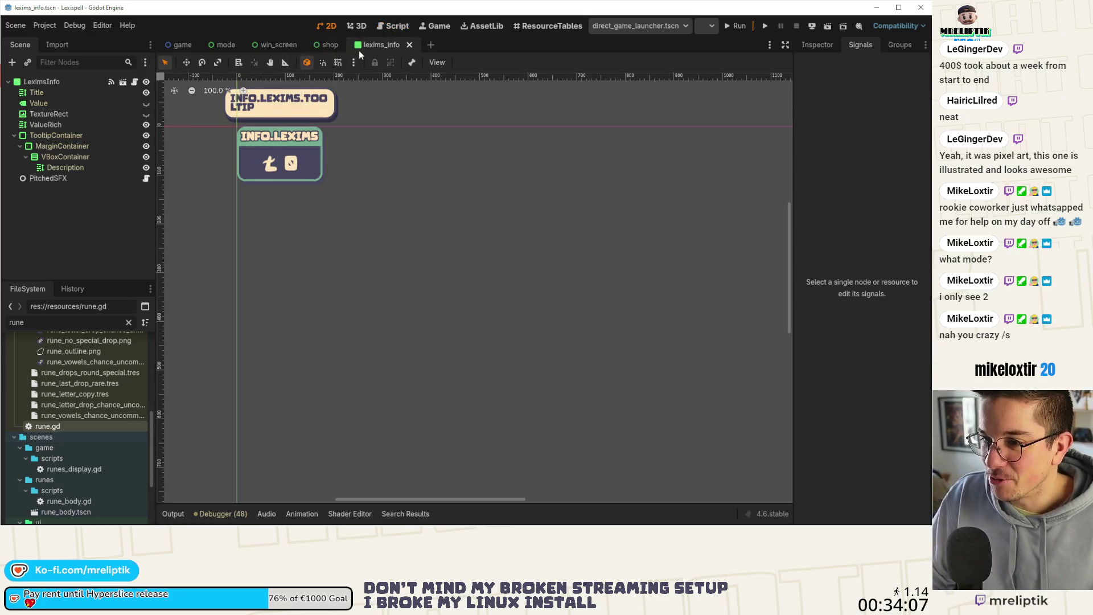
{"action": "left_click", "coordinate": [326, 45]}
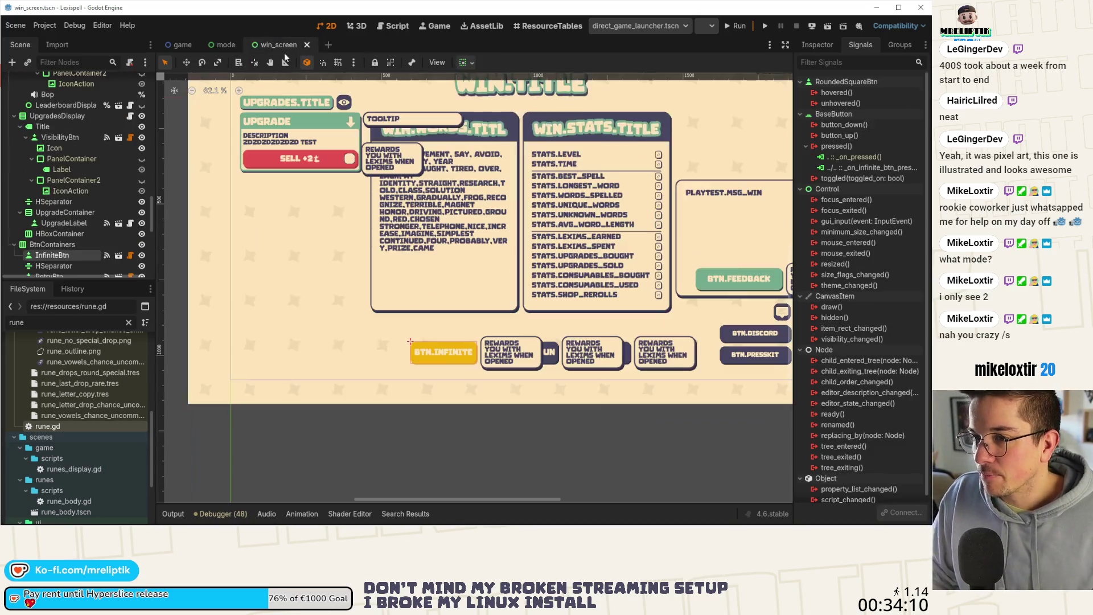
{"action": "middle_click", "coordinate": [315, 43]}
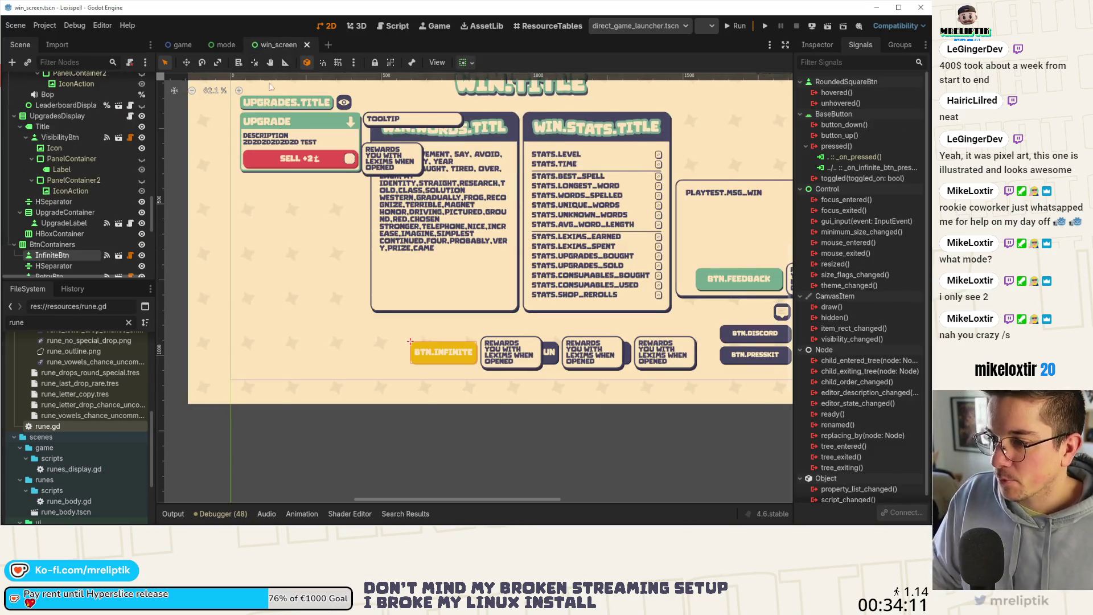
{"action": "middle_click", "coordinate": [268, 47]}
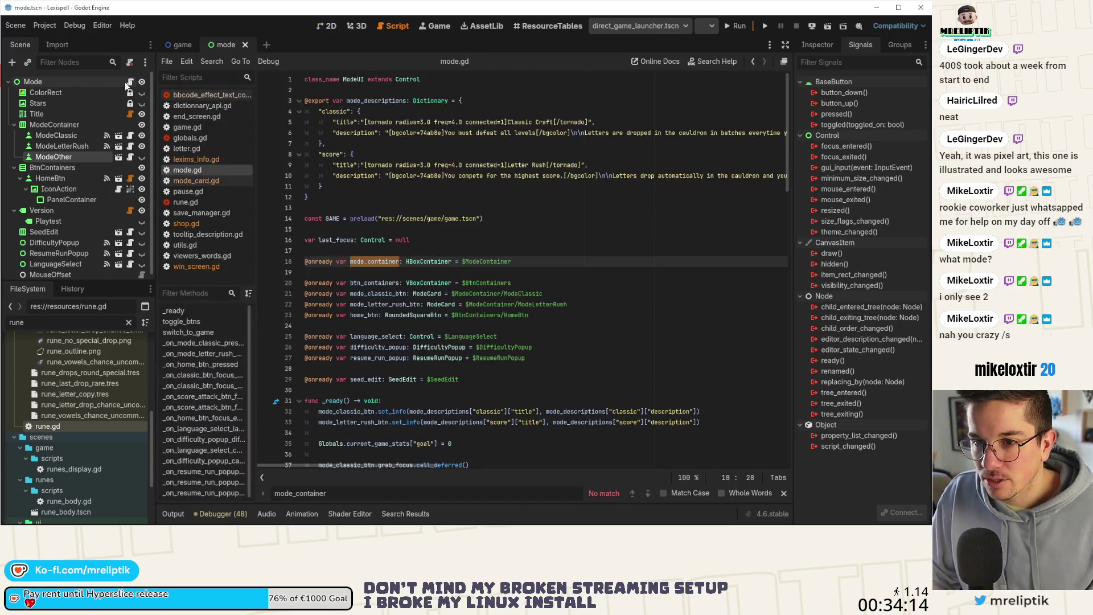
{"action": "left_click", "coordinate": [129, 82]}
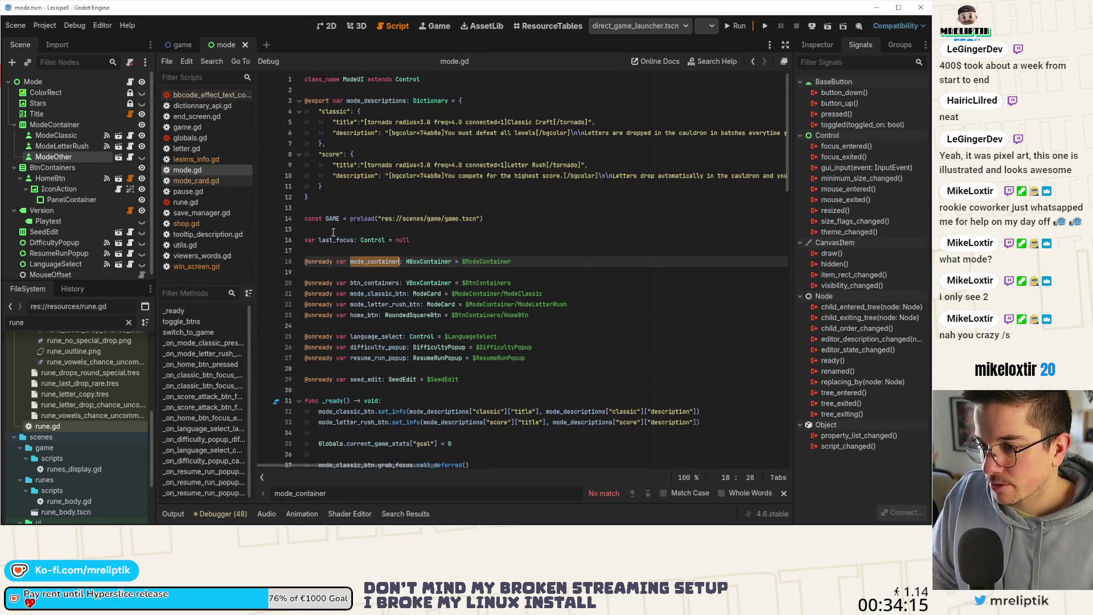
{"action": "left_click", "coordinate": [424, 240]}
{"action": "scroll", "coordinate": [459, 230], "scroll_direction": "down", "scroll_amount": 3}
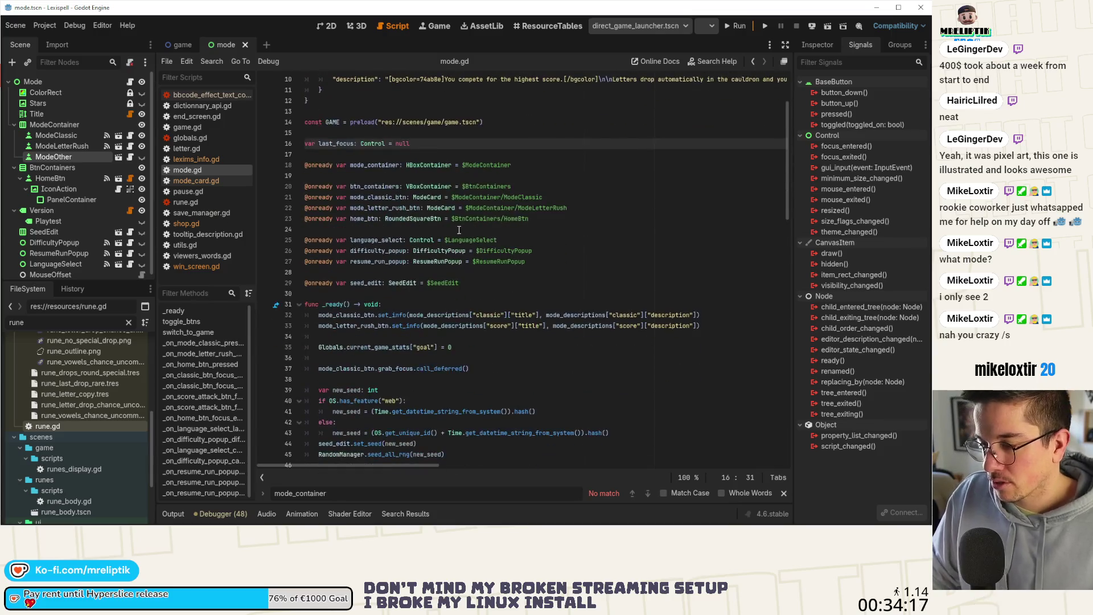
{"action": "scroll", "coordinate": [459, 229], "scroll_direction": "down", "scroll_amount": 2}
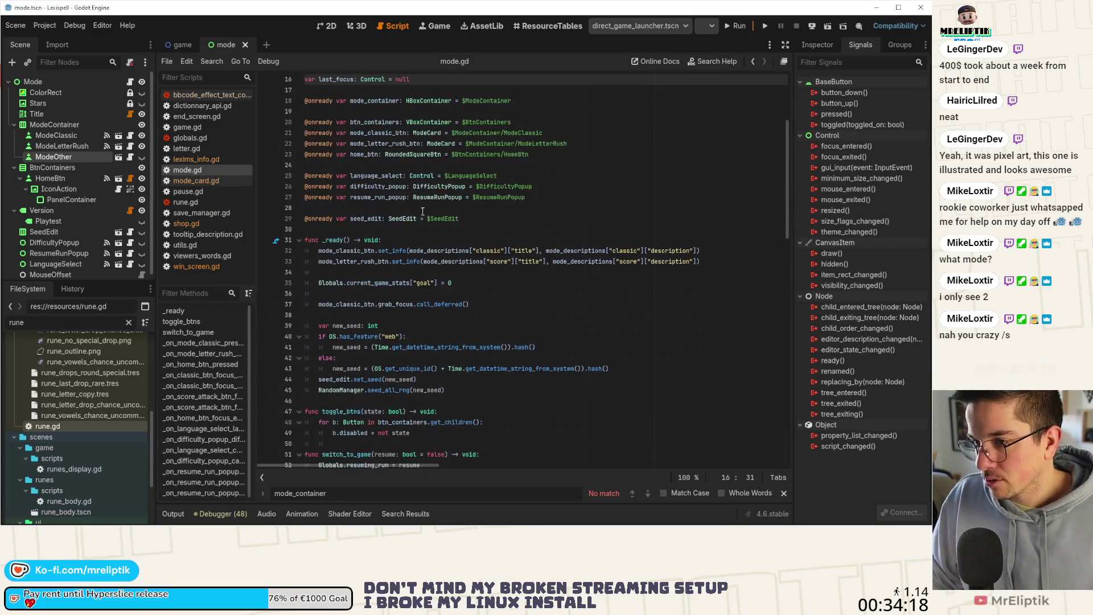
{"action": "double_click", "coordinate": [377, 99]}
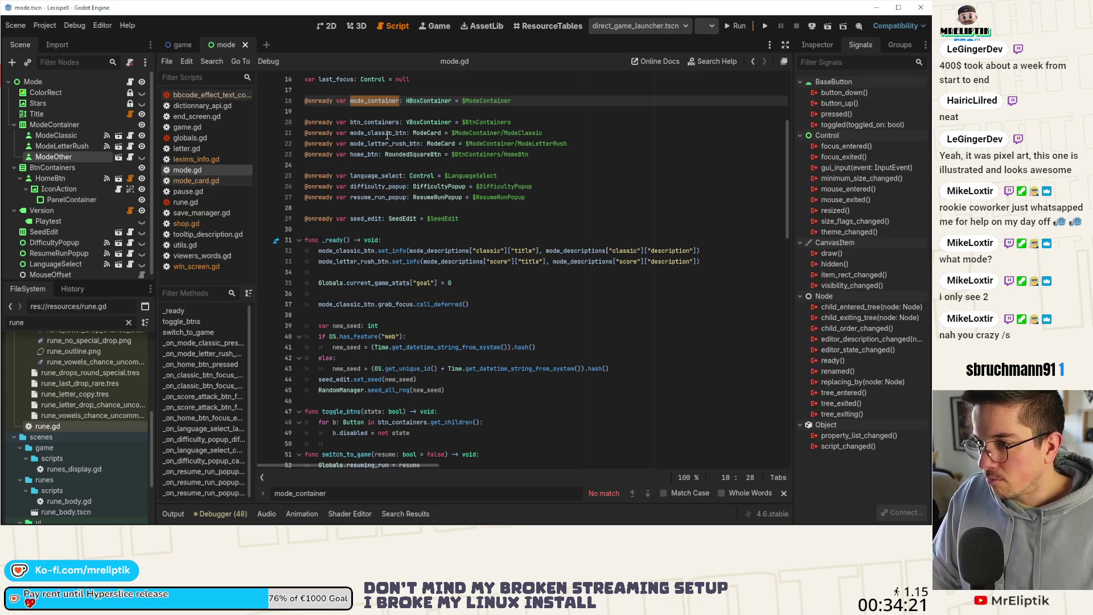
{"action": "scroll", "coordinate": [551, 174], "scroll_direction": "down", "scroll_amount": 19}
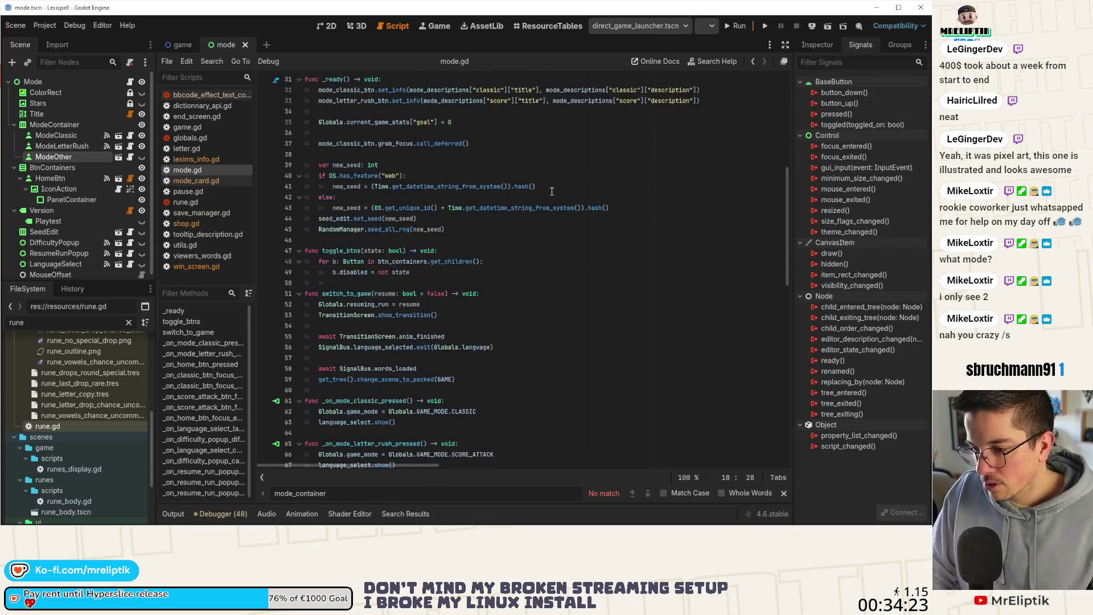
{"action": "scroll", "coordinate": [546, 192], "scroll_direction": "down", "scroll_amount": 5}
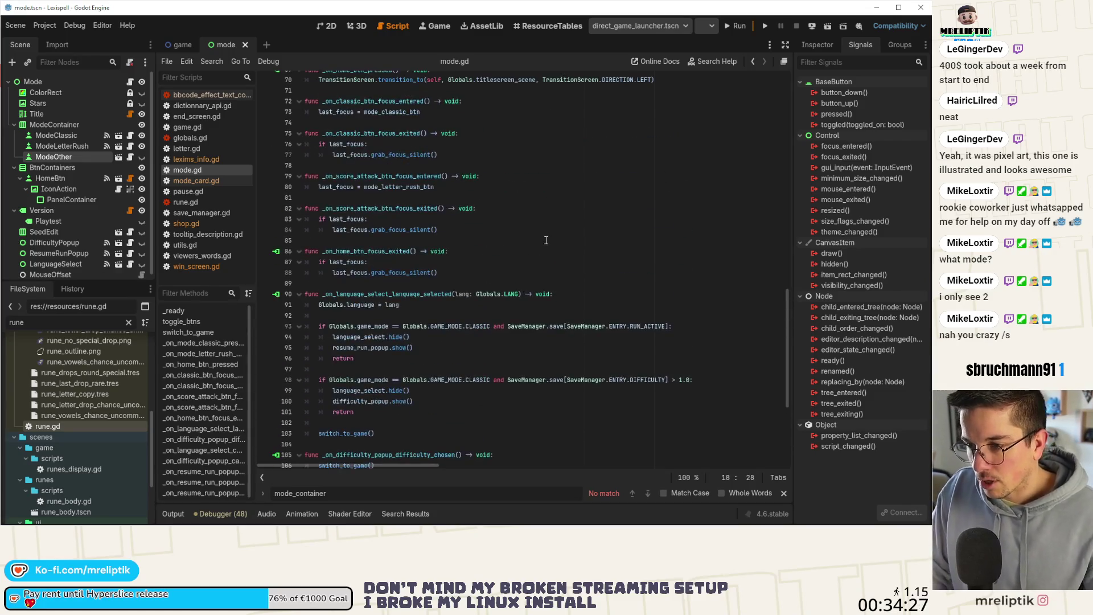
{"action": "scroll", "coordinate": [546, 227], "scroll_direction": "up", "scroll_amount": 9}
{"action": "scroll", "coordinate": [537, 234], "scroll_direction": "up", "scroll_amount": 3}
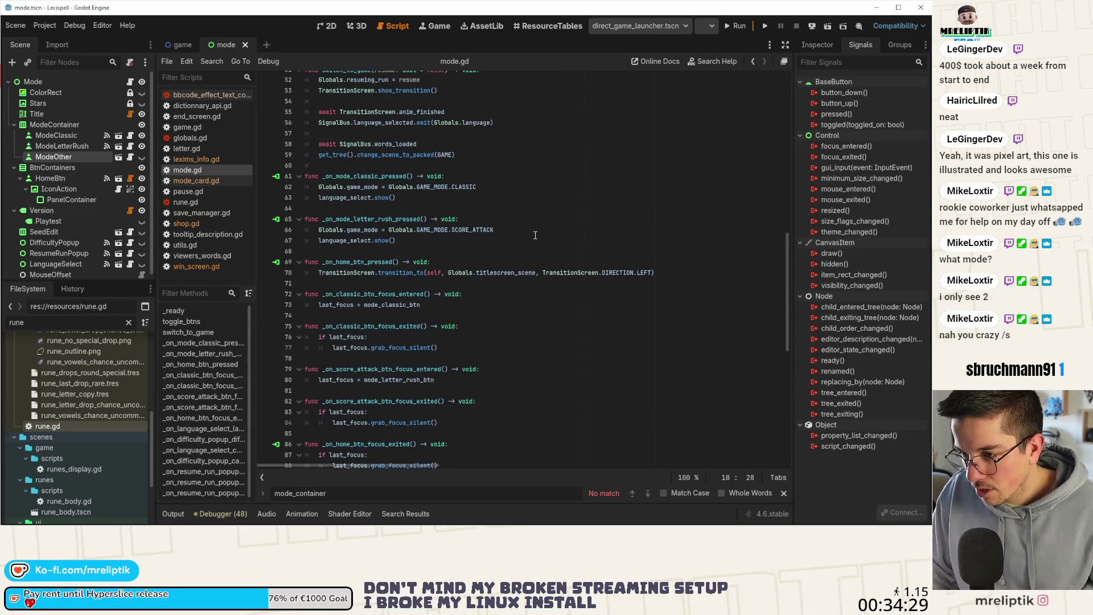
{"action": "scroll", "coordinate": [534, 243], "scroll_direction": "up", "scroll_amount": 3}
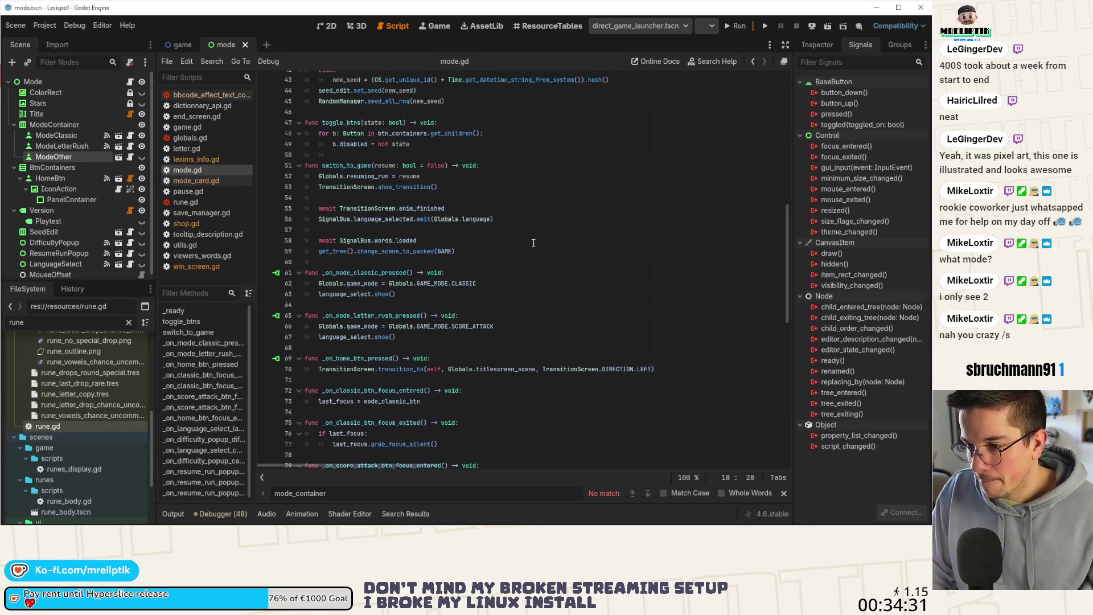
{"action": "scroll", "coordinate": [530, 243], "scroll_direction": "up", "scroll_amount": 2}
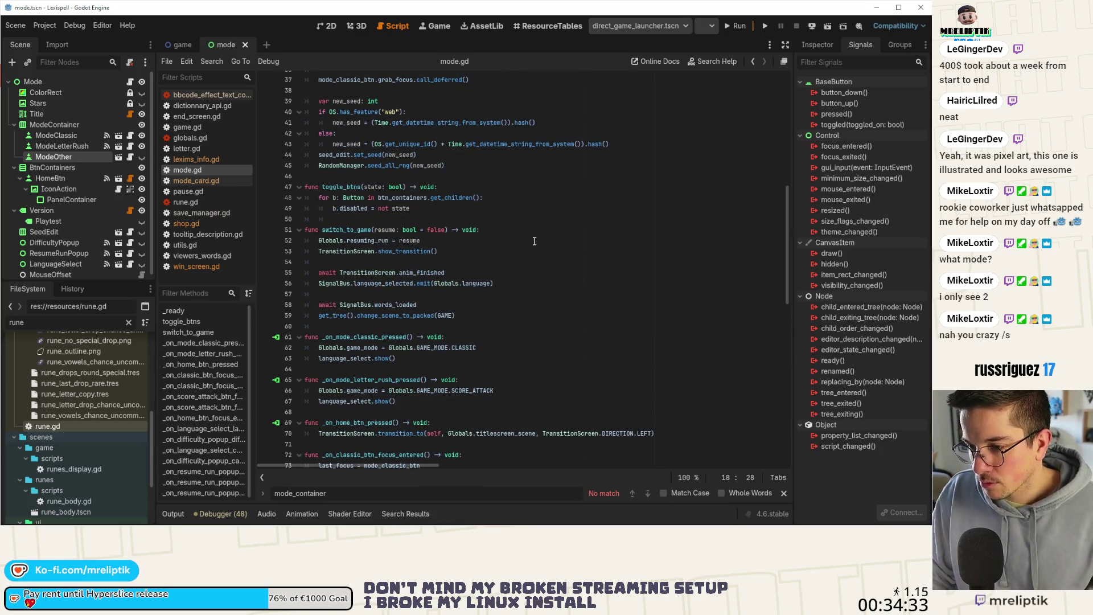
{"action": "scroll", "coordinate": [534, 240], "scroll_direction": "up", "scroll_amount": 4}
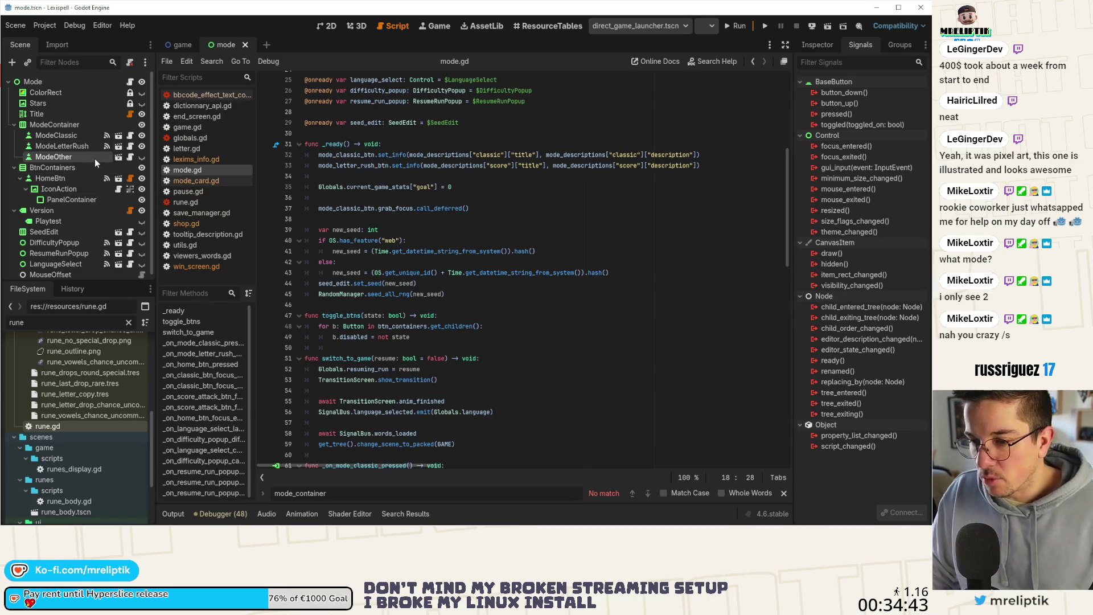
Show the mode scene's 2D layout, then close the mode scene tab
{"action": "left_click", "coordinate": [323, 25]}
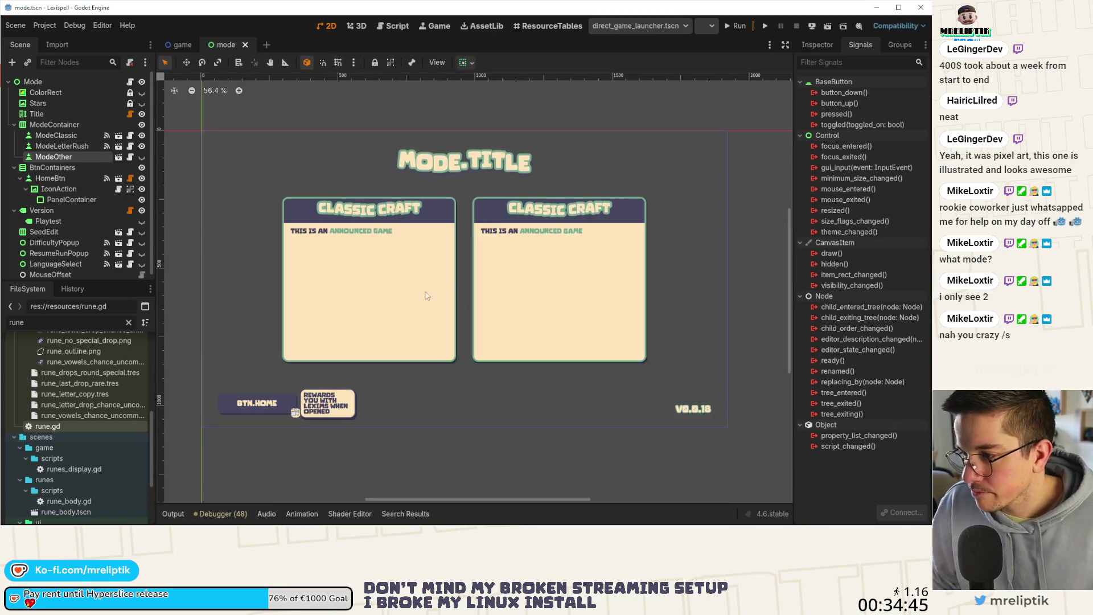
{"action": "left_click", "coordinate": [246, 44]}
{"action": "key", "text": "ctrl+shift+t"}
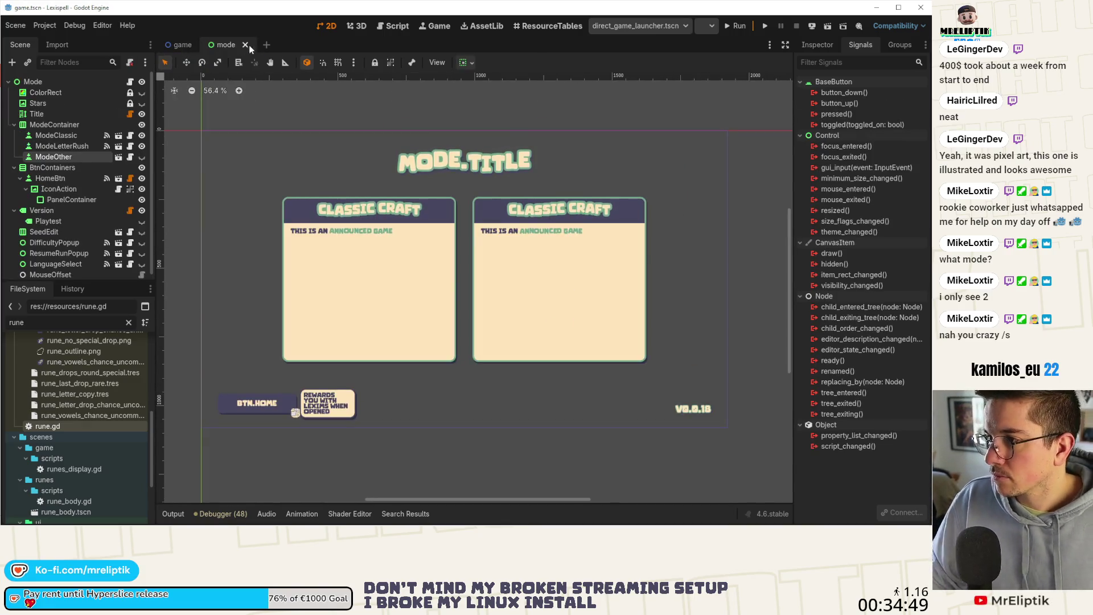
{"action": "left_click", "coordinate": [245, 44]}
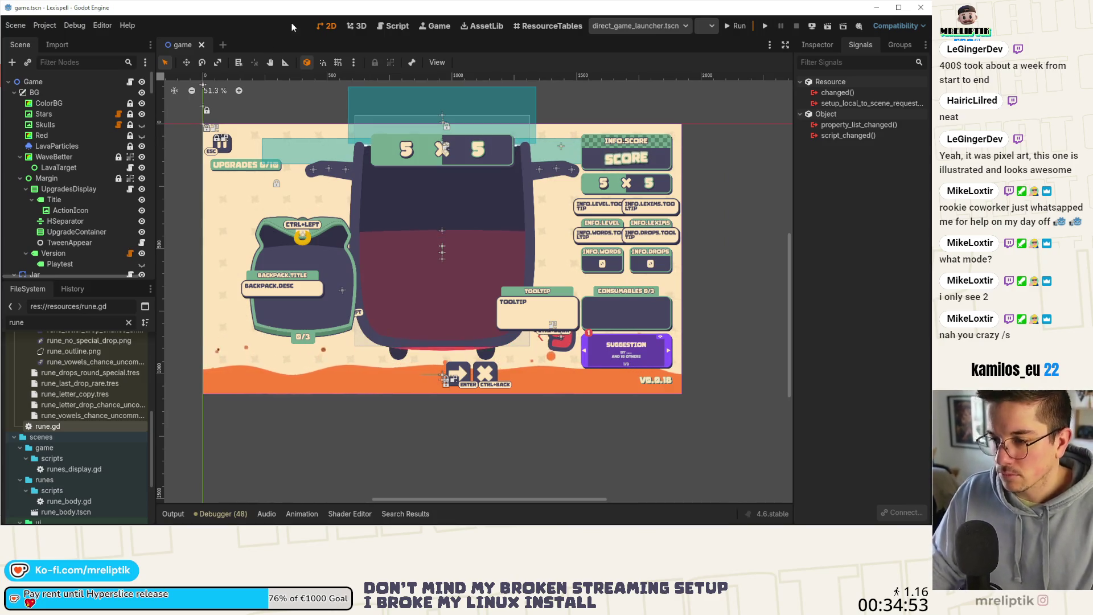
Reopen the mode scene via Quick Open Scene with 'mode', then switch to VS Code
{"action": "key", "text": "ctrl+shift+o"}
{"action": "type", "text": "mode"}
{"action": "key", "text": "Return"}
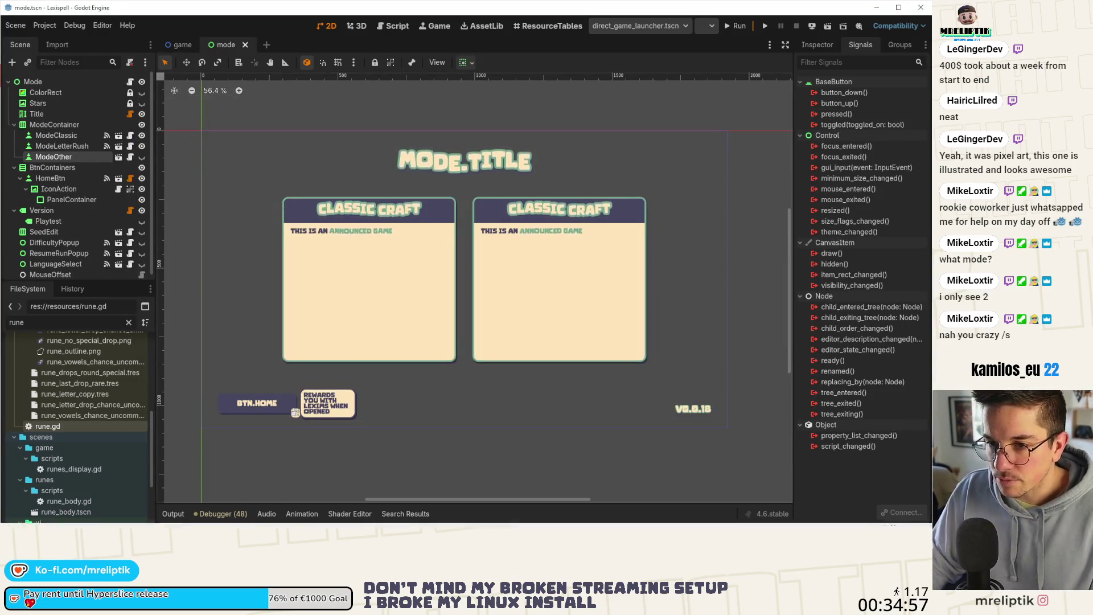
{"action": "key", "text": "alt+Tab"}
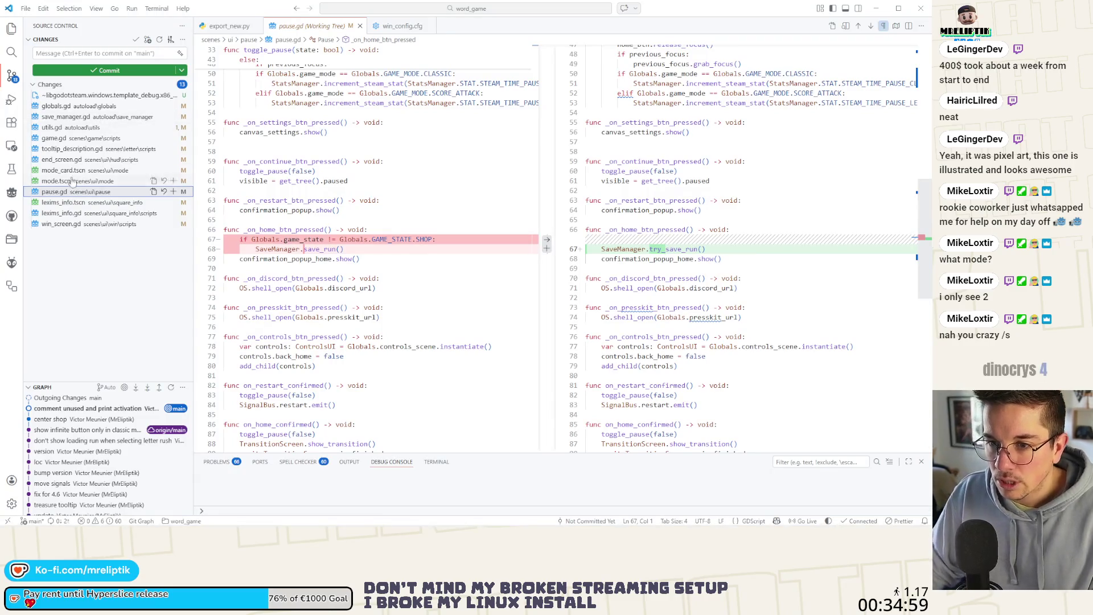
Stage mode_card.tscn and commit it as 'mouse cursor'
{"action": "left_click", "coordinate": [168, 173]}
{"action": "left_click", "coordinate": [173, 170]}
{"action": "left_click", "coordinate": [67, 51]}
{"action": "type", "text": "mouse cursor"}
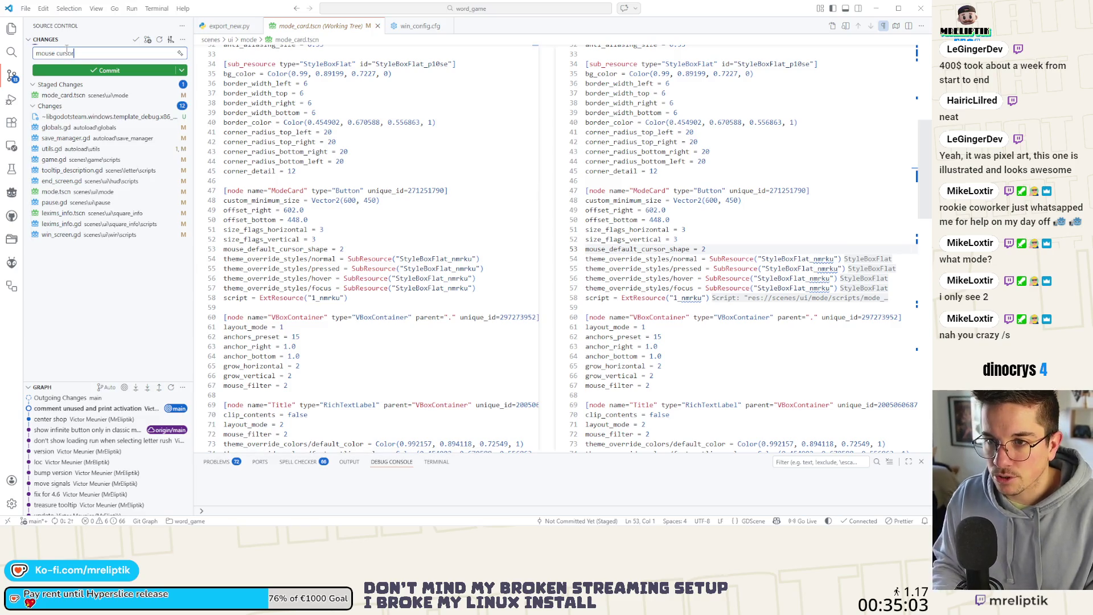
{"action": "key", "text": "ctrl+Return"}
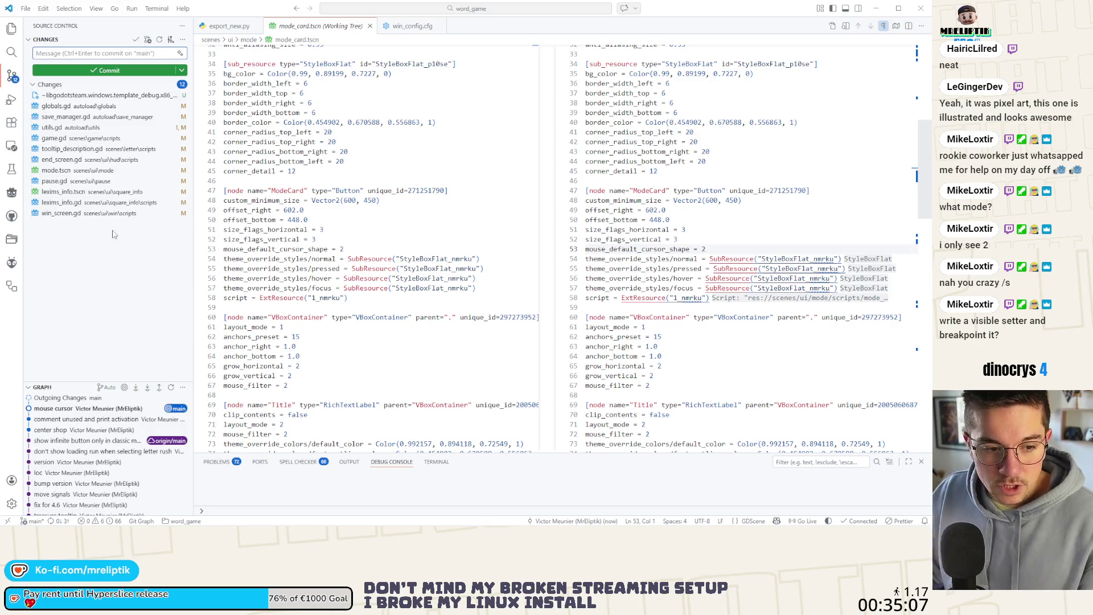
Stage tooltip_description.gd and commit it as 'remove useless'
{"action": "left_click", "coordinate": [83, 150]}
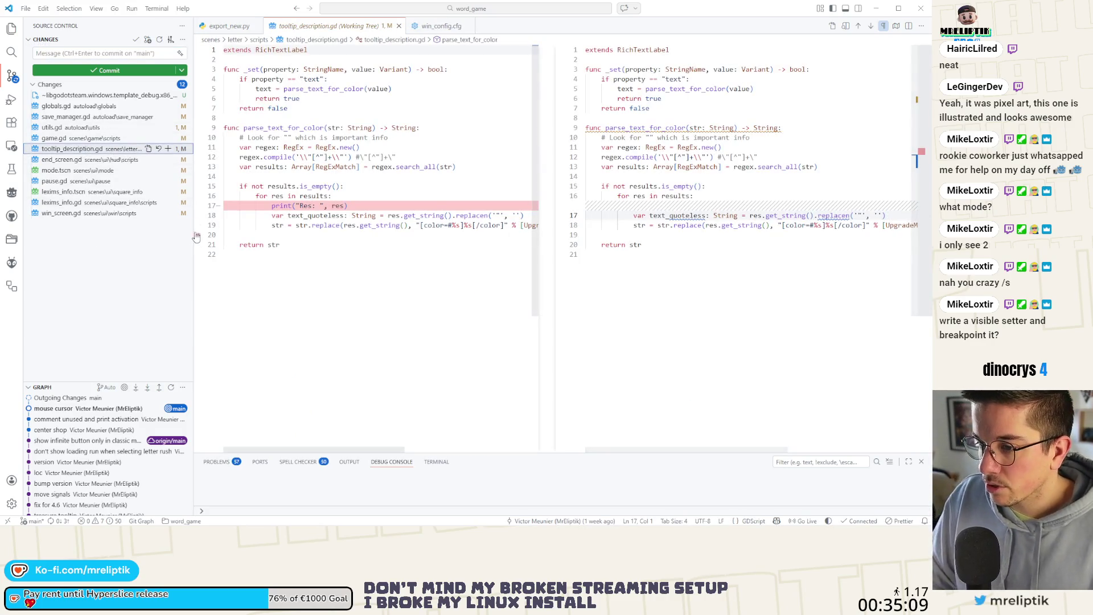
{"action": "left_click", "coordinate": [169, 150]}
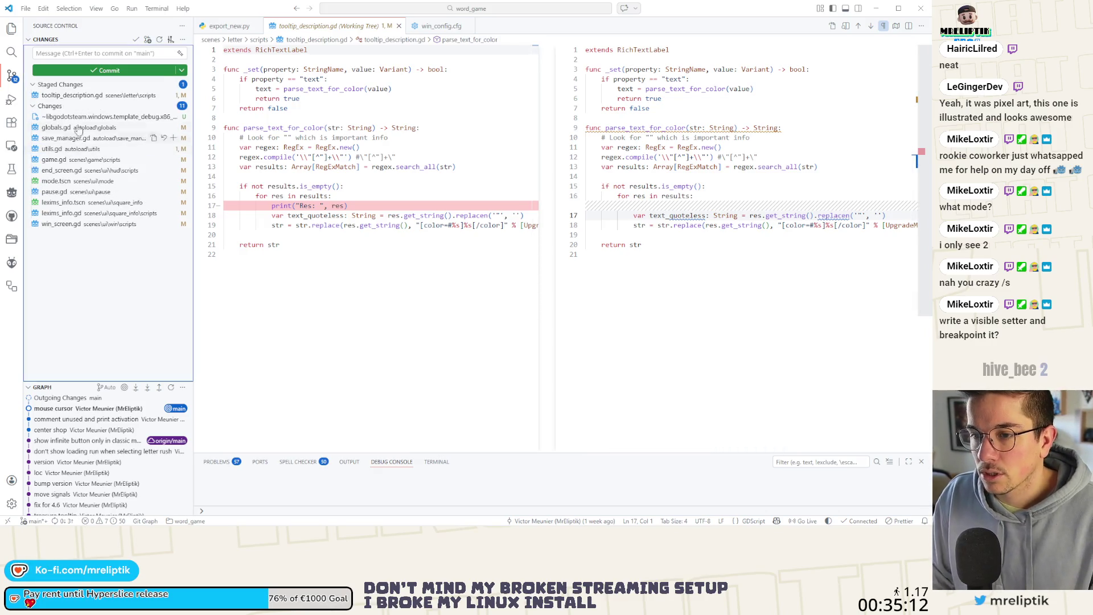
{"action": "left_click", "coordinate": [75, 53]}
{"action": "type", "text": "ve usele"}
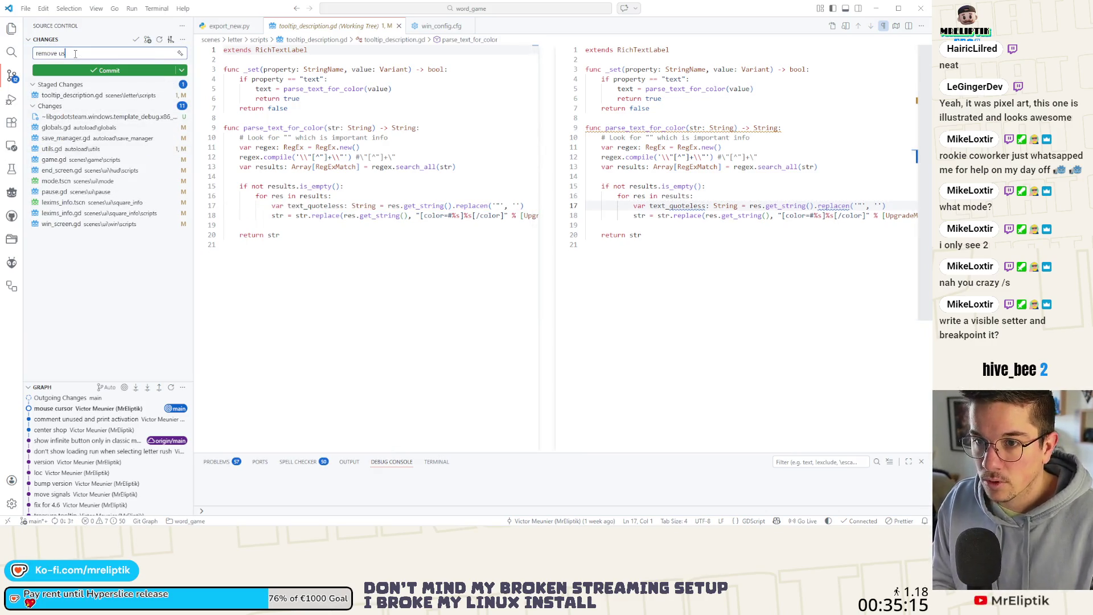
{"action": "type", "text": "ss"}
{"action": "key", "text": "ctrl+Return"}
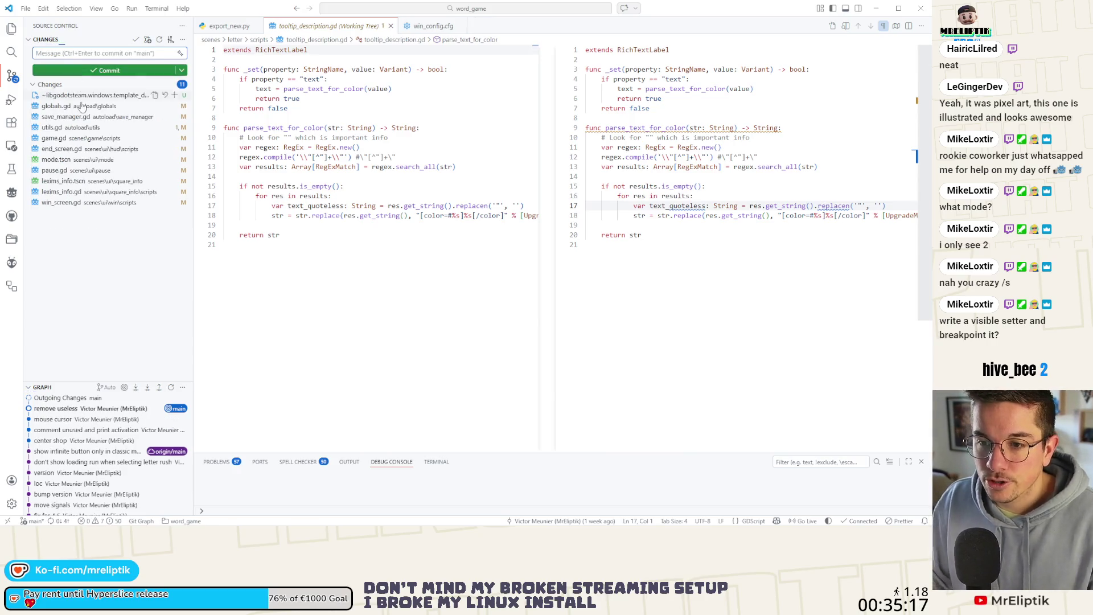
Review the diffs of end_screen.gd, save_manager.gd, globals.gd, mode.tscn, pause.gd and win_screen.gd
{"action": "left_click", "coordinate": [92, 149]}
{"action": "left_click", "coordinate": [87, 116]}
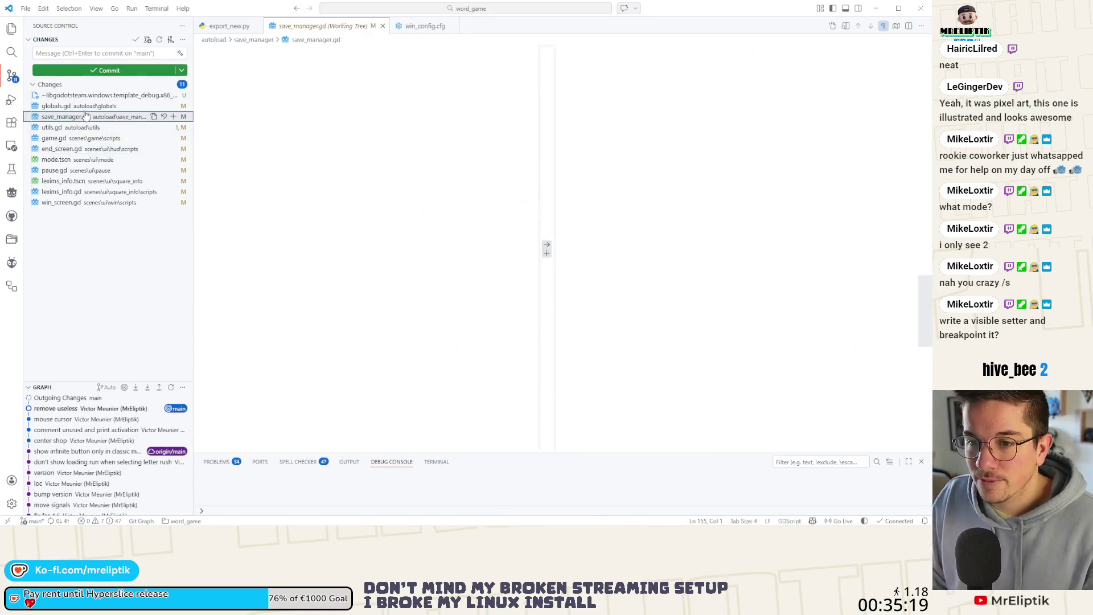
{"action": "left_click", "coordinate": [88, 107]}
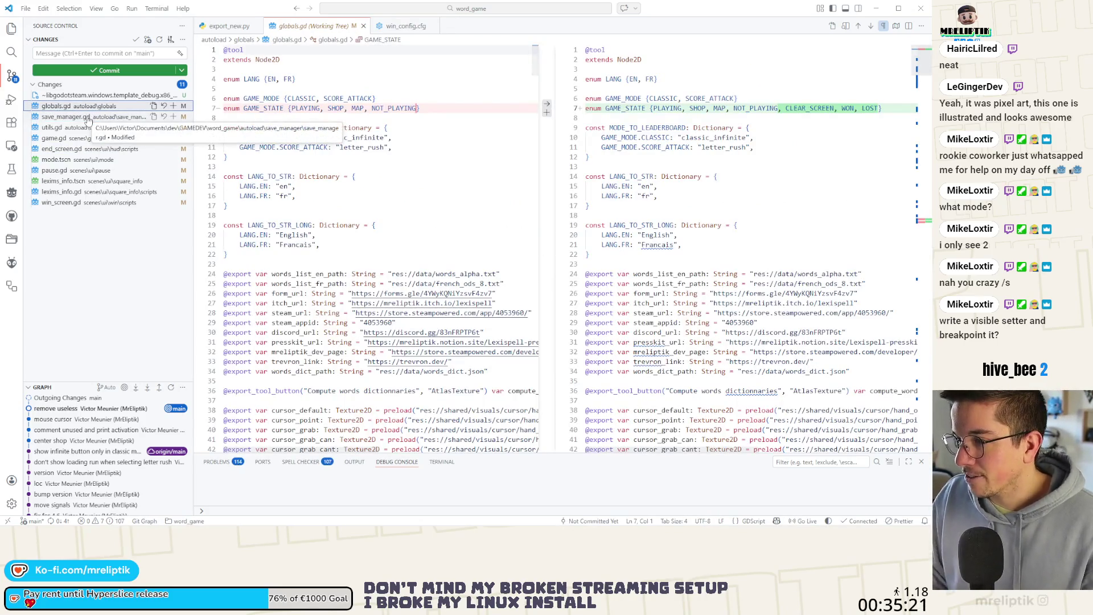
{"action": "left_click", "coordinate": [80, 161]}
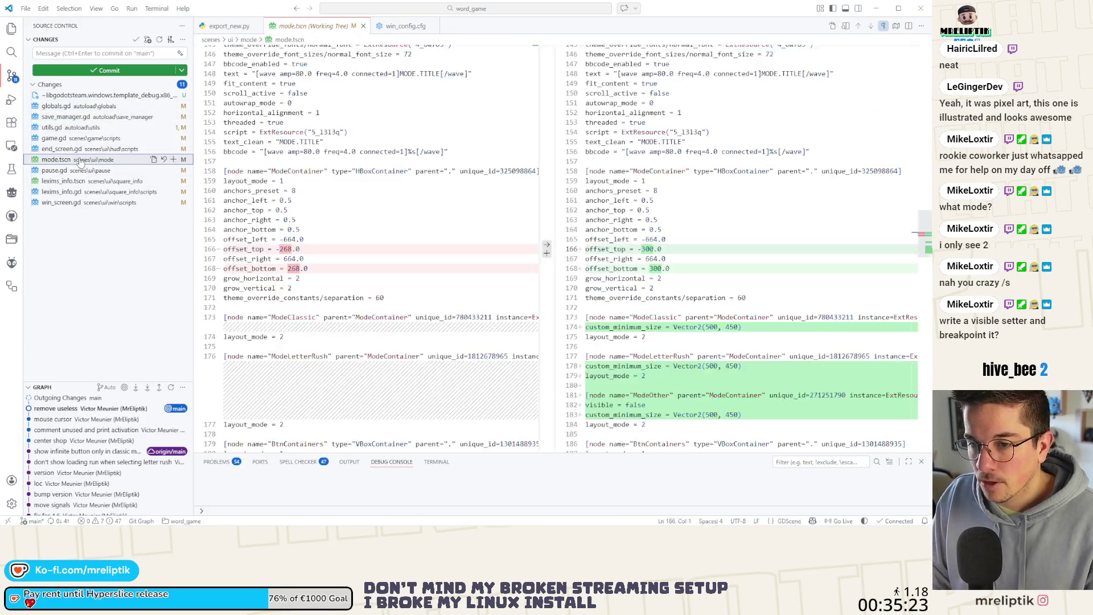
{"action": "left_click", "coordinate": [80, 172]}
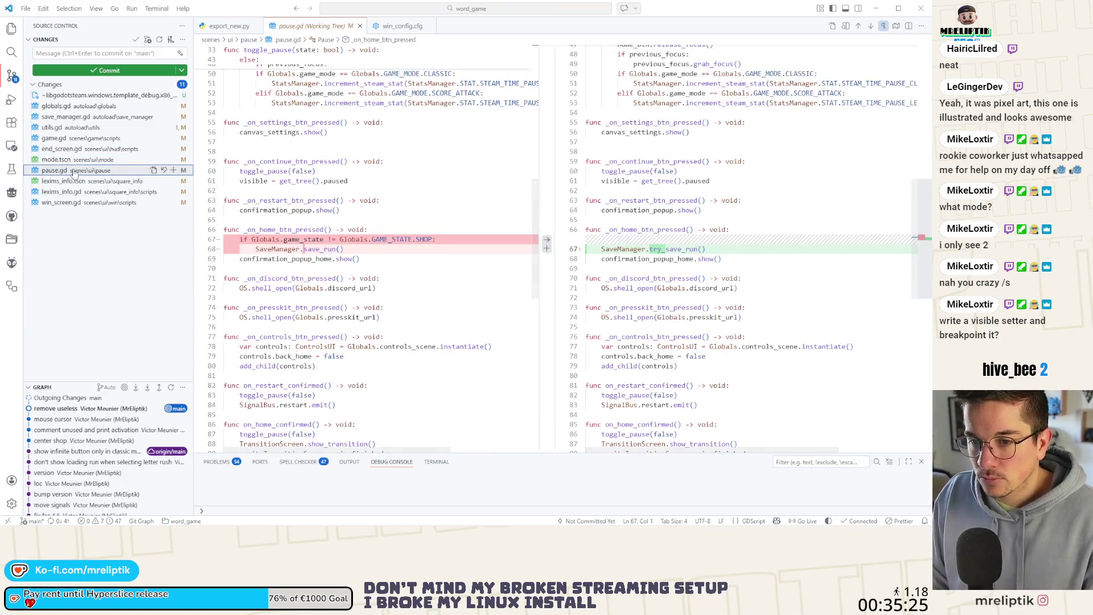
{"action": "left_click", "coordinate": [76, 205]}
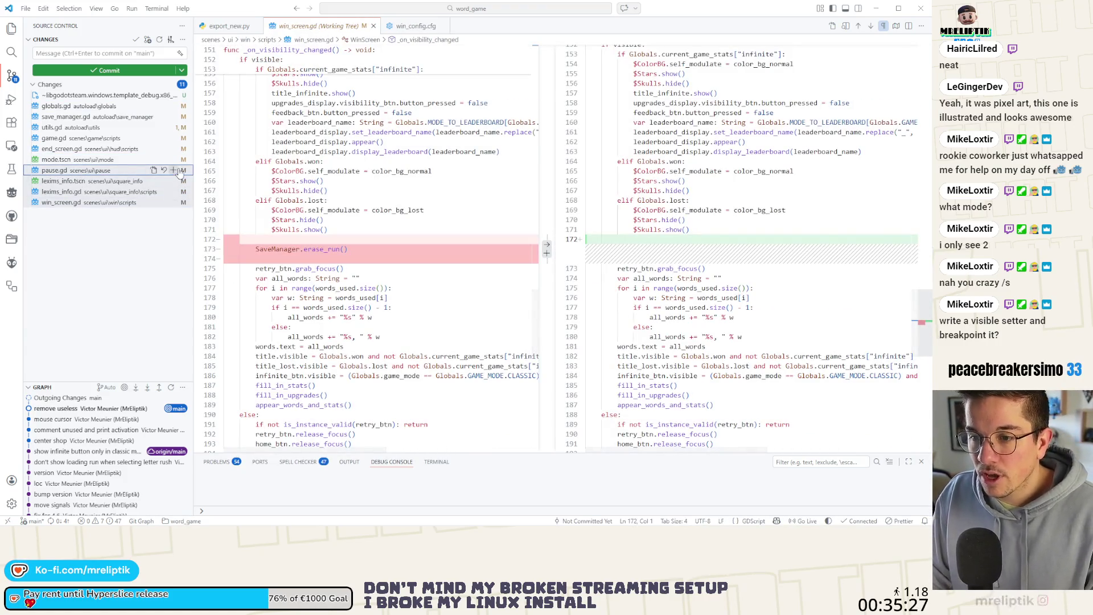
Stage the nine save-related files, including pause, win_screen and globals, and commit them as 'fix sav'
{"action": "left_click", "coordinate": [173, 170]}
{"action": "left_click", "coordinate": [59, 204]}
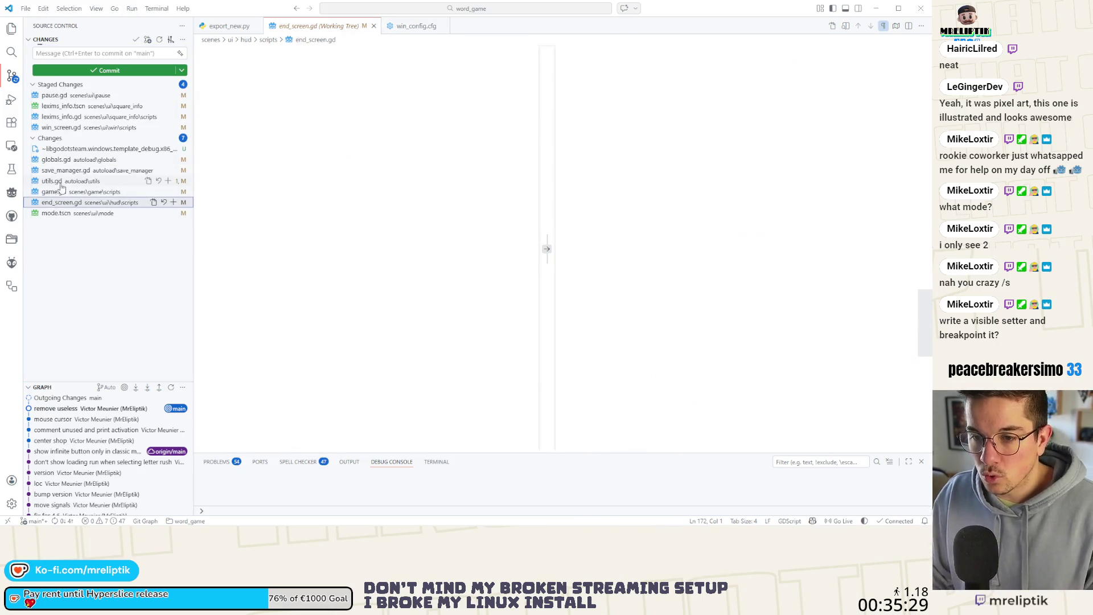
{"action": "left_click", "coordinate": [173, 160]}
{"action": "left_click", "coordinate": [93, 53]}
{"action": "type", "text": "fix sav"}
{"action": "key", "text": "ctrl+Return"}
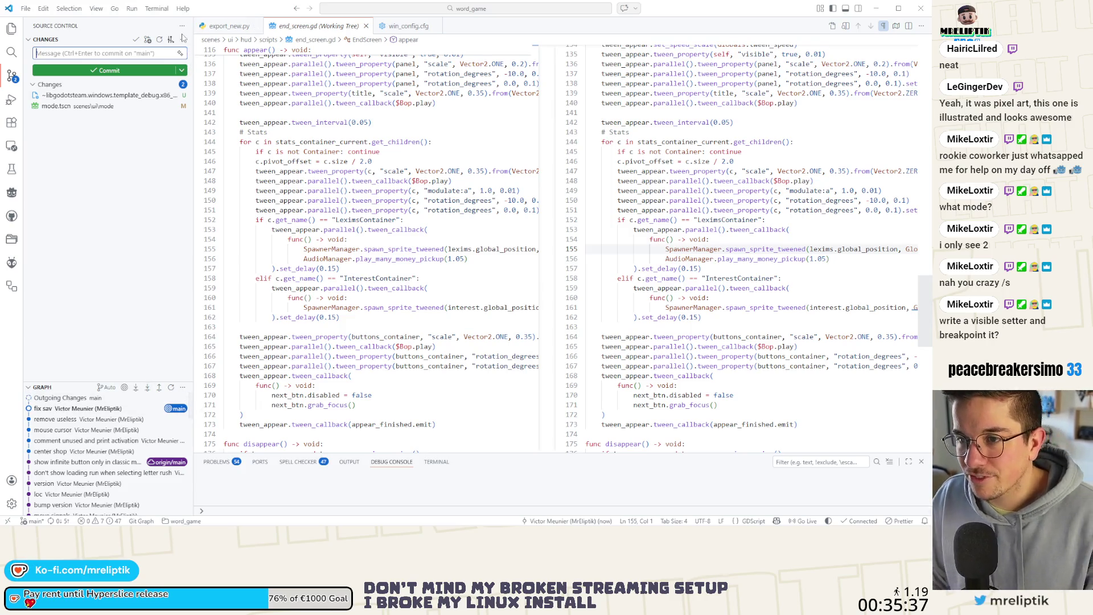
Undo the last commit and recommit the nine files as 'fix save'
{"action": "left_click", "coordinate": [183, 42]}
{"action": "mouse_move", "coordinate": [224, 158]}
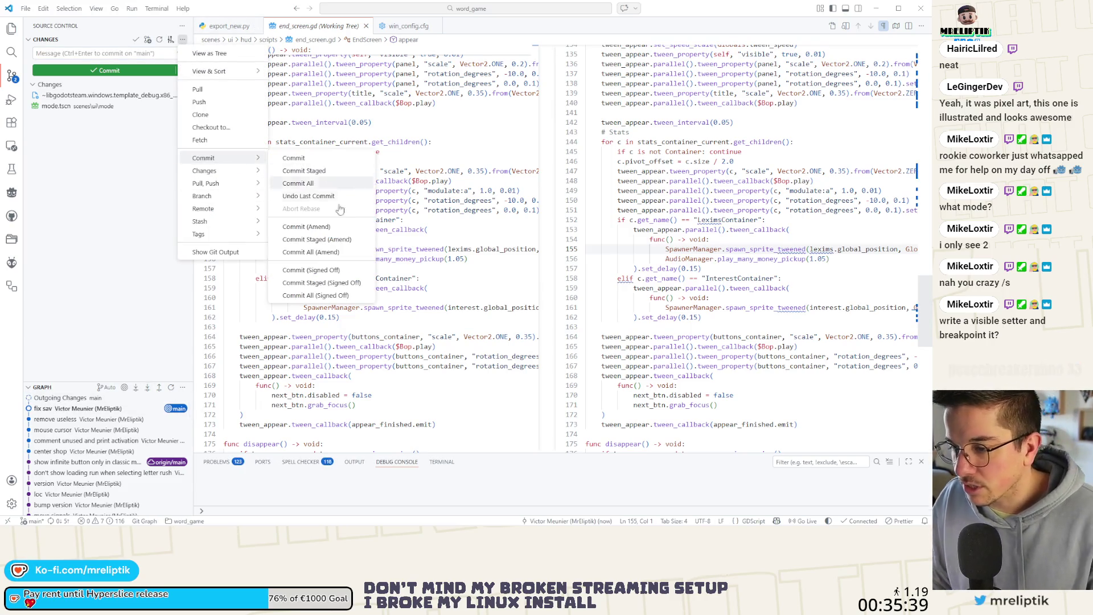
{"action": "left_click", "coordinate": [308, 196]}
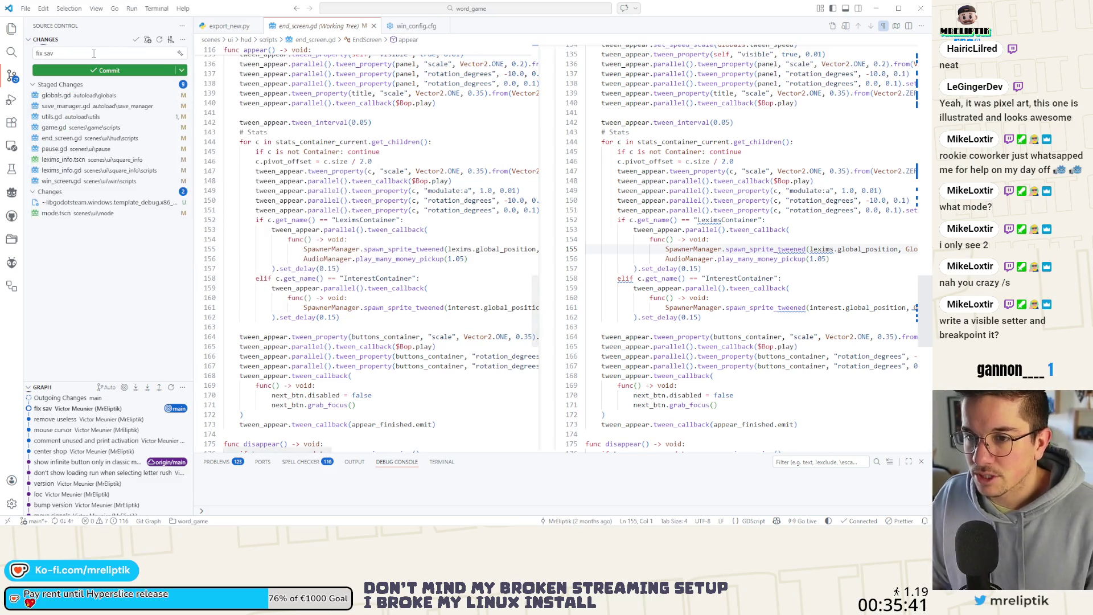
{"action": "left_click", "coordinate": [137, 72]}
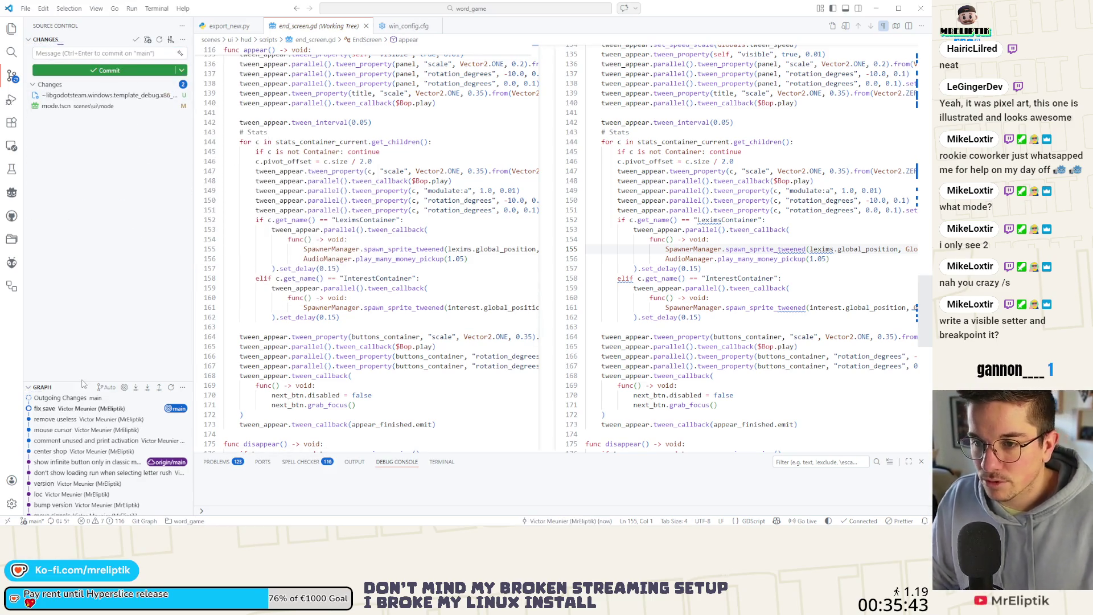
{"action": "mouse_move", "coordinate": [97, 523]}
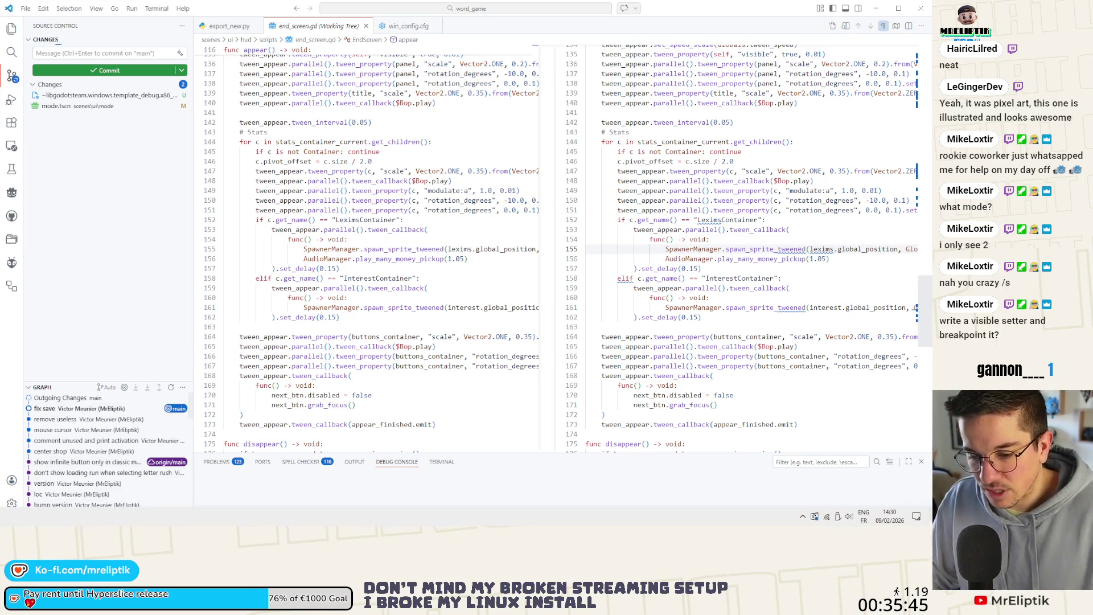
{"action": "key", "text": "alt+Tab"}
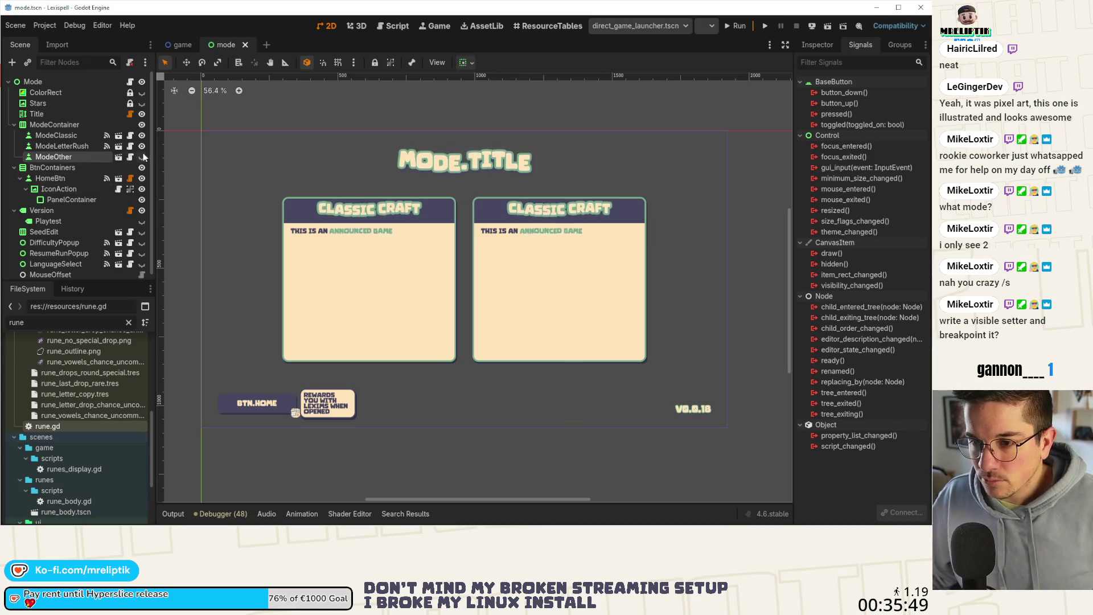
Open mode_card.gd, start a visibility_changed connection but cancel it, then open the mode_card scene
{"action": "left_click", "coordinate": [129, 156]}
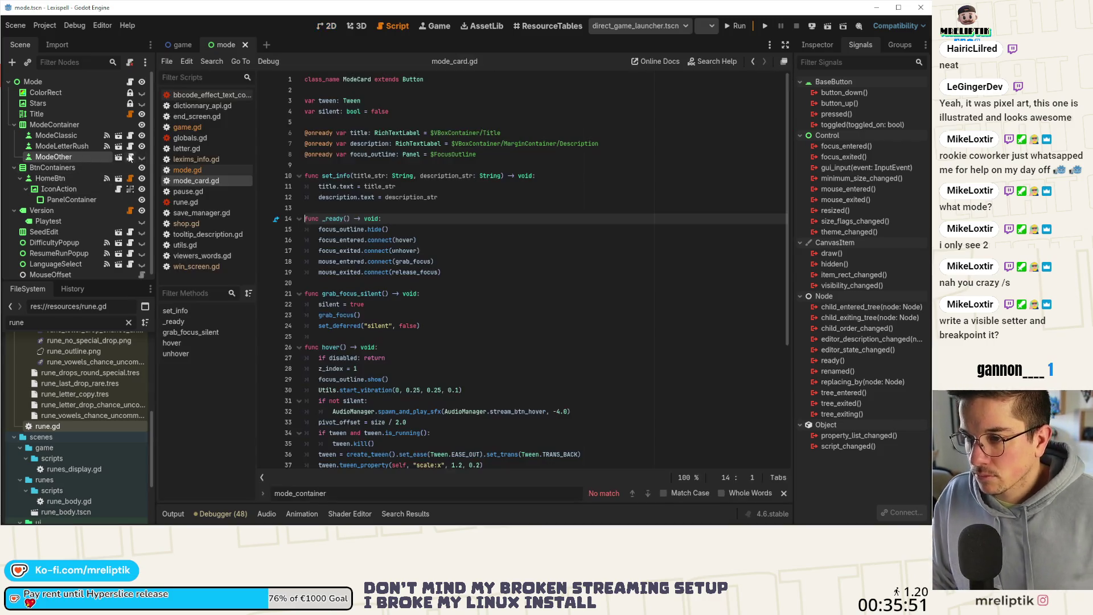
{"action": "scroll", "coordinate": [421, 301], "scroll_direction": "down", "scroll_amount": 5}
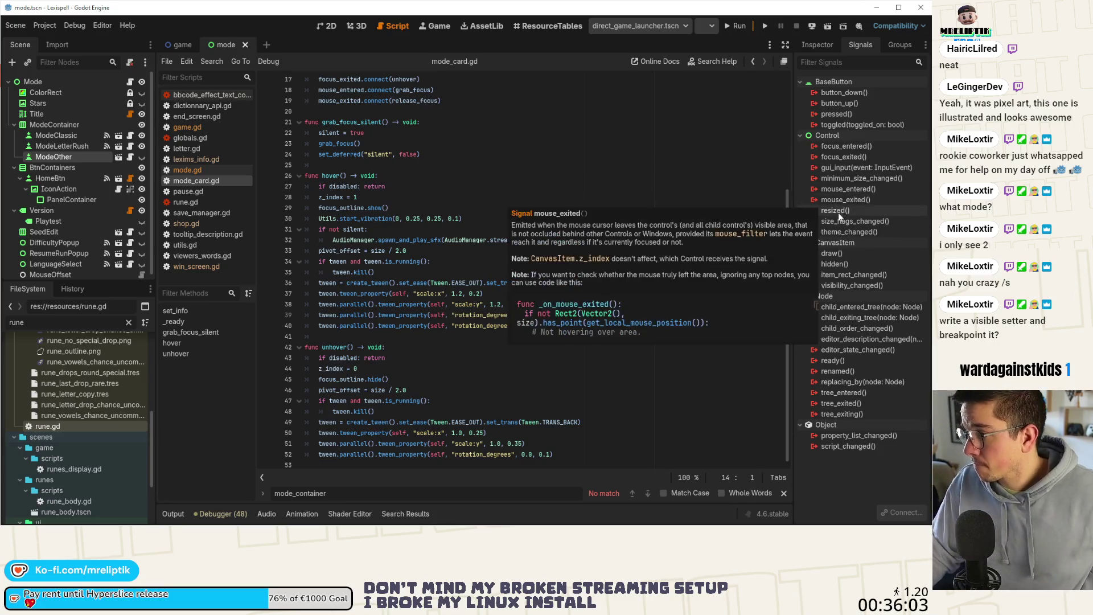
{"action": "double_click", "coordinate": [848, 285]}
{"action": "left_click", "coordinate": [376, 284]}
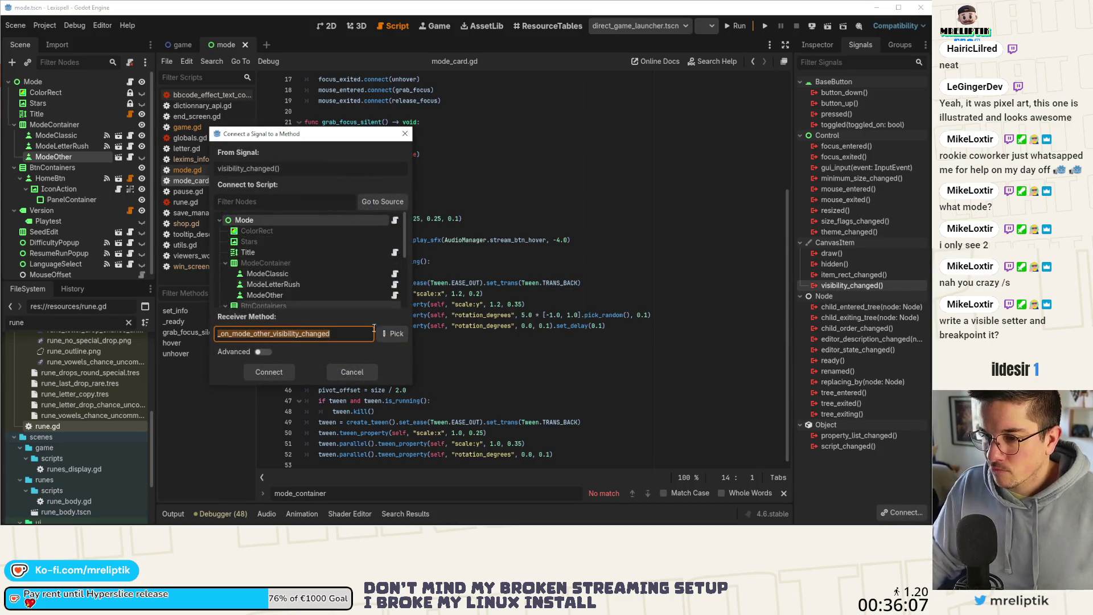
{"action": "left_click", "coordinate": [352, 373]}
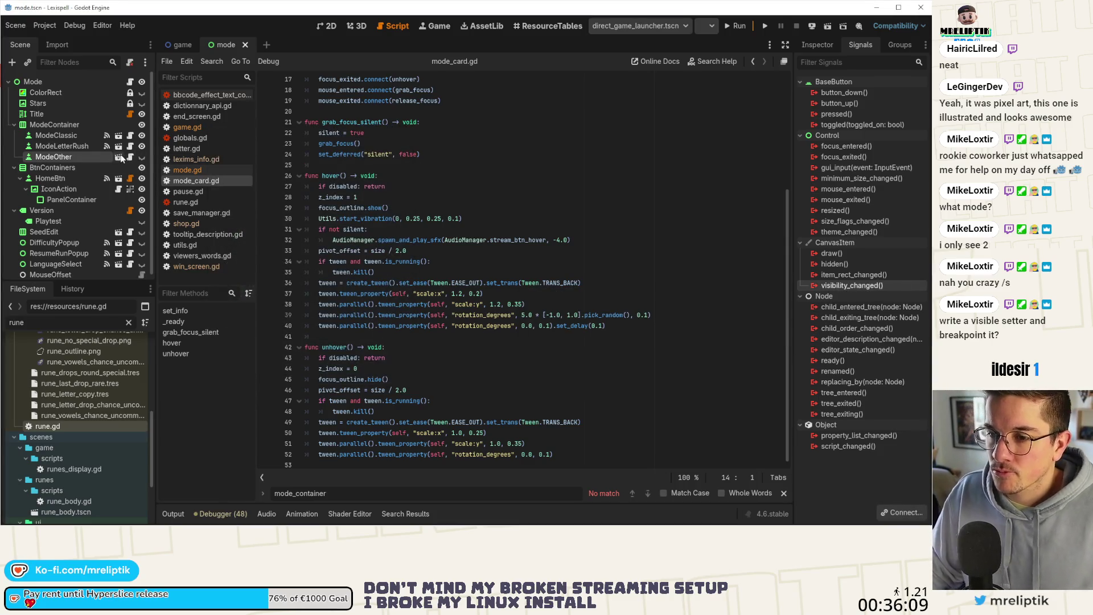
{"action": "left_click", "coordinate": [119, 157]}
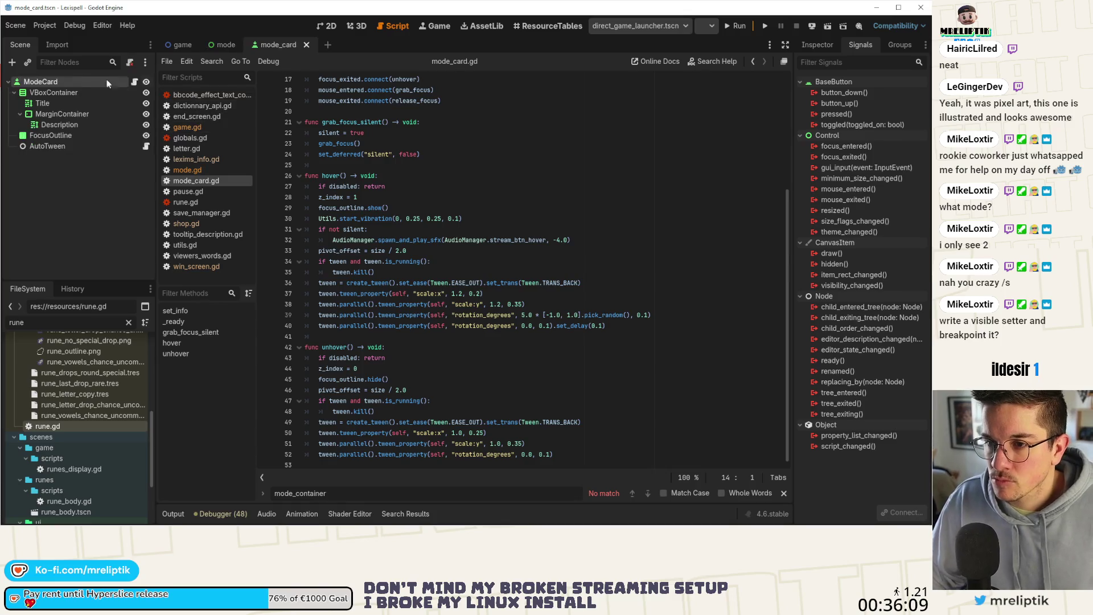
Set the AutoTween node's Target to ModeCard in the Inspector
{"action": "left_click", "coordinate": [54, 146]}
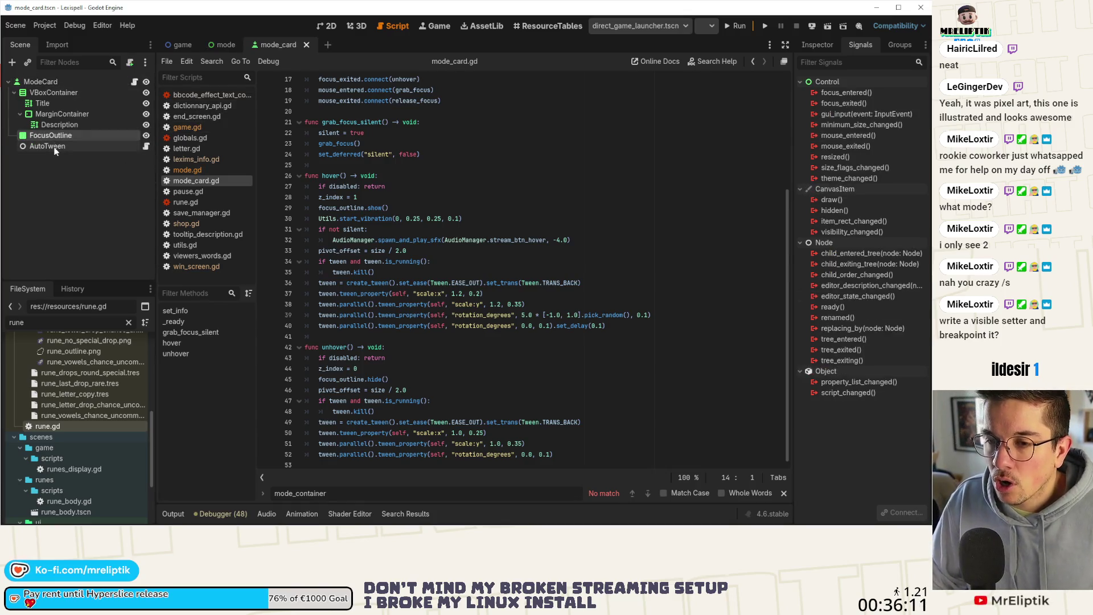
{"action": "left_click", "coordinate": [810, 45]}
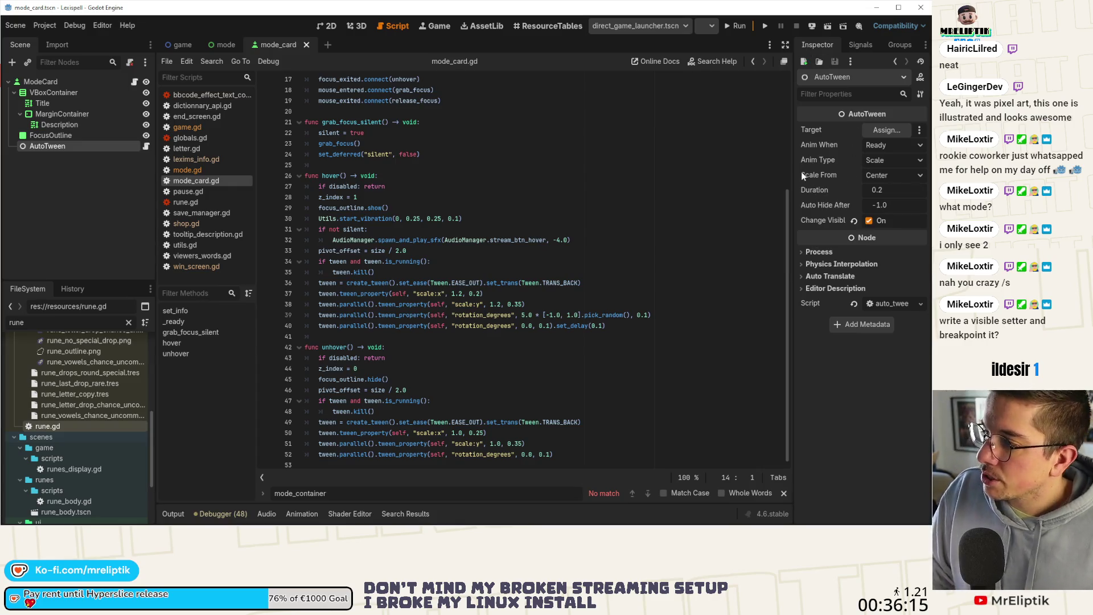
{"action": "mouse_move", "coordinate": [801, 174]}
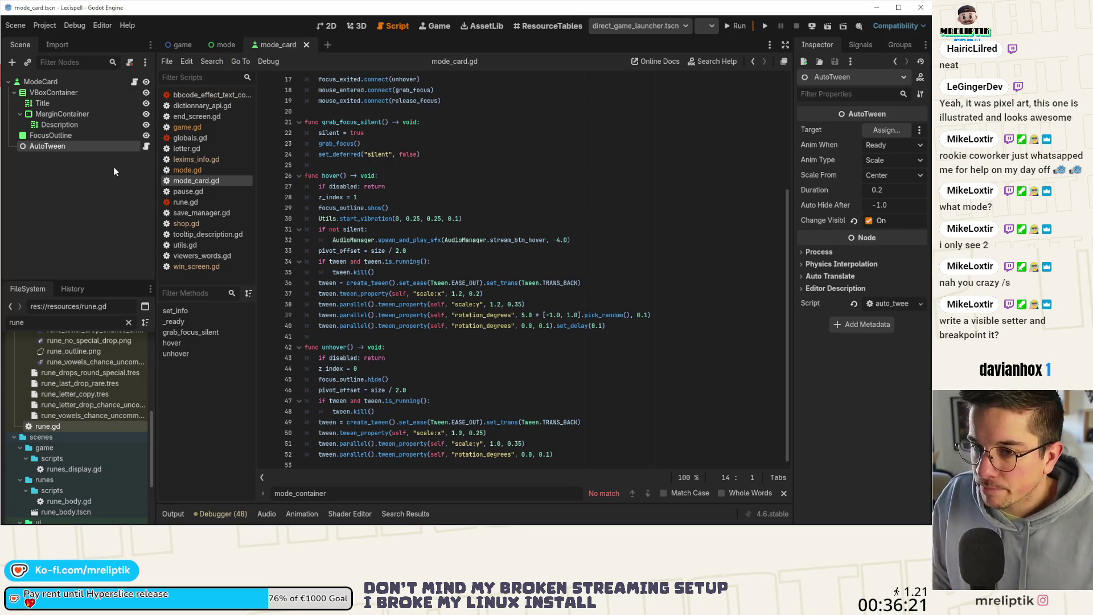
{"action": "mouse_move", "coordinate": [225, 51]}
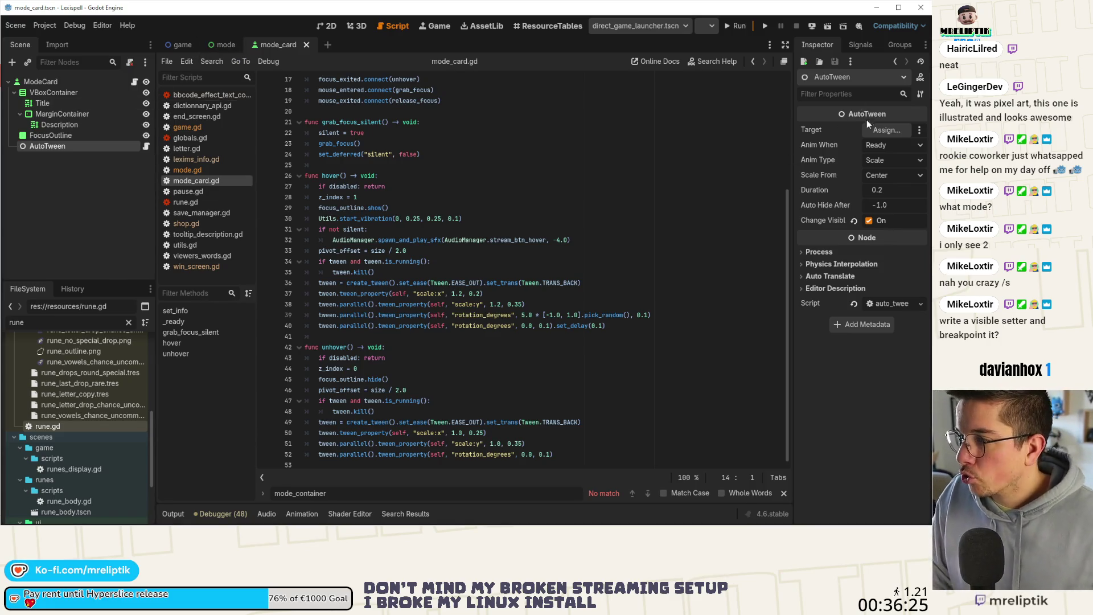
{"action": "left_click", "coordinate": [883, 131]}
{"action": "left_click", "coordinate": [269, 142]}
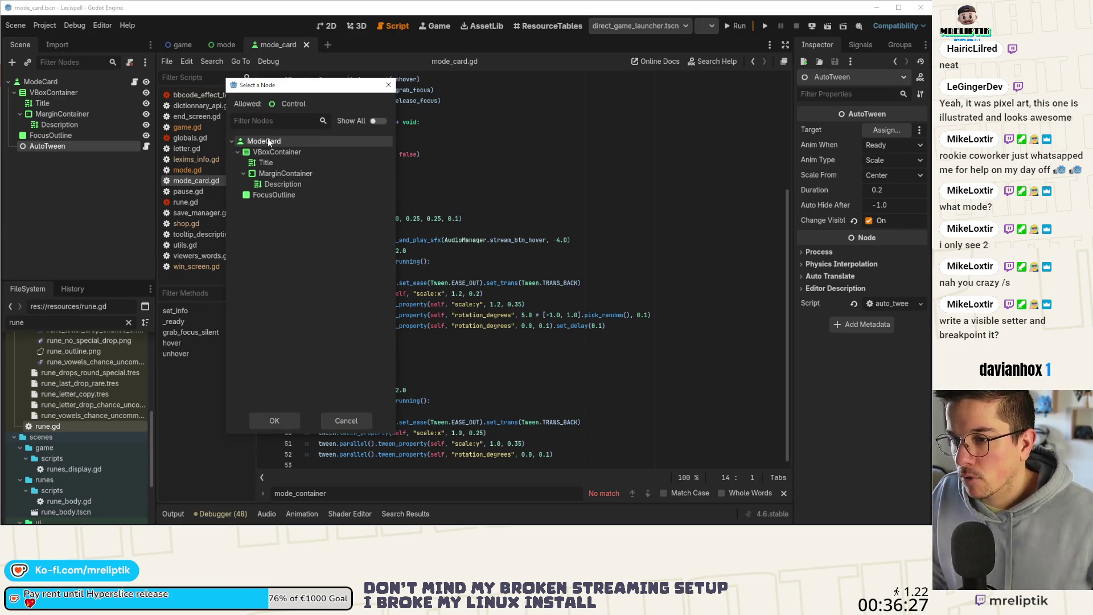
{"action": "double_click", "coordinate": [269, 142]}
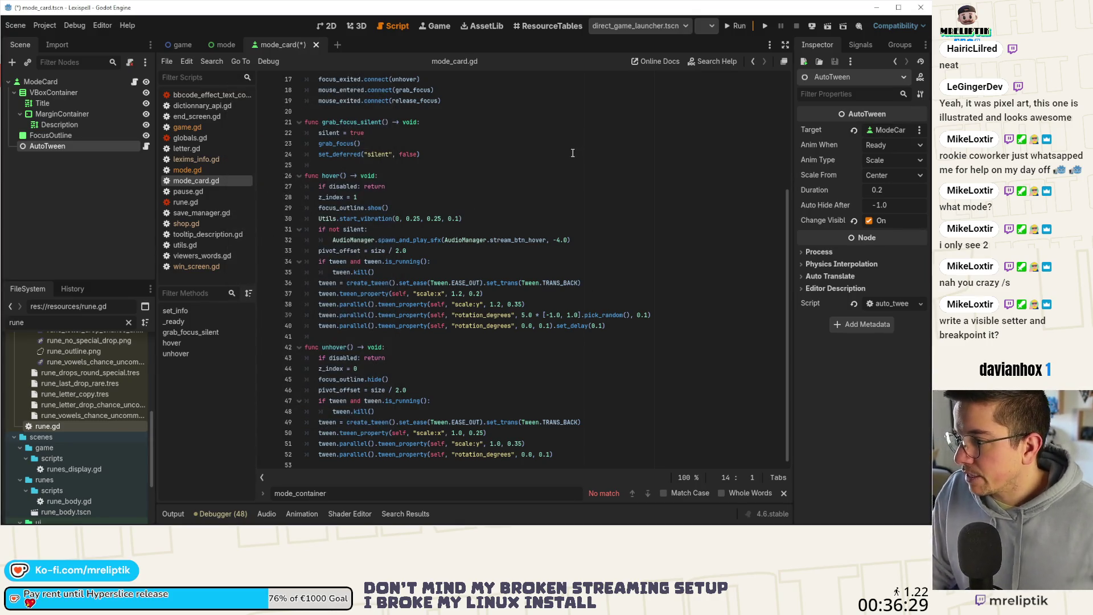
Save the mode_card scene and close its tab
{"action": "mouse_move", "coordinate": [352, 76]}
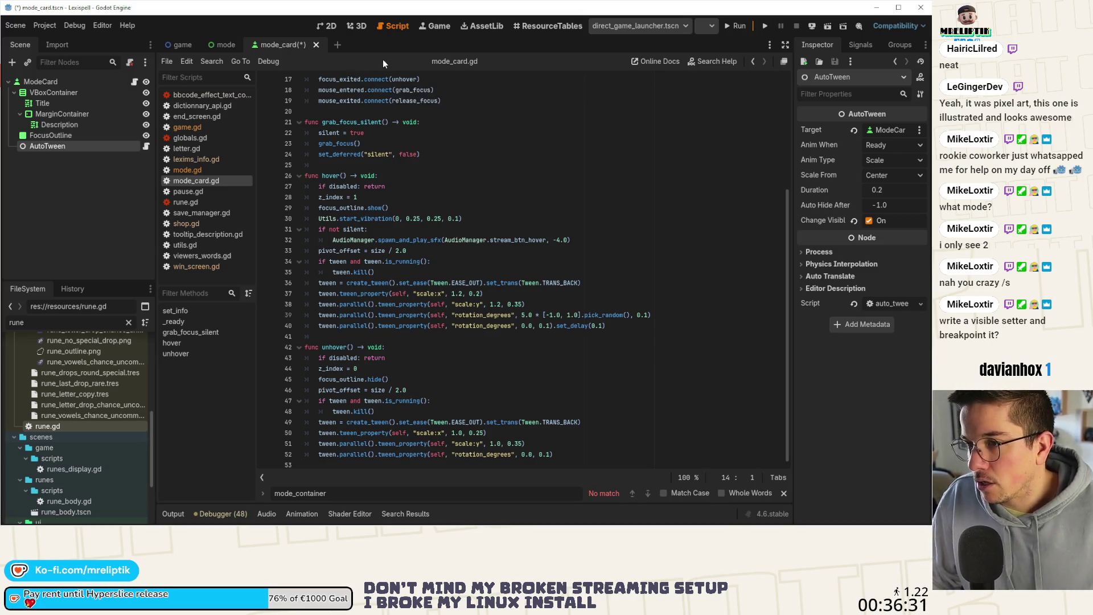
{"action": "key", "text": "ctrl+s"}
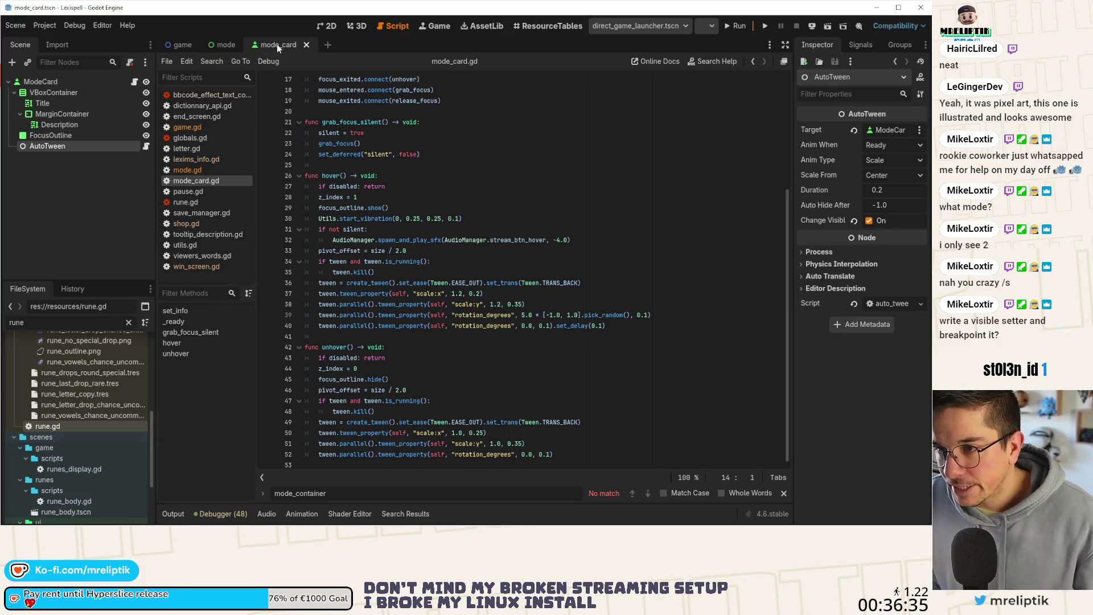
{"action": "middle_click", "coordinate": [277, 43]}
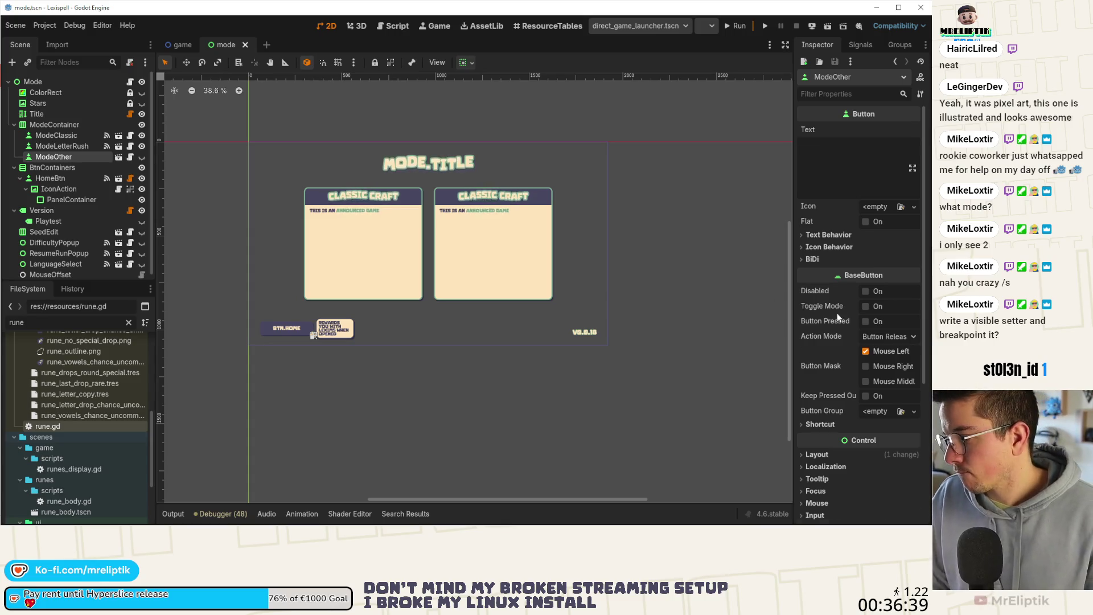
Set ModeOther's Process Mode to Disabled and save the mode scene
{"action": "scroll", "coordinate": [835, 312], "scroll_direction": "down", "scroll_amount": 4}
{"action": "left_click", "coordinate": [822, 373]}
{"action": "left_click", "coordinate": [824, 372]}
{"action": "left_click", "coordinate": [819, 440]}
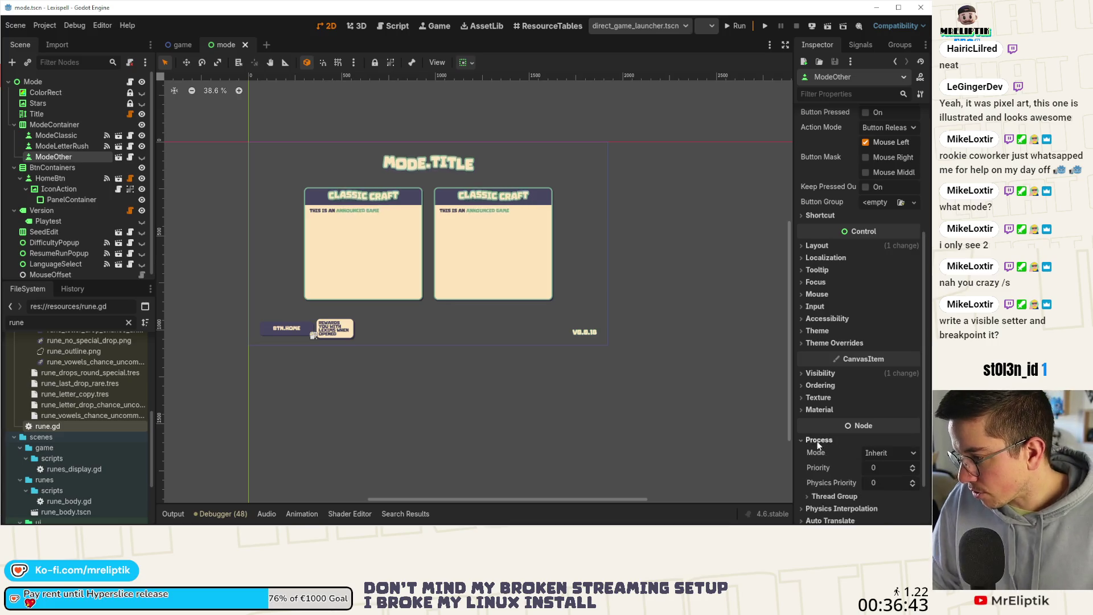
{"action": "left_click", "coordinate": [888, 452]}
{"action": "left_click", "coordinate": [898, 514]}
{"action": "key", "text": "ctrl+s"}
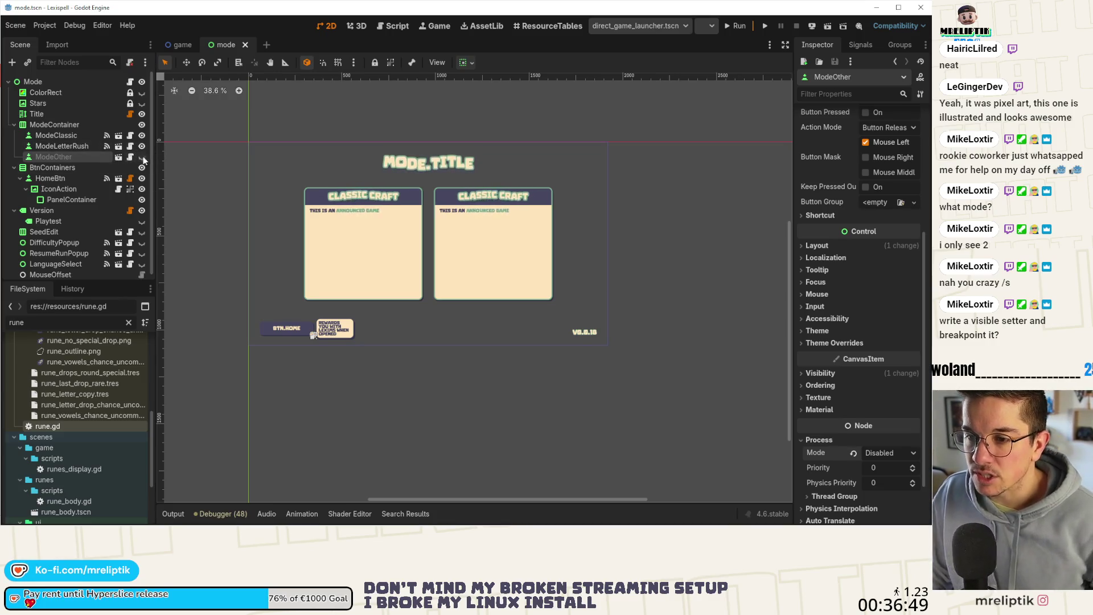
Widen the scene tree dock and inspect HomeBtn, ModeLetterRush and ModeOther's node actions
{"action": "left_click_drag", "start_coordinate": [154, 114], "coordinate": [178, 128]}
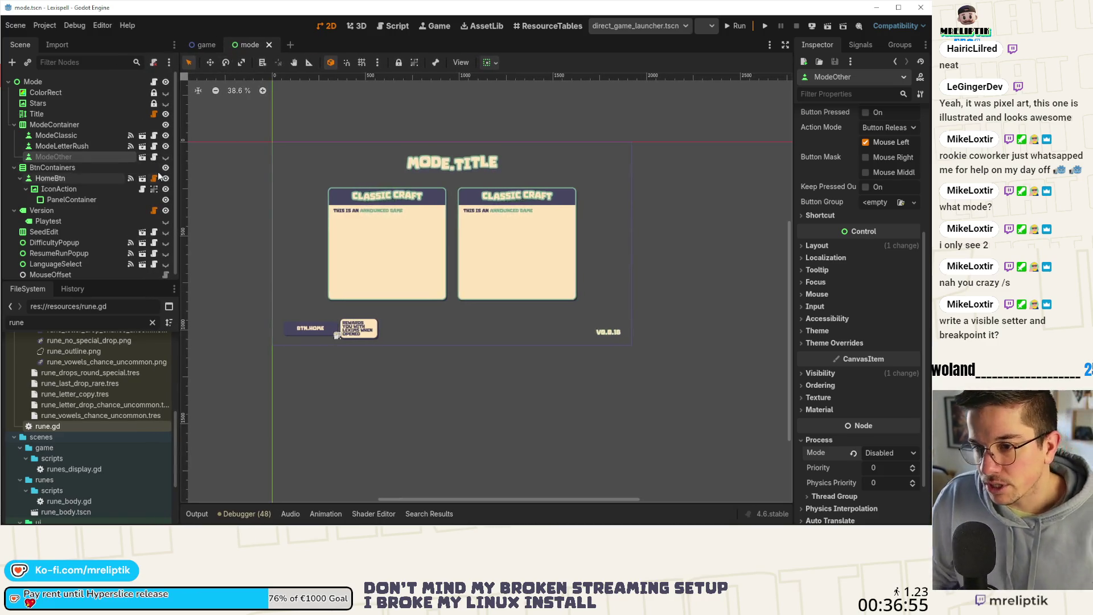
{"action": "left_click", "coordinate": [50, 178]}
{"action": "left_click", "coordinate": [72, 136]}
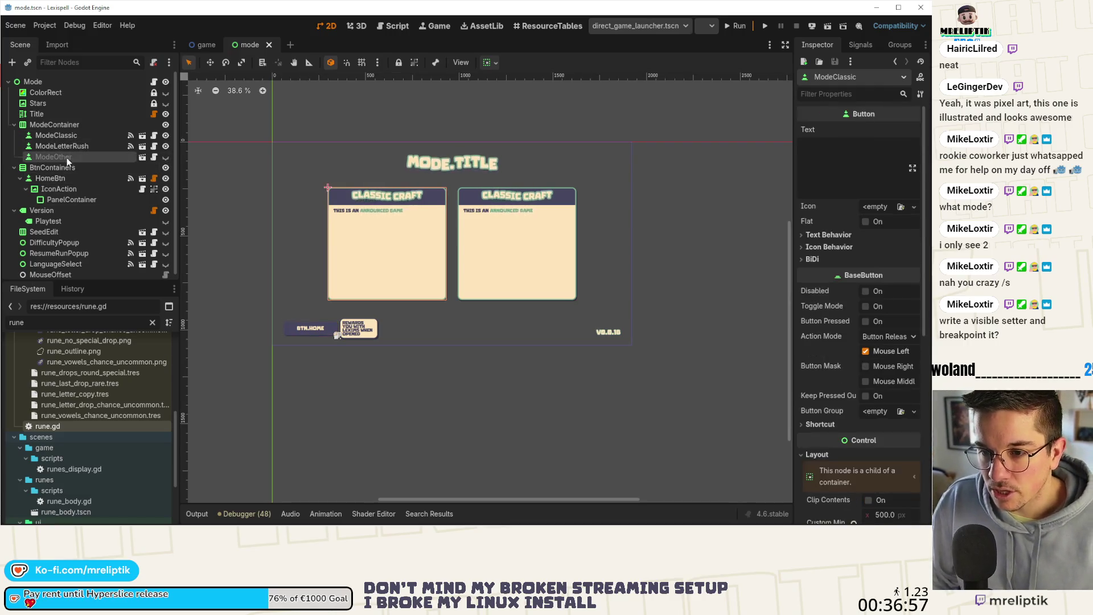
{"action": "left_click", "coordinate": [90, 147]}
{"action": "left_click", "coordinate": [84, 158]}
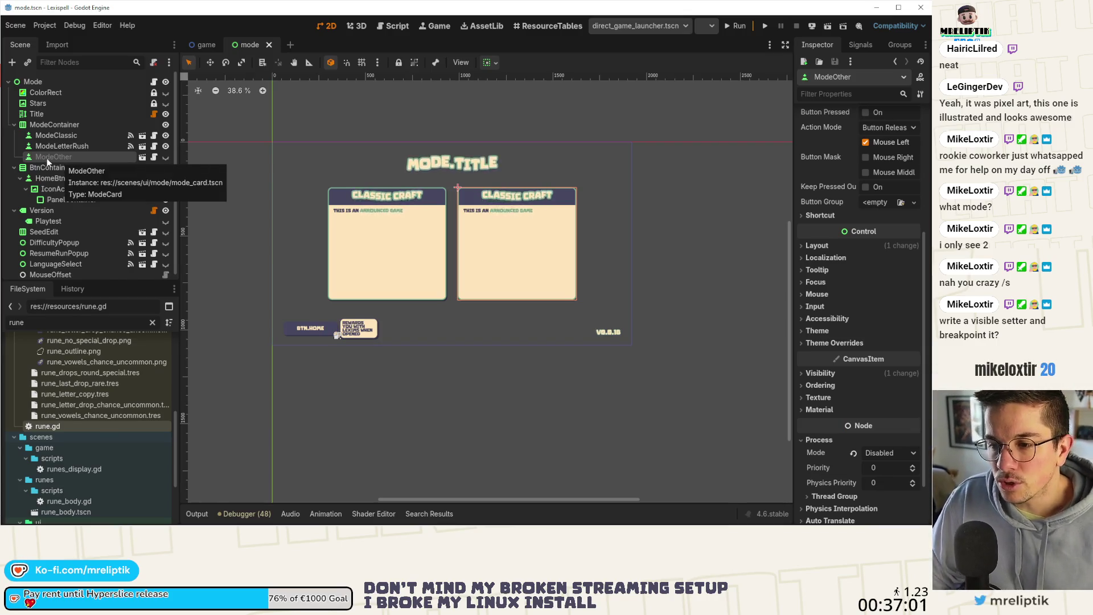
{"action": "right_click", "coordinate": [47, 160]}
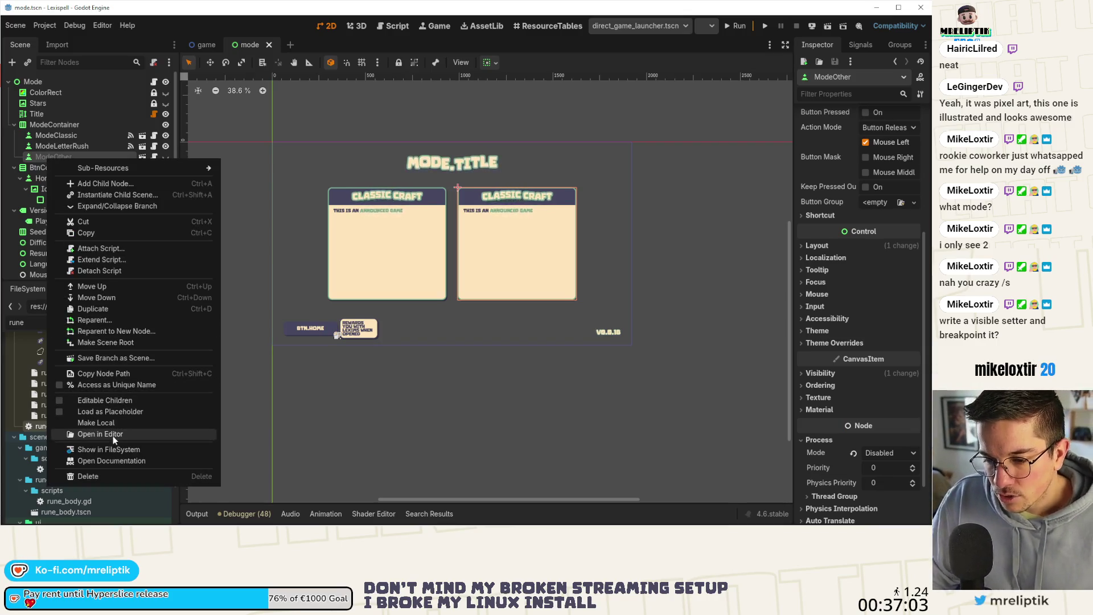
{"action": "left_click", "coordinate": [118, 67]}
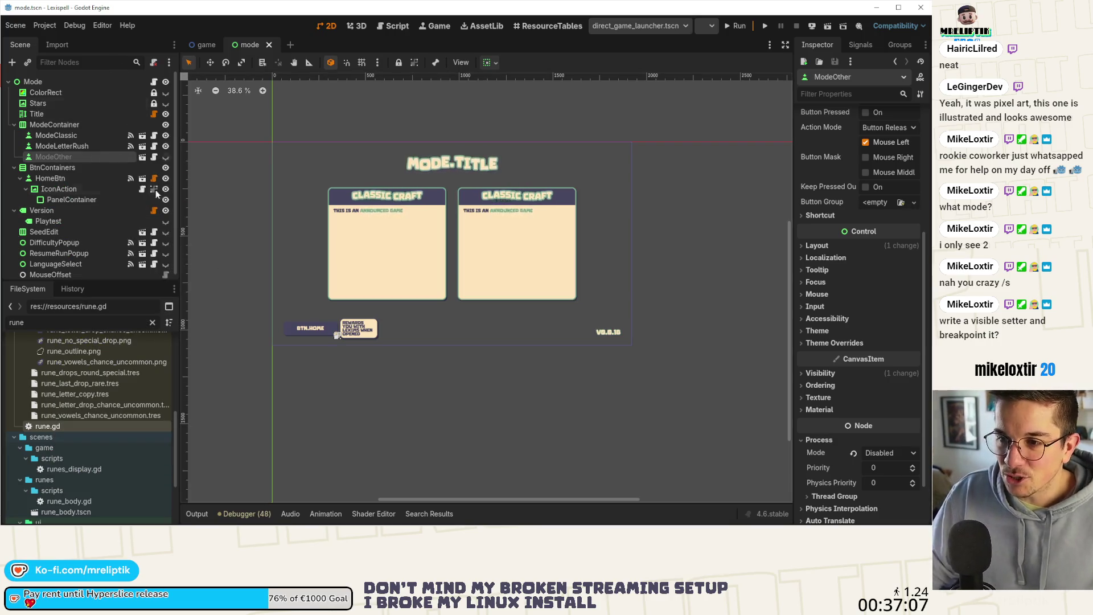
Run the mode scene to test it
{"action": "scroll", "coordinate": [805, 130], "scroll_direction": "up", "scroll_amount": 2}
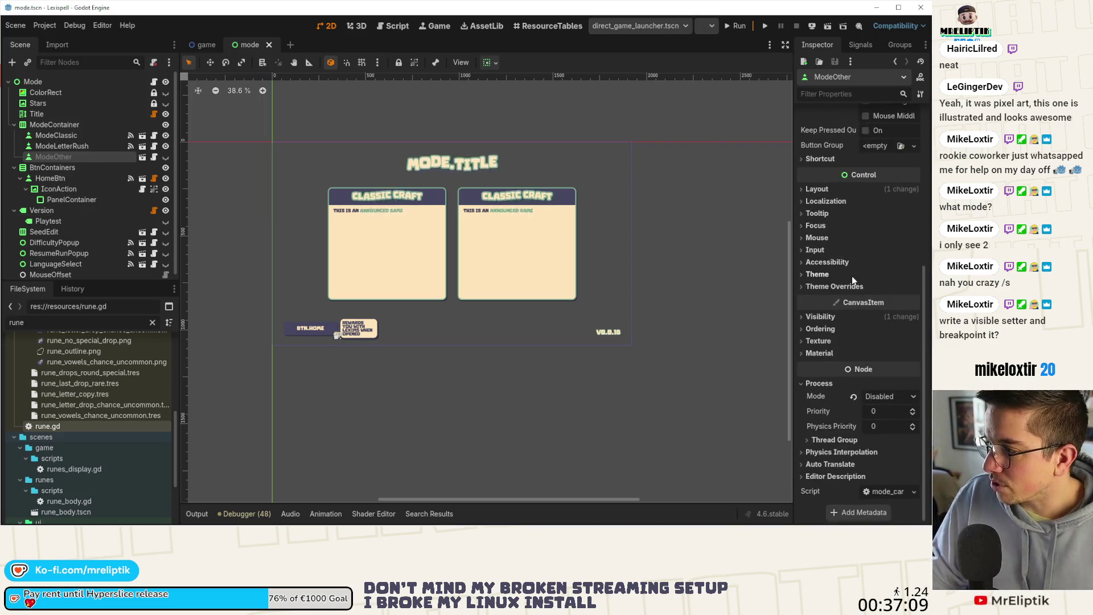
{"action": "scroll", "coordinate": [845, 272], "scroll_direction": "up", "scroll_amount": 3}
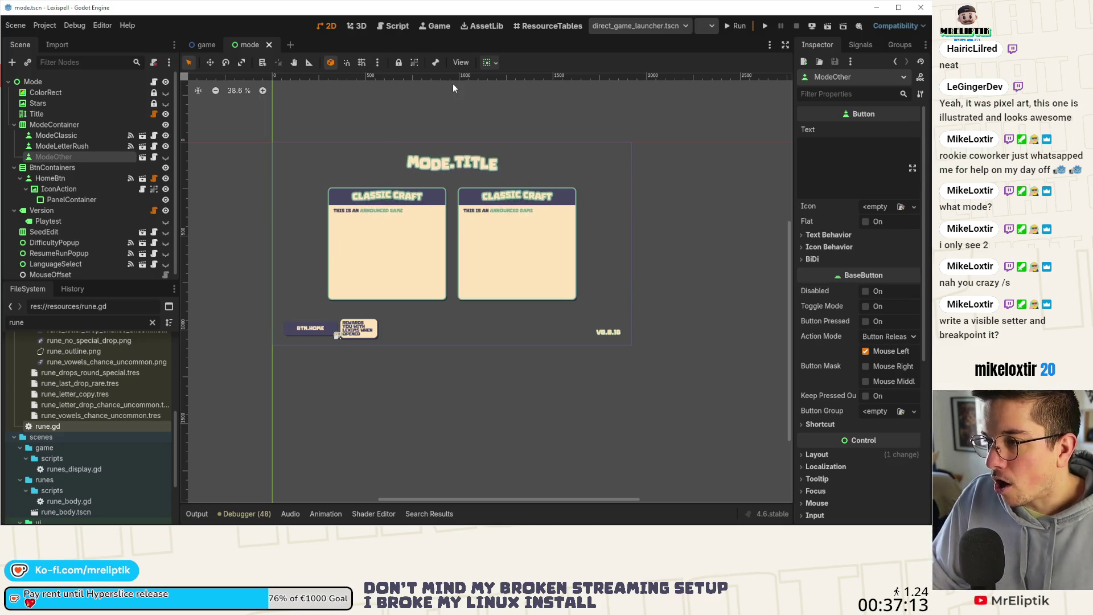
{"action": "left_click", "coordinate": [763, 26]}
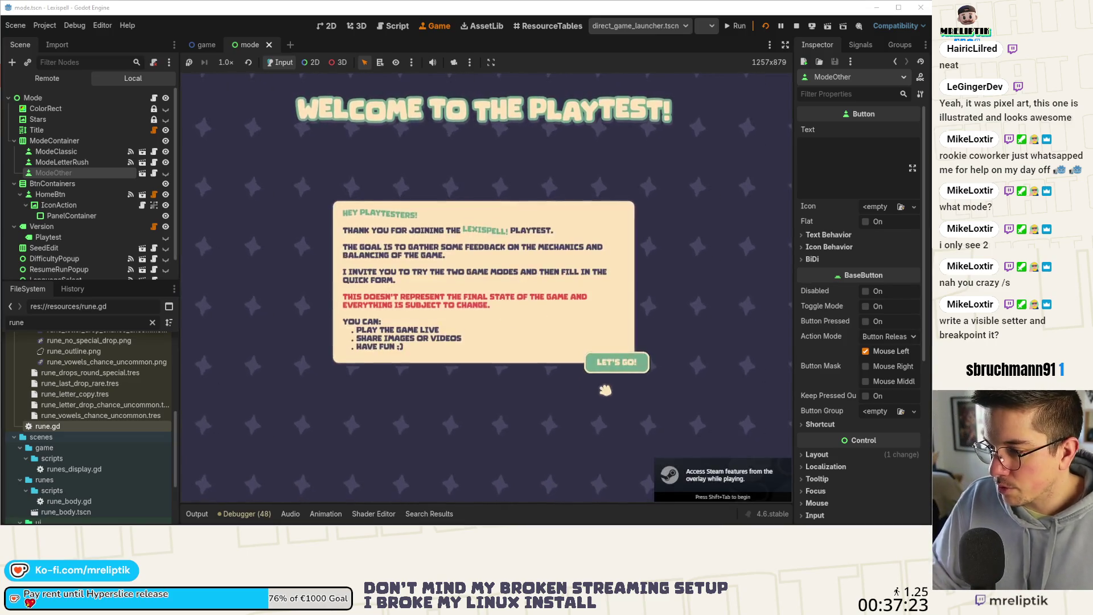
Get past the playtest welcome to Play, choose English, answer the resume prompt and start Chapter 1
{"action": "left_click", "coordinate": [616, 361]}
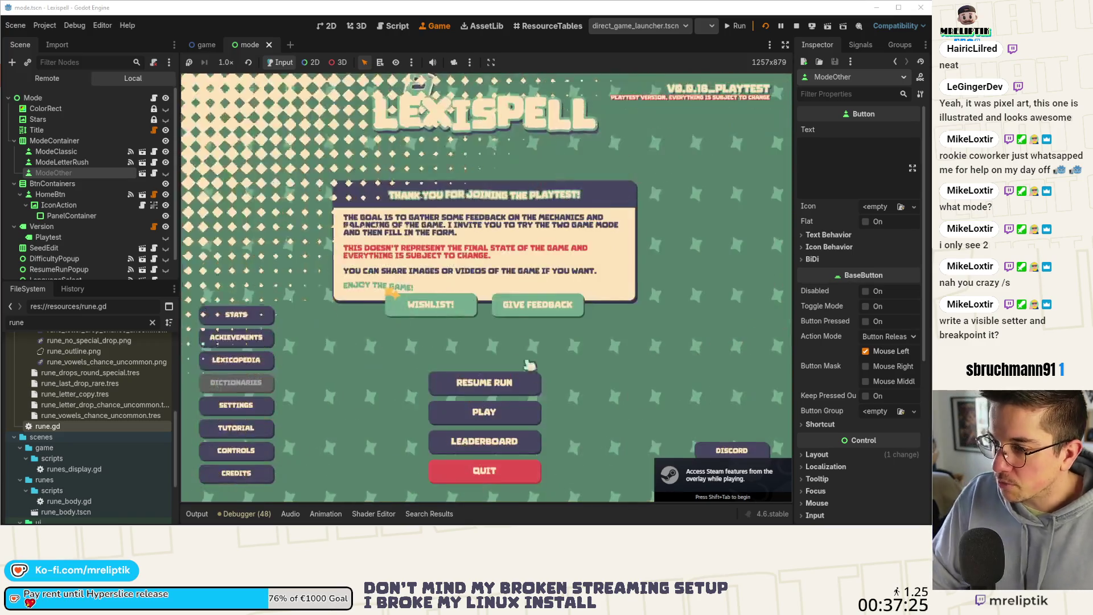
{"action": "left_click", "coordinate": [498, 405]}
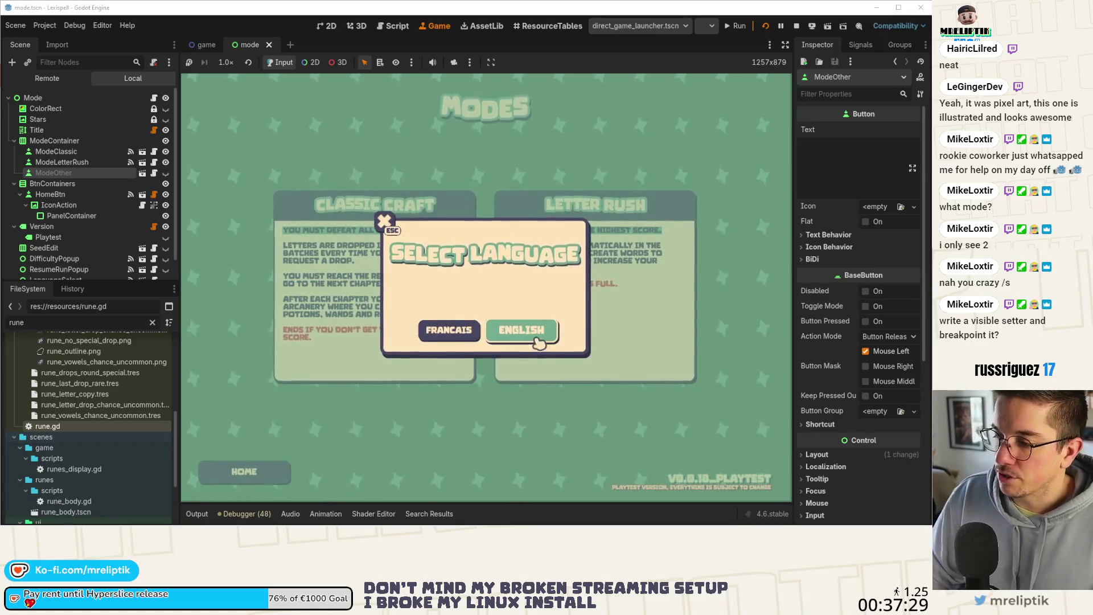
{"action": "left_click", "coordinate": [518, 331]}
{"action": "left_click", "coordinate": [417, 385]}
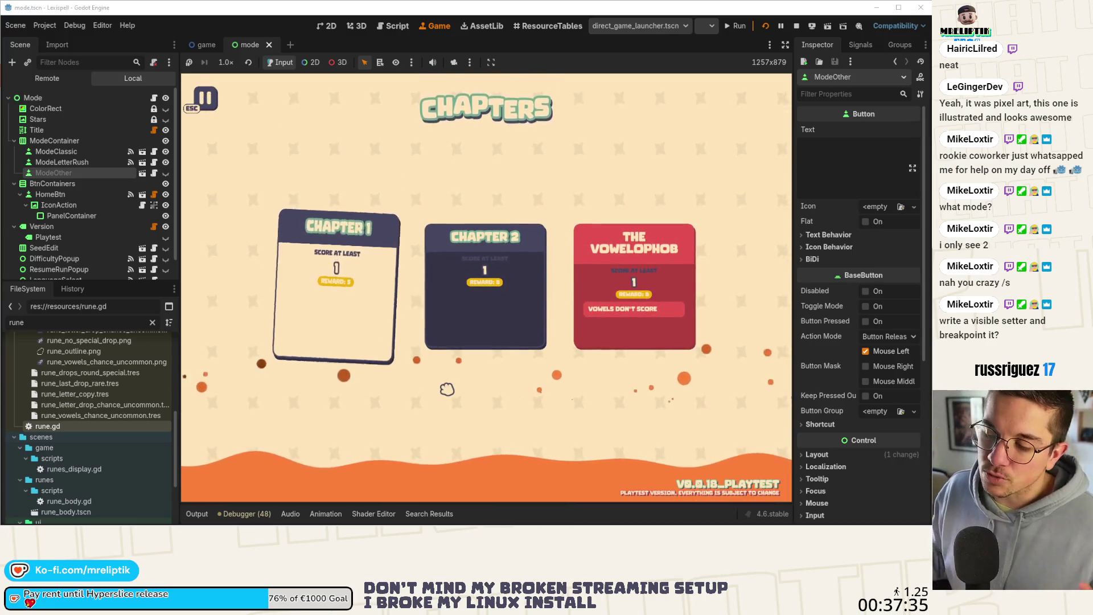
{"action": "left_click", "coordinate": [301, 291]}
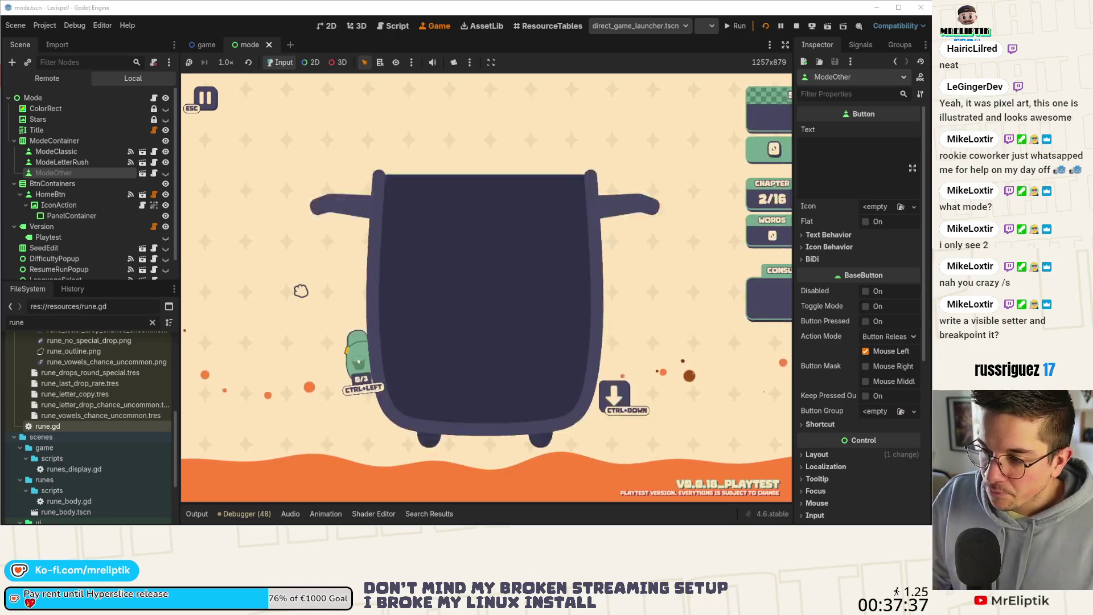
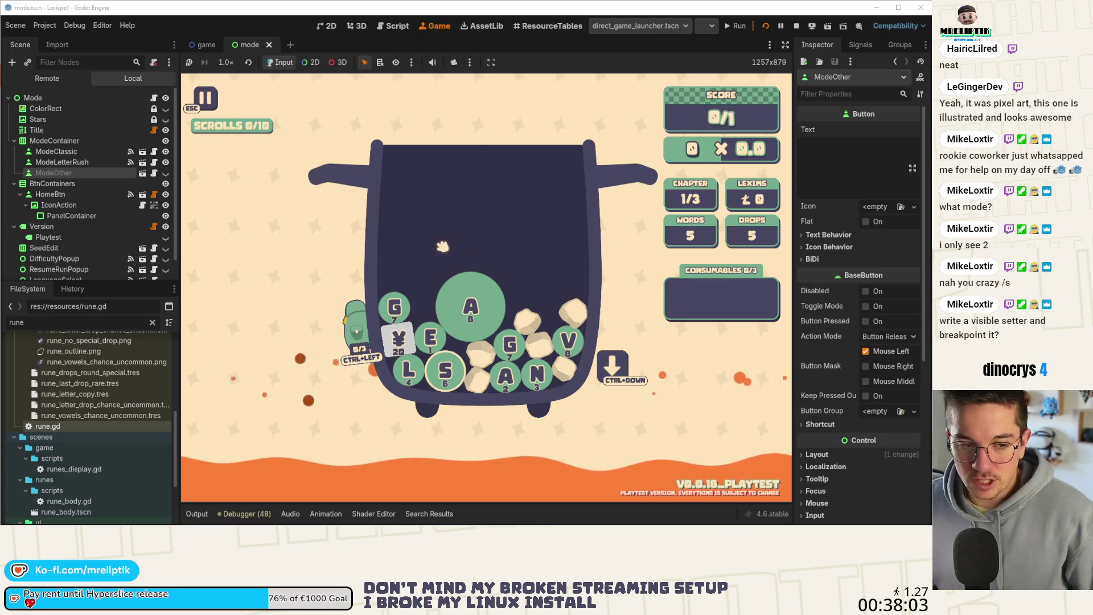
Spell and submit the word GEL, after discarding the stray S runes
{"action": "key", "text": "s"}
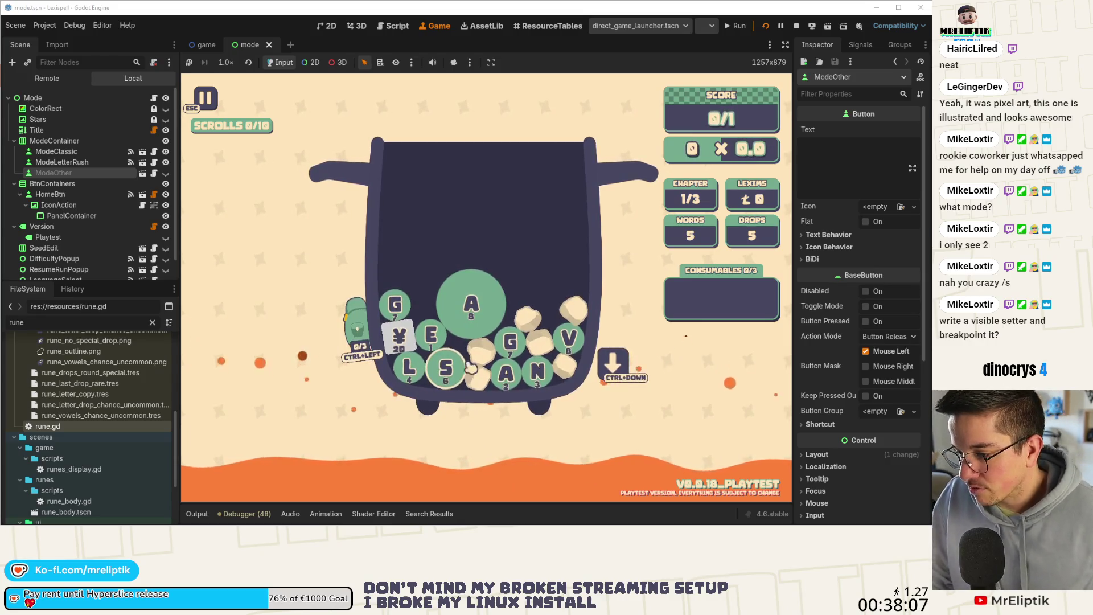
{"action": "key", "text": "BackSpace"}
{"action": "left_click", "coordinate": [396, 308]}
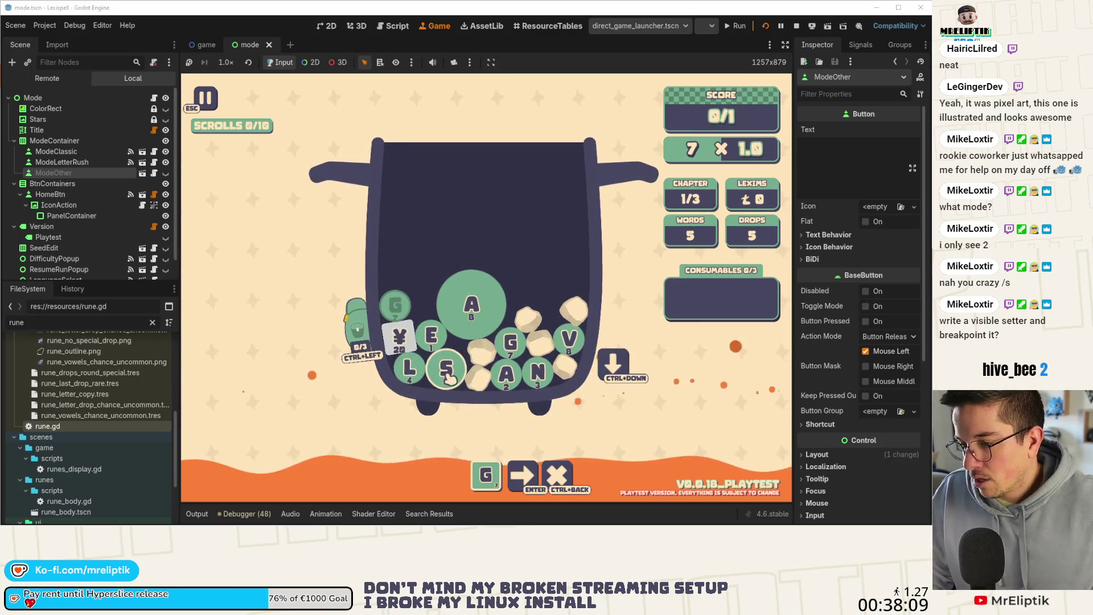
{"action": "key", "text": "s"}
{"action": "key", "text": "BackSpace"}
{"action": "key", "text": "BackSpace"}
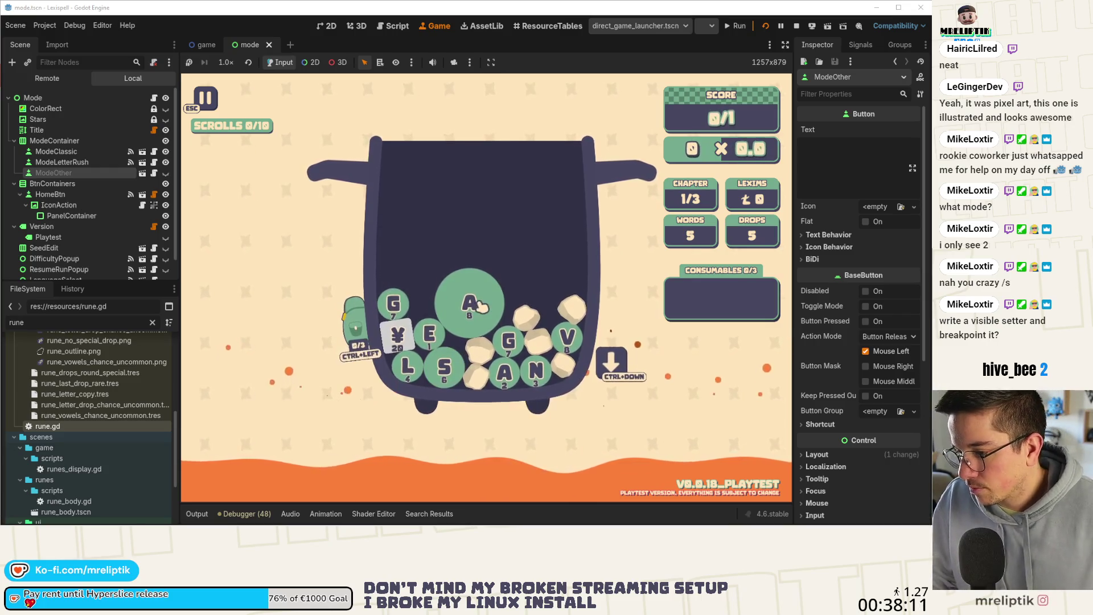
{"action": "key", "text": "g"}
{"action": "key", "text": "e"}
{"action": "left_click", "coordinate": [409, 370]}
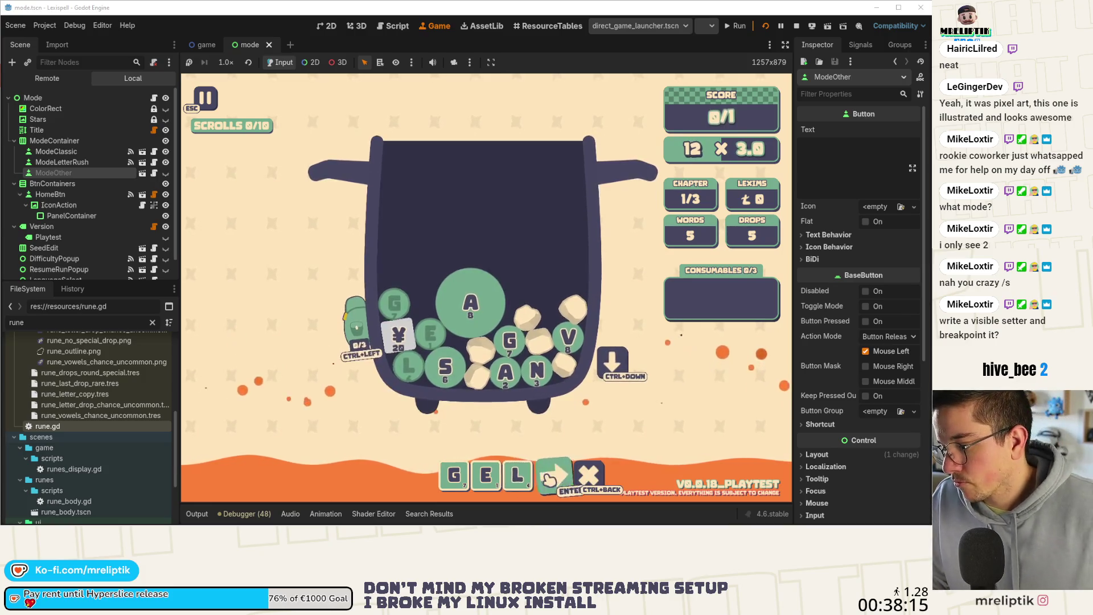
{"action": "key", "text": "Return"}
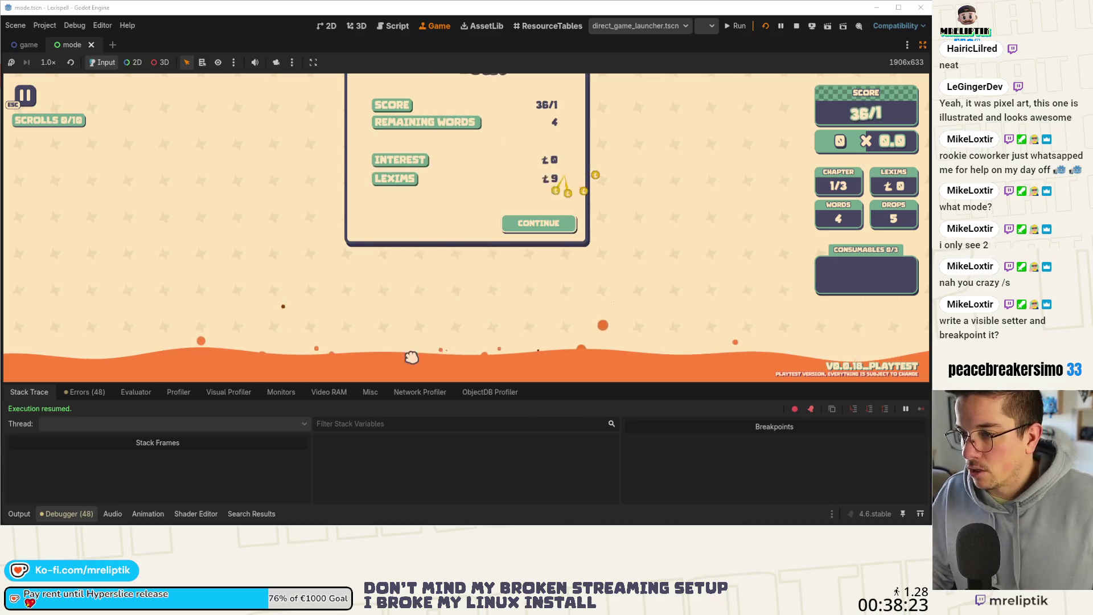
Continue to the Arcanery shop, rearrange the docks to widen the Game view, then stop the game
{"action": "left_click", "coordinate": [922, 45]}
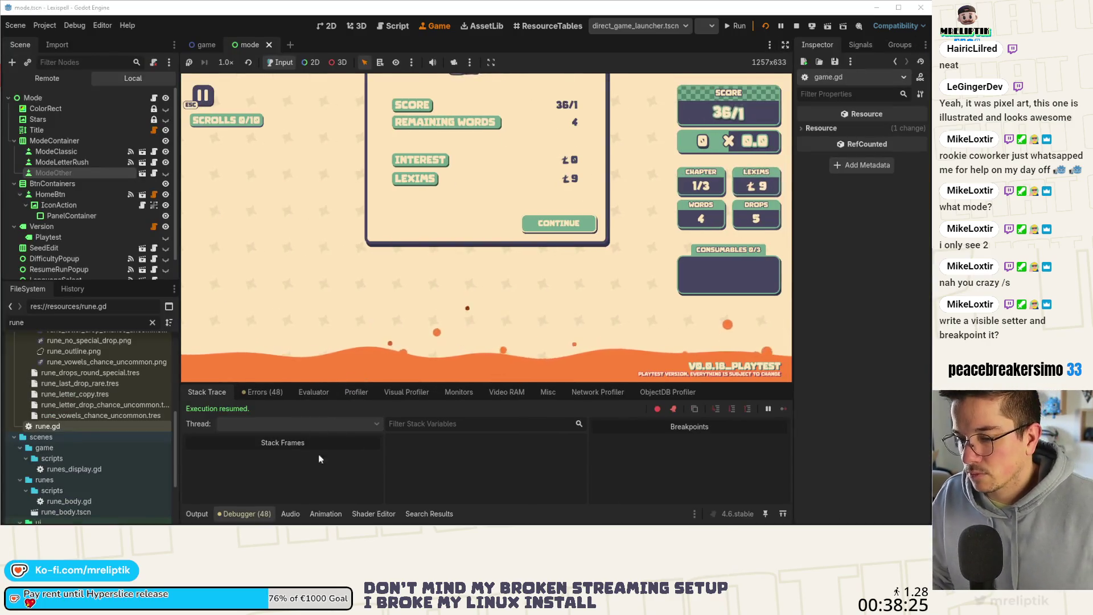
{"action": "left_click", "coordinate": [199, 514]}
{"action": "left_click", "coordinate": [200, 514]}
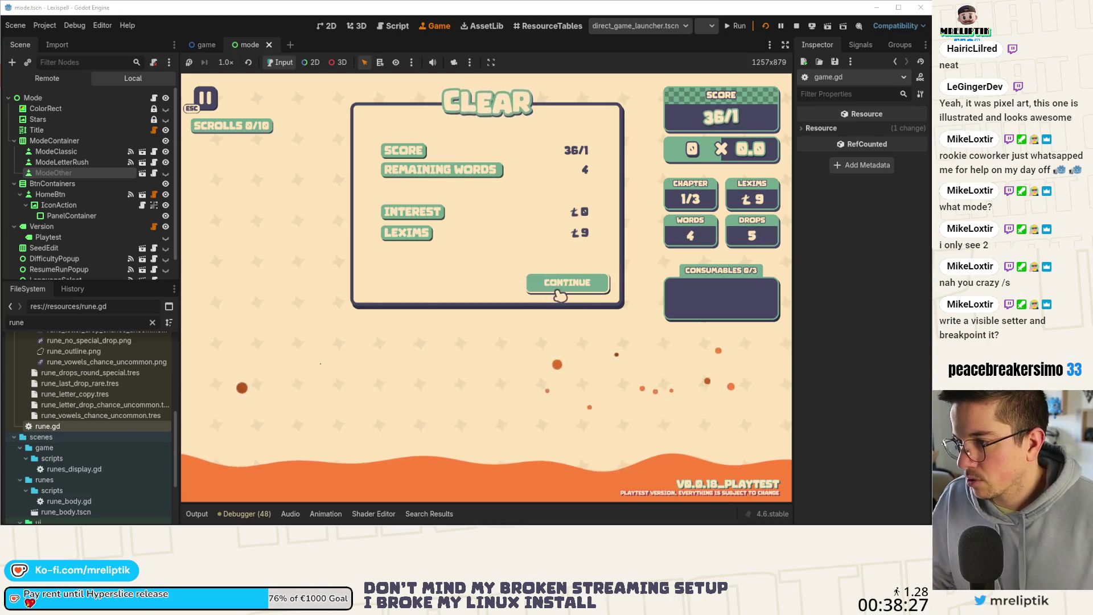
{"action": "left_click", "coordinate": [557, 291]}
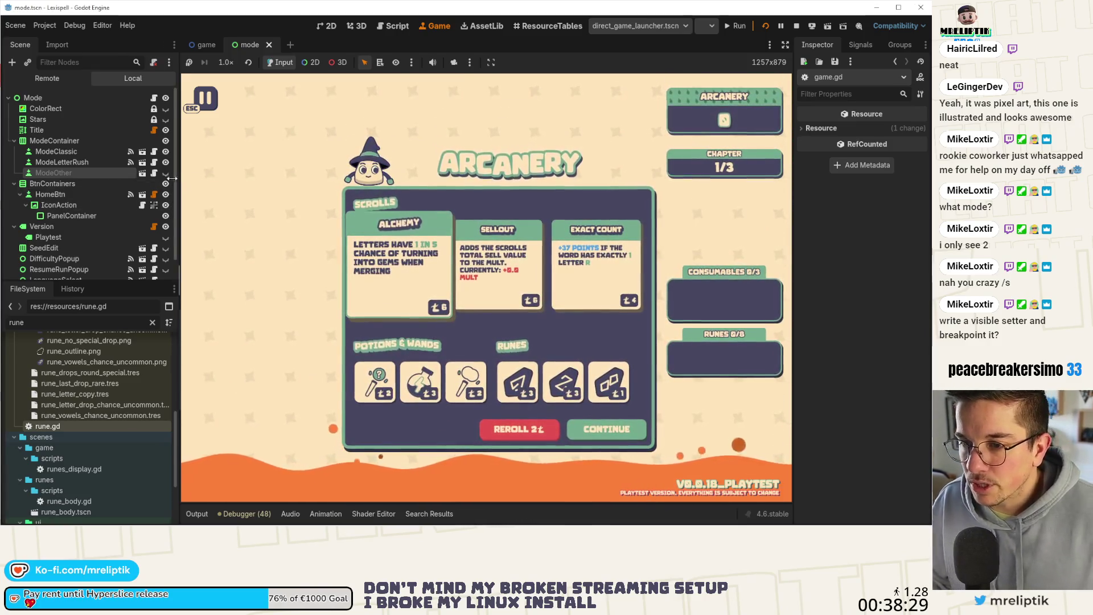
{"action": "left_click_drag", "start_coordinate": [177, 176], "coordinate": [95, 176]}
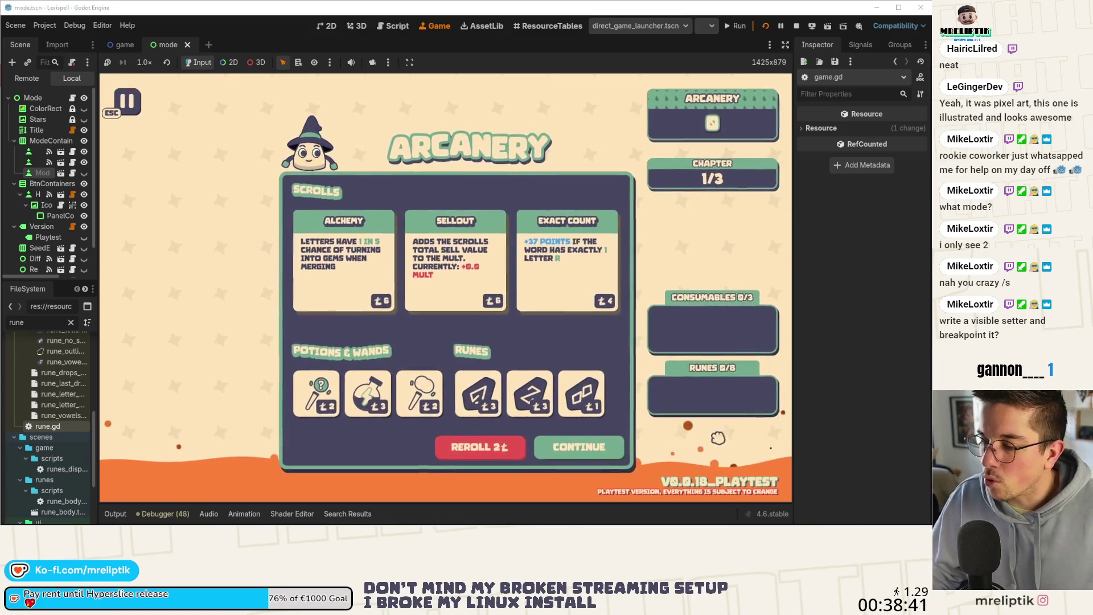
{"action": "left_click", "coordinate": [796, 25]}
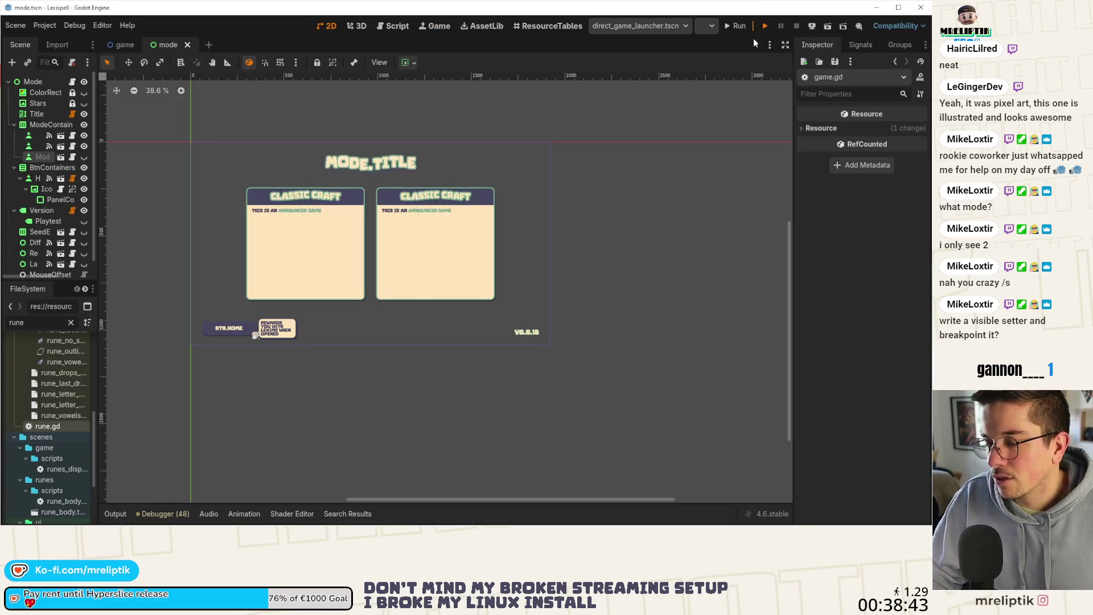
Relaunch into a new English Chapter 1 run, then open the Game scene's game.gd script
{"action": "left_click", "coordinate": [764, 27]}
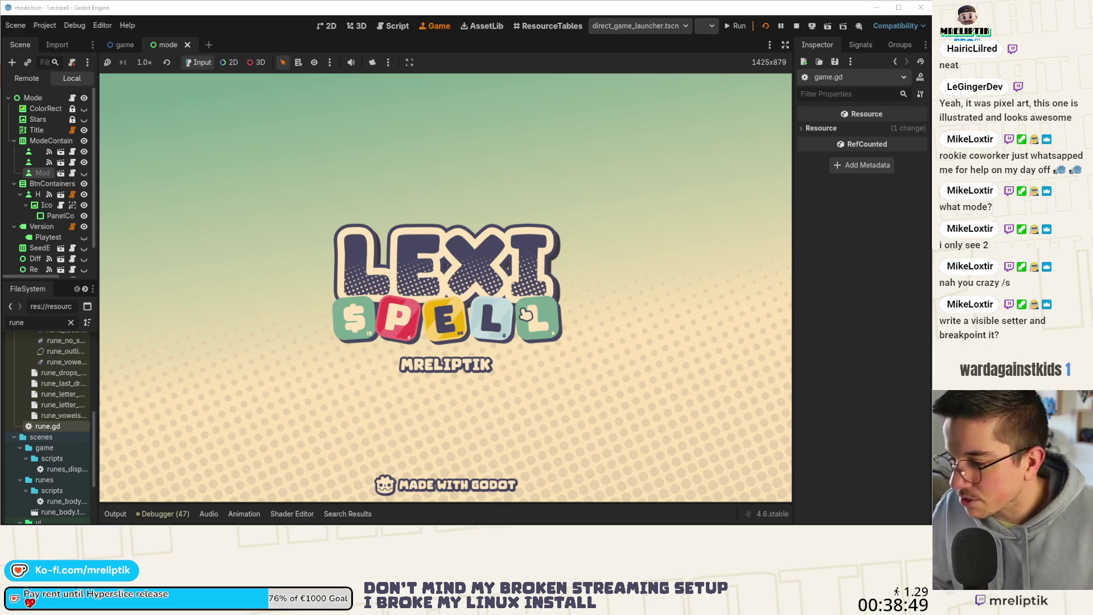
{"action": "left_click", "coordinate": [543, 296]}
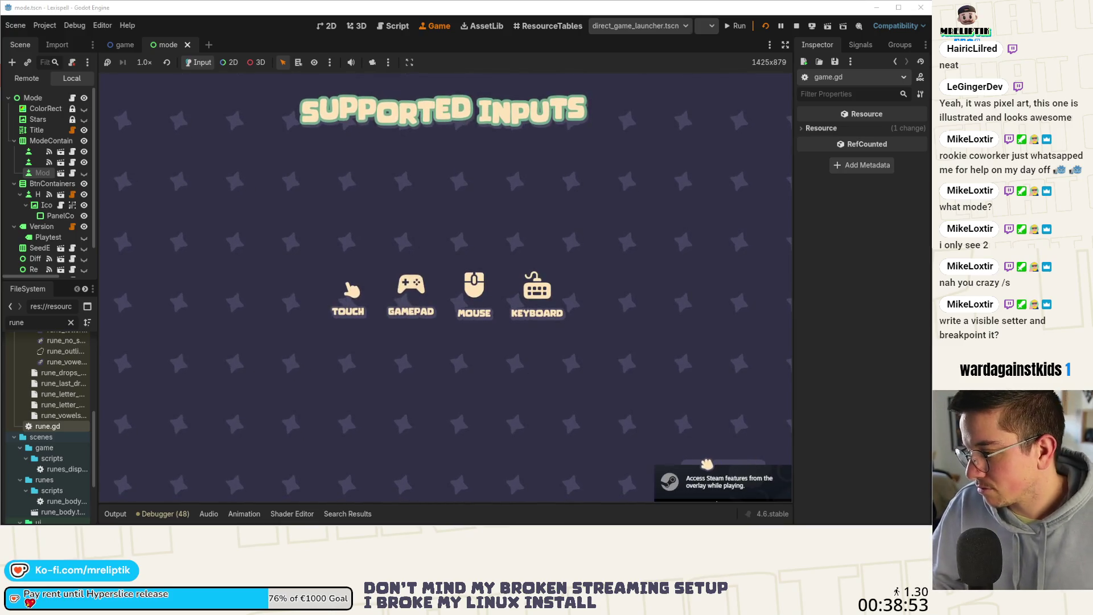
{"action": "left_click", "coordinate": [723, 467]}
{"action": "left_click", "coordinate": [601, 367]}
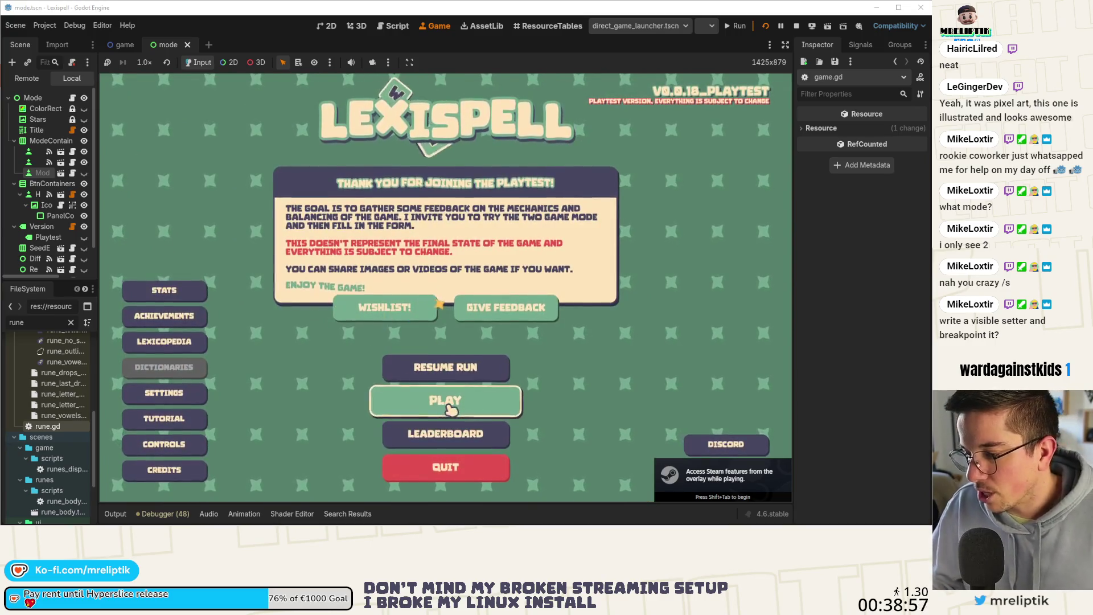
{"action": "left_click", "coordinate": [445, 402]}
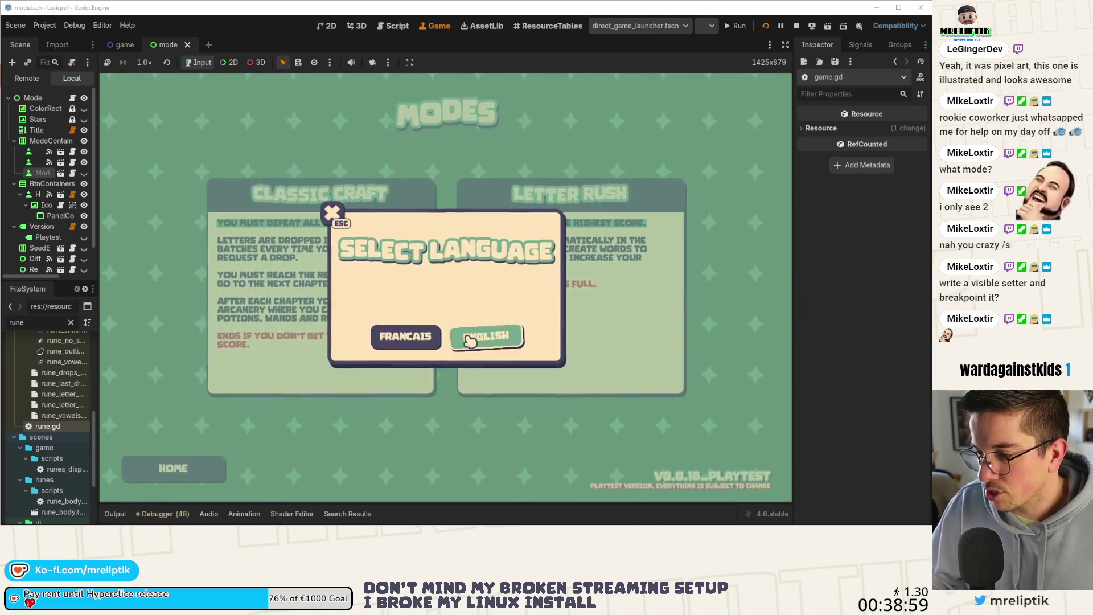
{"action": "left_click", "coordinate": [472, 337]}
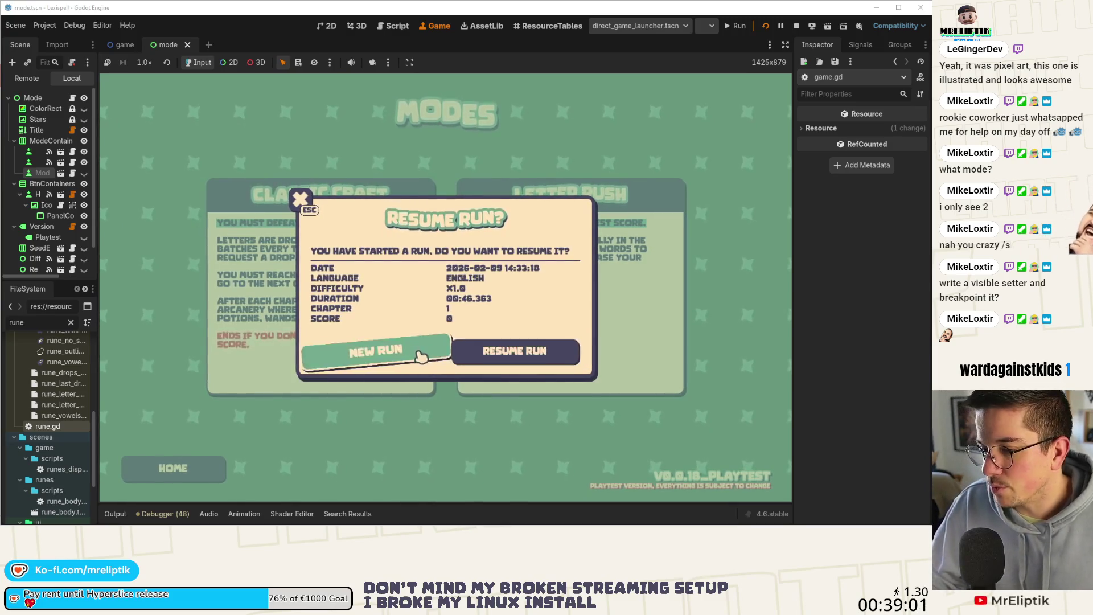
{"action": "left_click", "coordinate": [371, 353]}
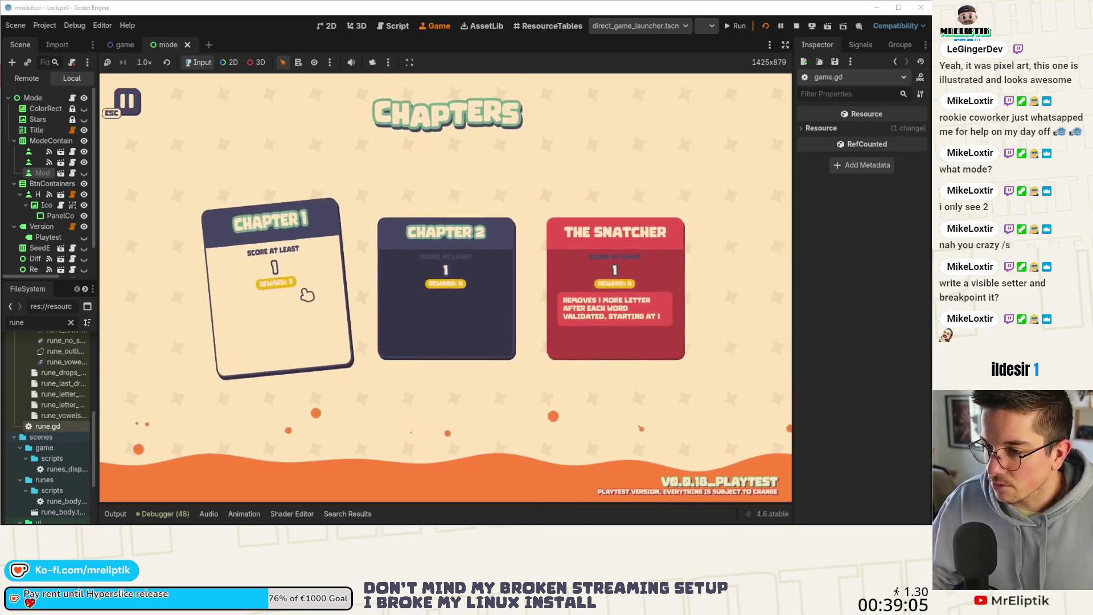
{"action": "left_click", "coordinate": [374, 293]}
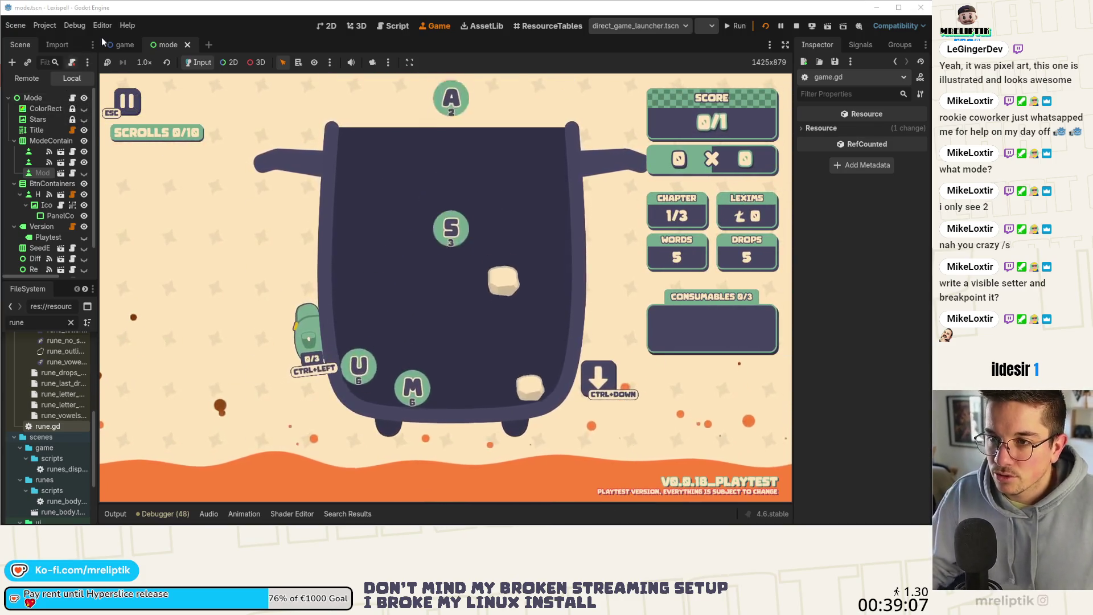
{"action": "left_click", "coordinate": [119, 46]}
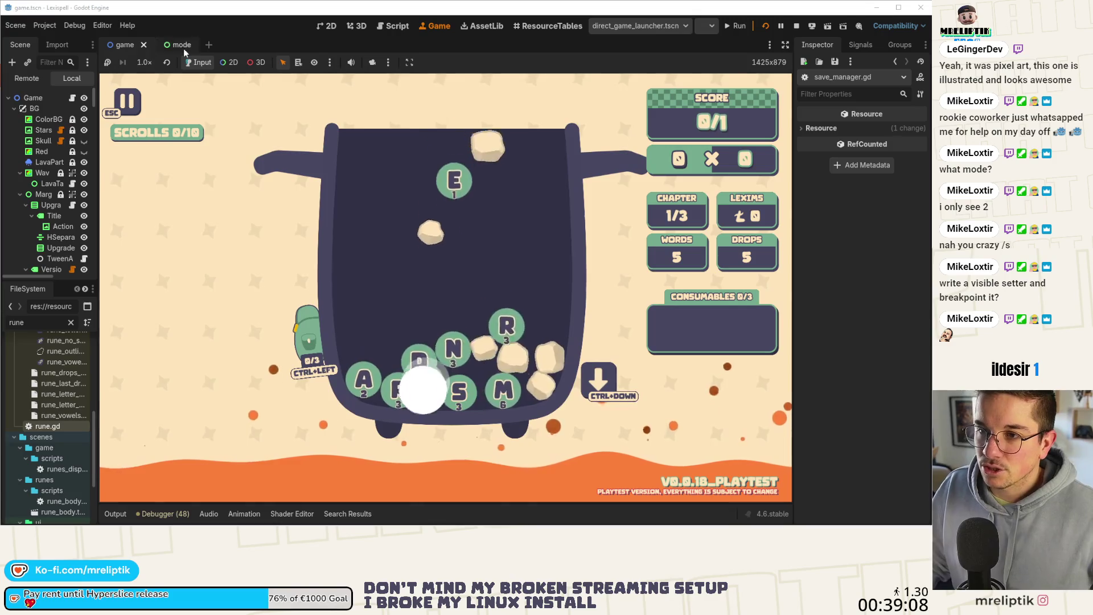
{"action": "left_click", "coordinate": [72, 99]}
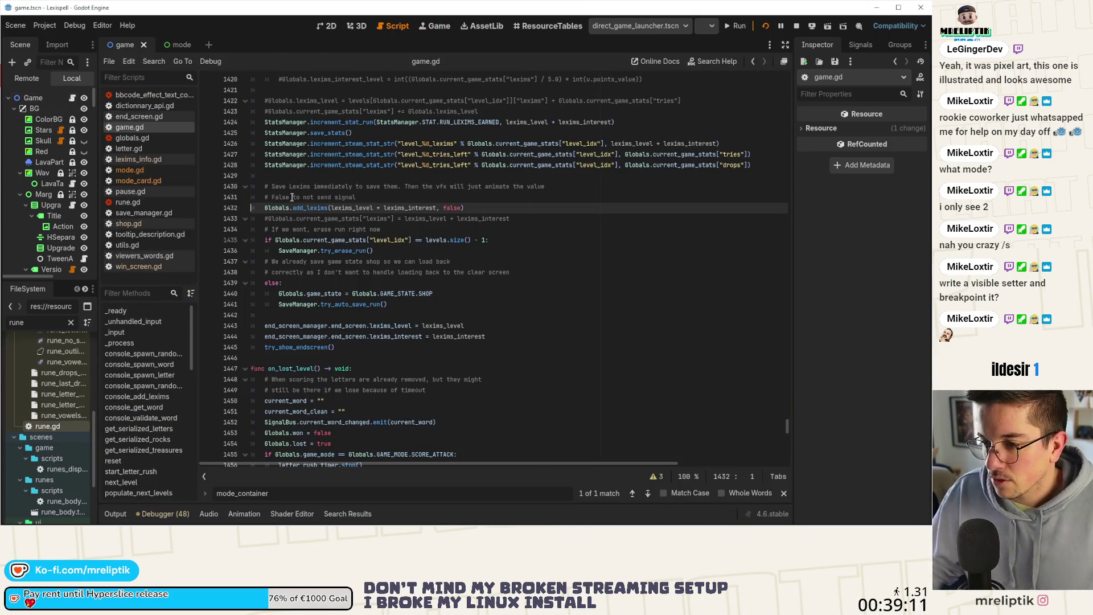
Add a breakpoint on game.gd line 1432 and return to the running Game view
{"action": "left_click", "coordinate": [207, 210]}
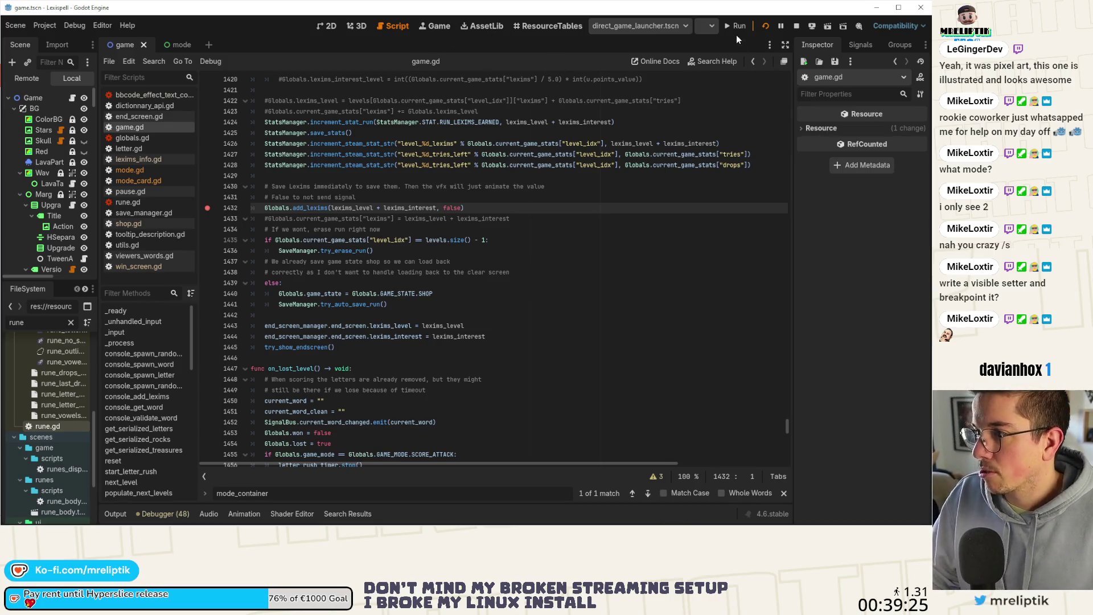
{"action": "left_click", "coordinate": [434, 26]}
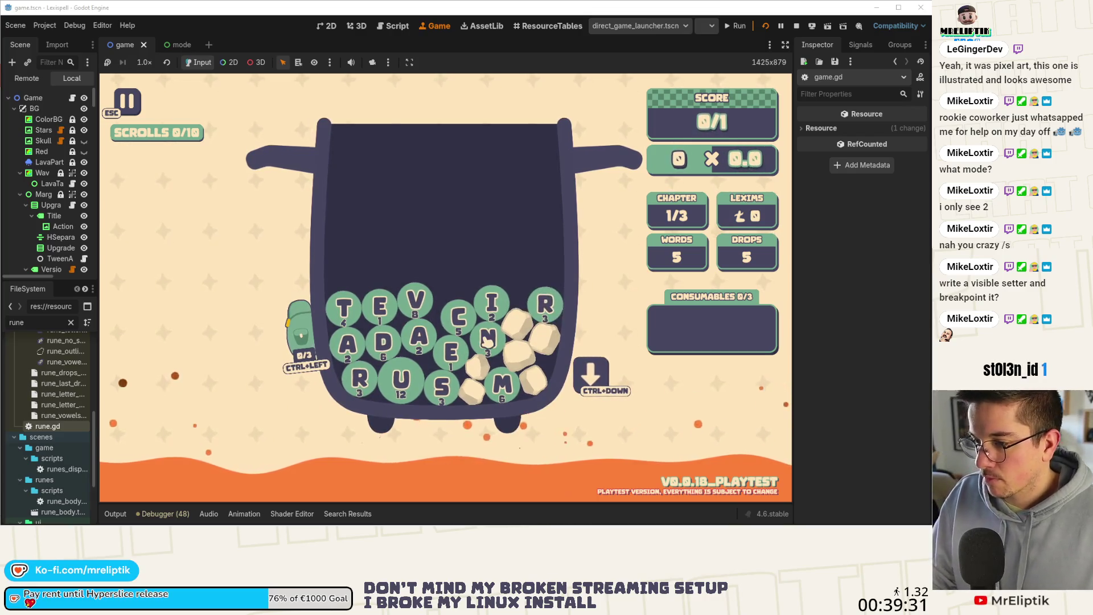
Submit the word DATE, check lexims_level is 9 at the breakpoint, and resume execution
{"action": "left_click", "coordinate": [398, 345]}
{"action": "left_click", "coordinate": [383, 308]}
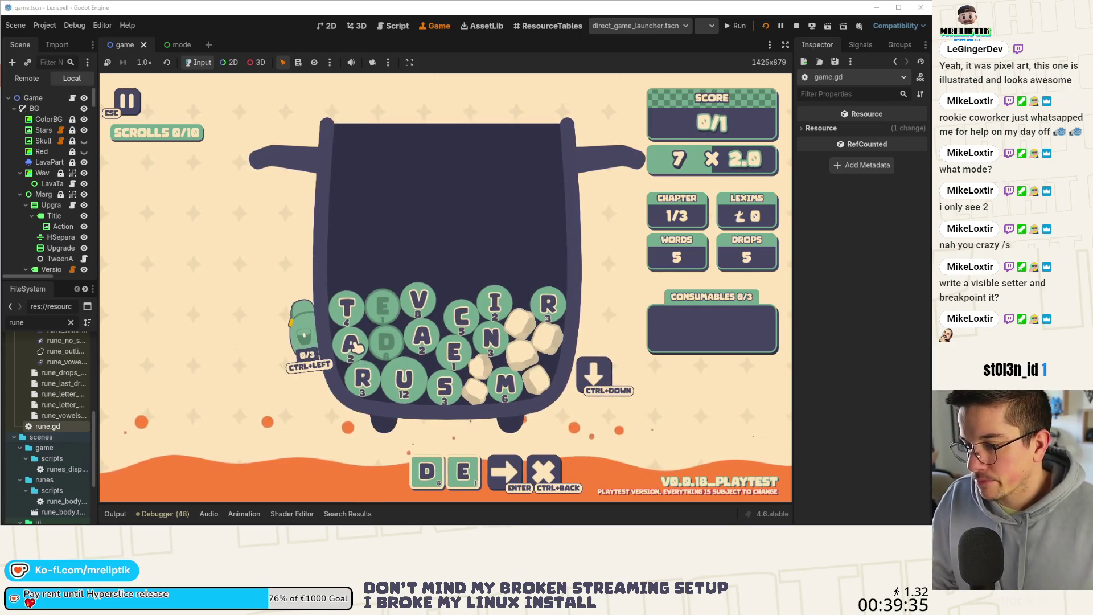
{"action": "left_click", "coordinate": [350, 344]}
{"action": "left_click", "coordinate": [346, 308]}
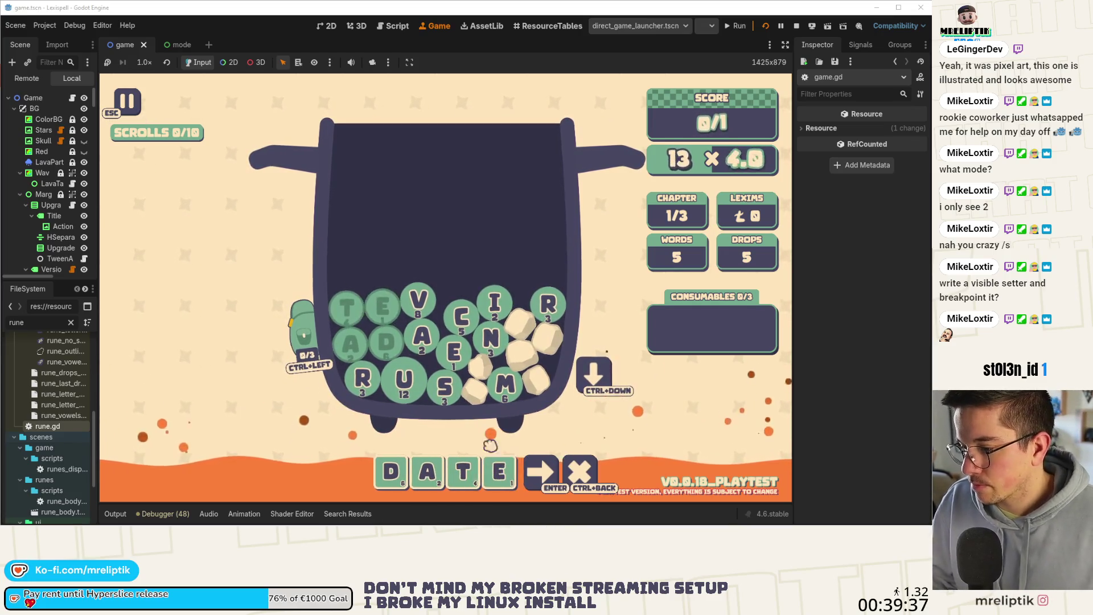
{"action": "left_click", "coordinate": [541, 471]}
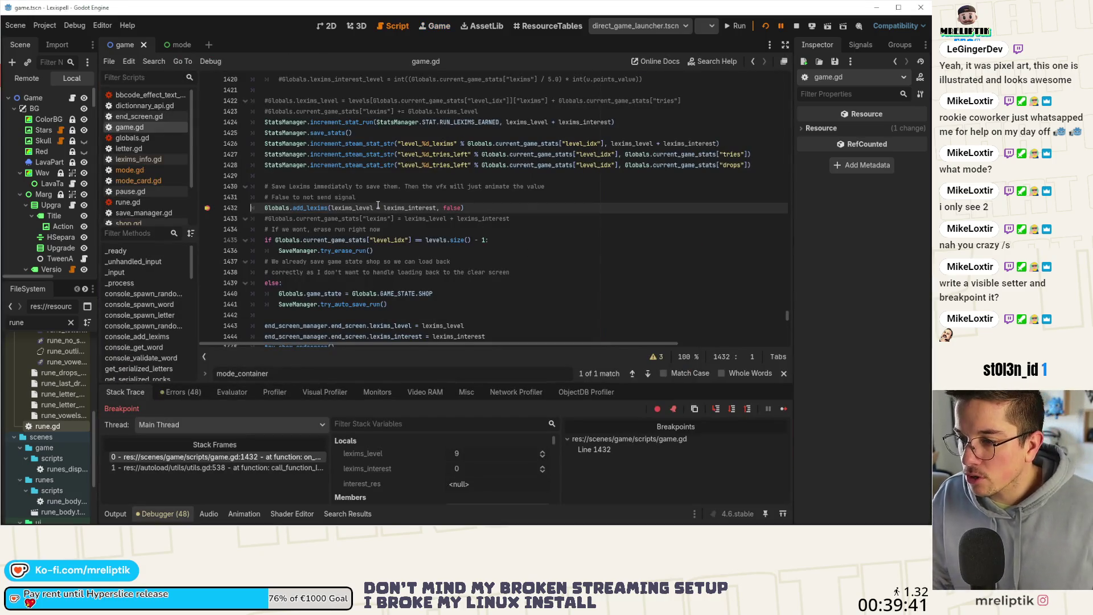
{"action": "mouse_move", "coordinate": [356, 208]}
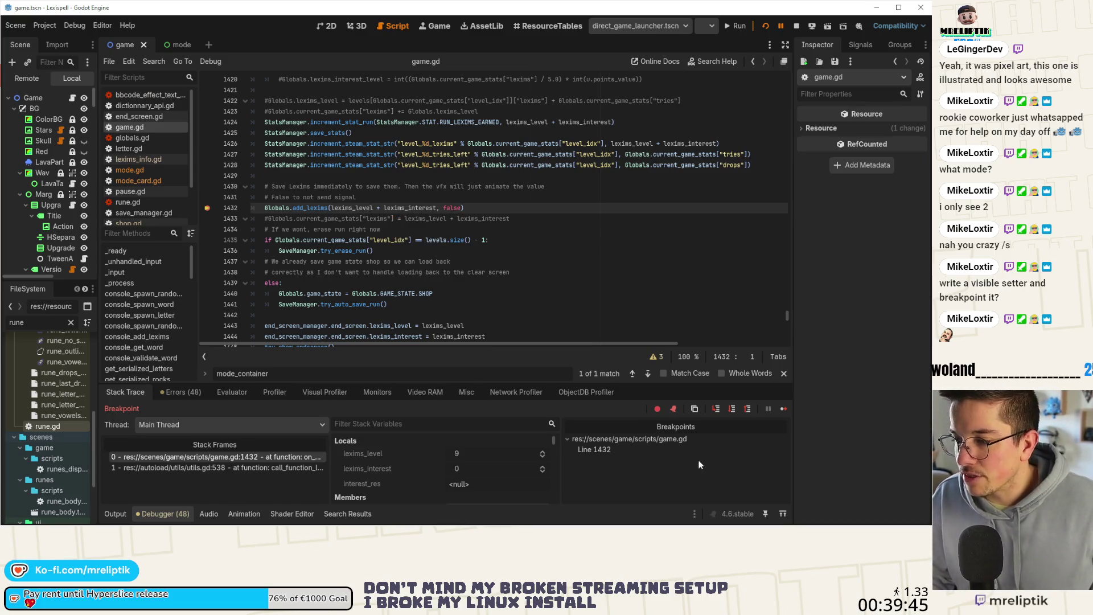
{"action": "left_click", "coordinate": [785, 409]}
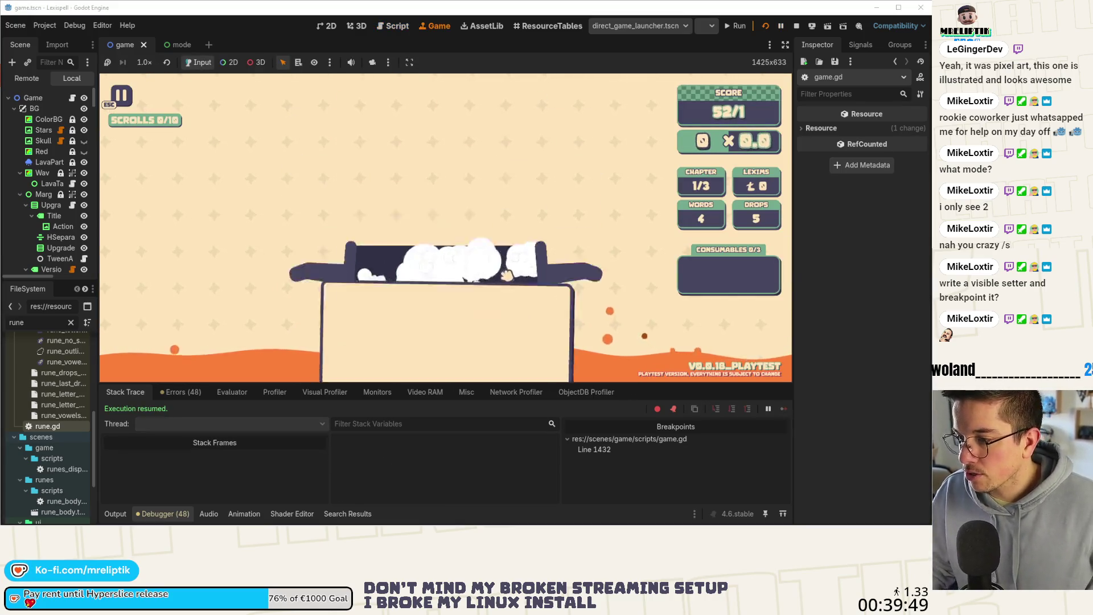
Continue to the shop, then restart the run from the pause menu and begin Chapter 1 again
{"action": "left_click", "coordinate": [512, 273]}
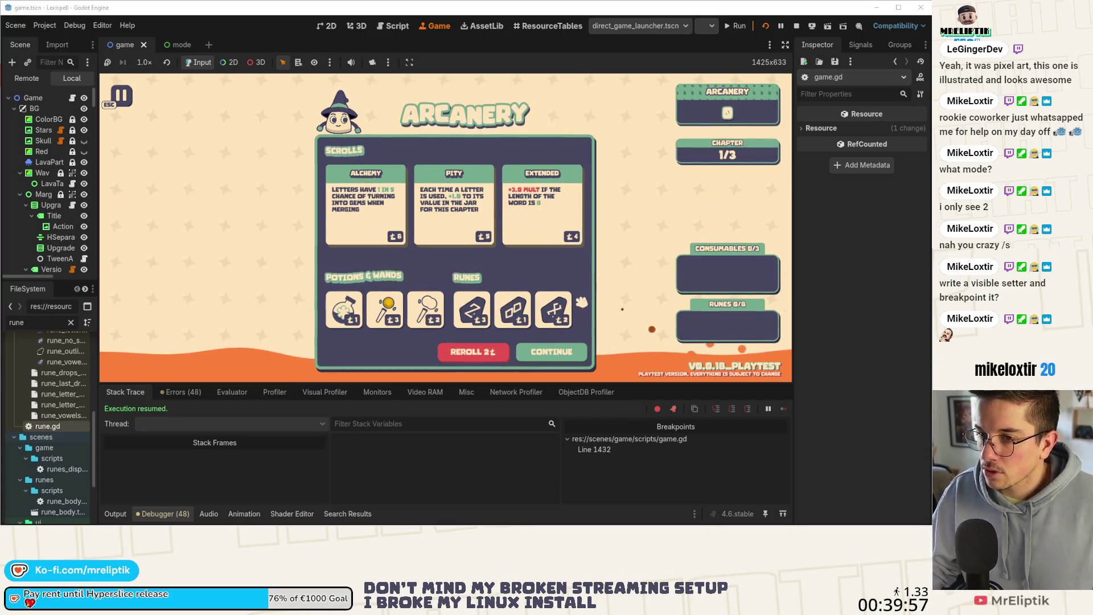
{"action": "key", "text": "Escape"}
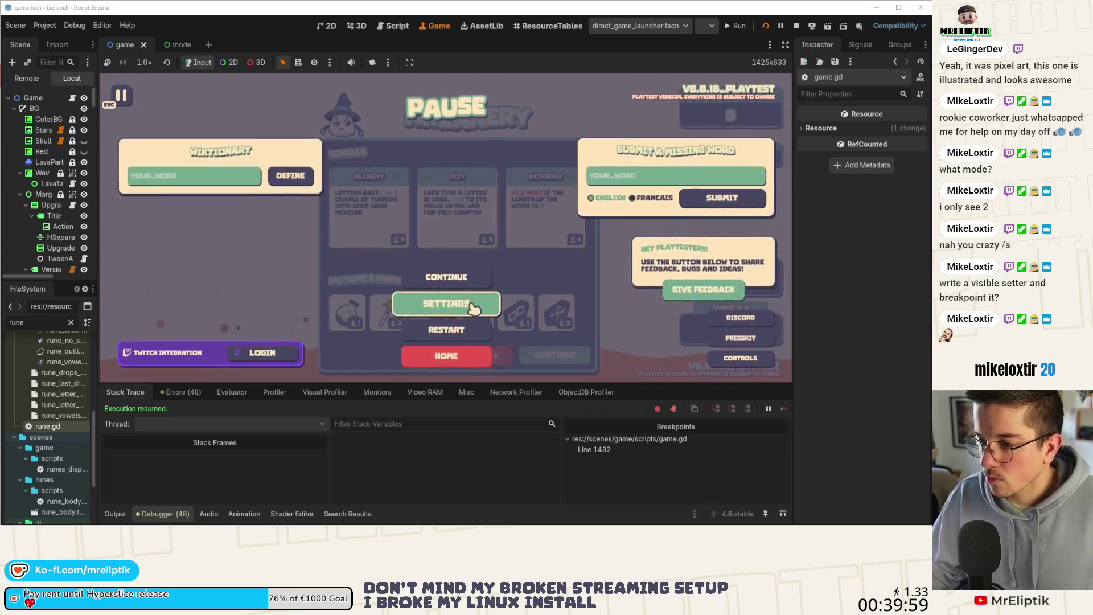
{"action": "left_click", "coordinate": [472, 330]}
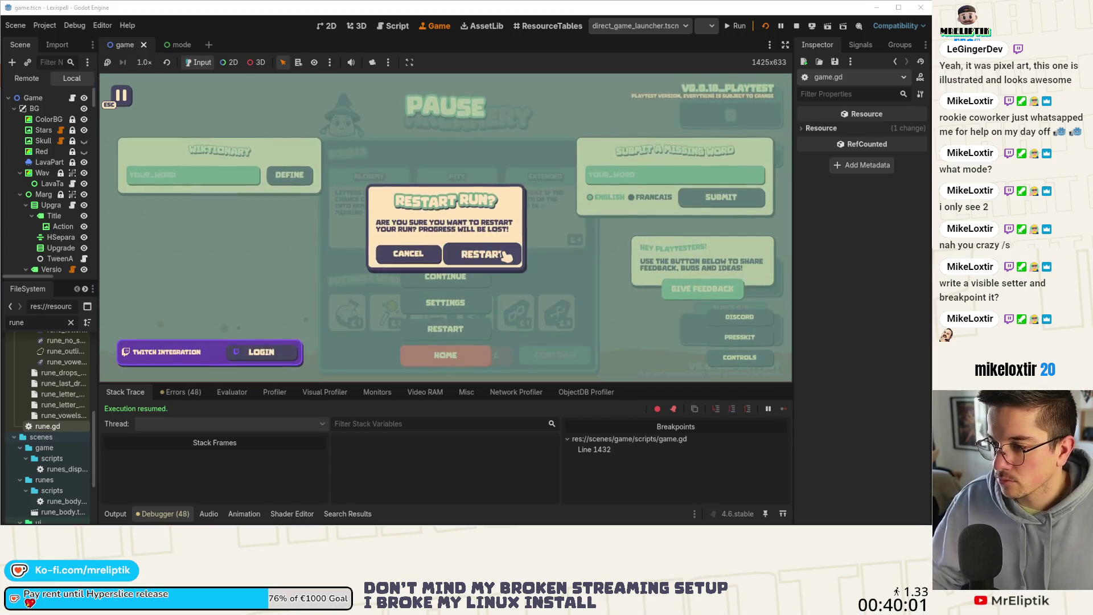
{"action": "left_click", "coordinate": [504, 255]}
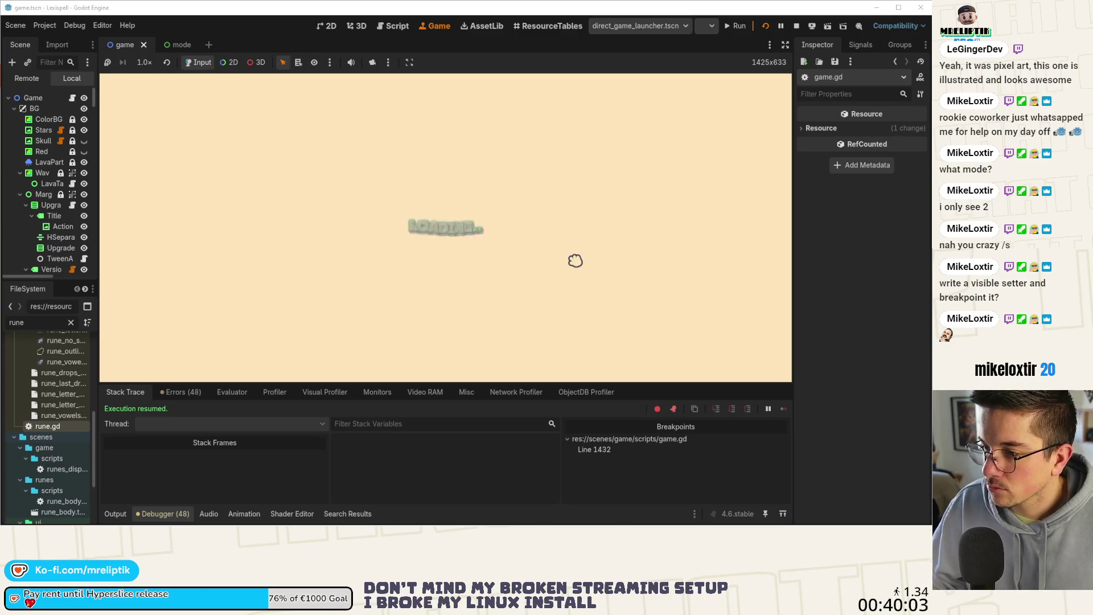
{"action": "left_click", "coordinate": [349, 310]}
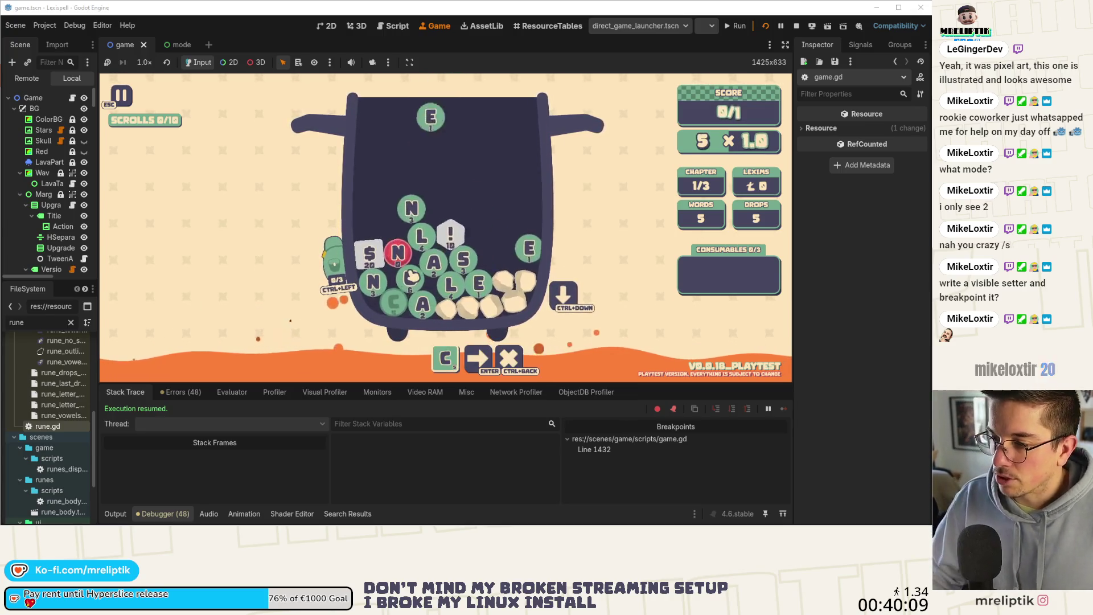
Spell and submit the word SEAL
{"action": "left_click", "coordinate": [414, 282]}
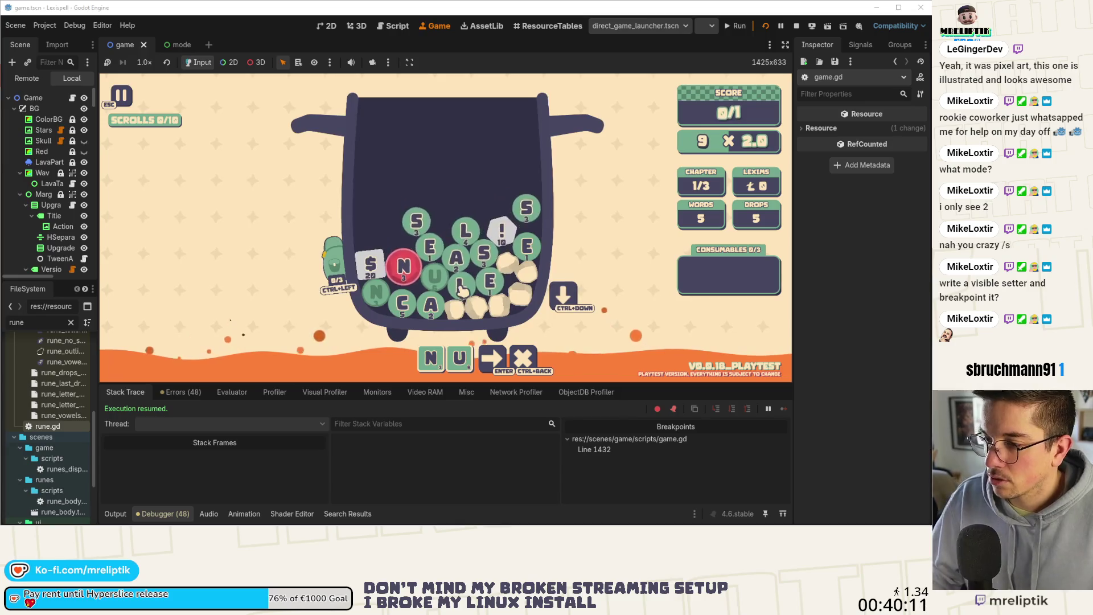
{"action": "left_click", "coordinate": [525, 359]}
{"action": "left_click", "coordinate": [391, 236]}
{"action": "left_click", "coordinate": [428, 246]}
{"action": "left_click", "coordinate": [454, 254]}
{"action": "left_click", "coordinate": [462, 283]}
{"action": "key", "text": "Return"}
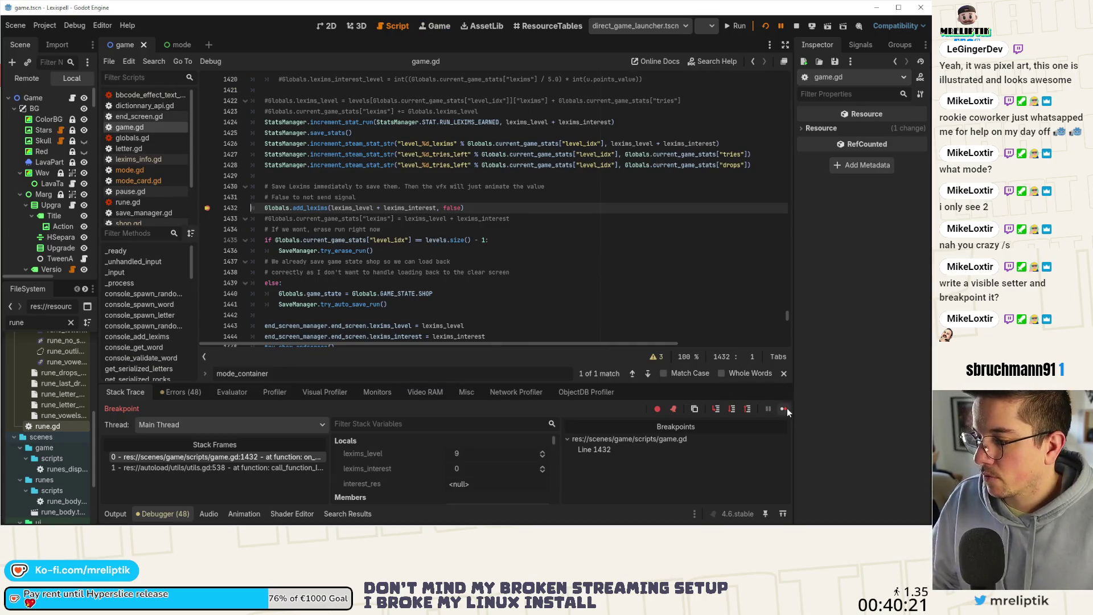
Resume past the breakpoint, continue past the level clear, stop the game and show the Output log
{"action": "left_click", "coordinate": [785, 409]}
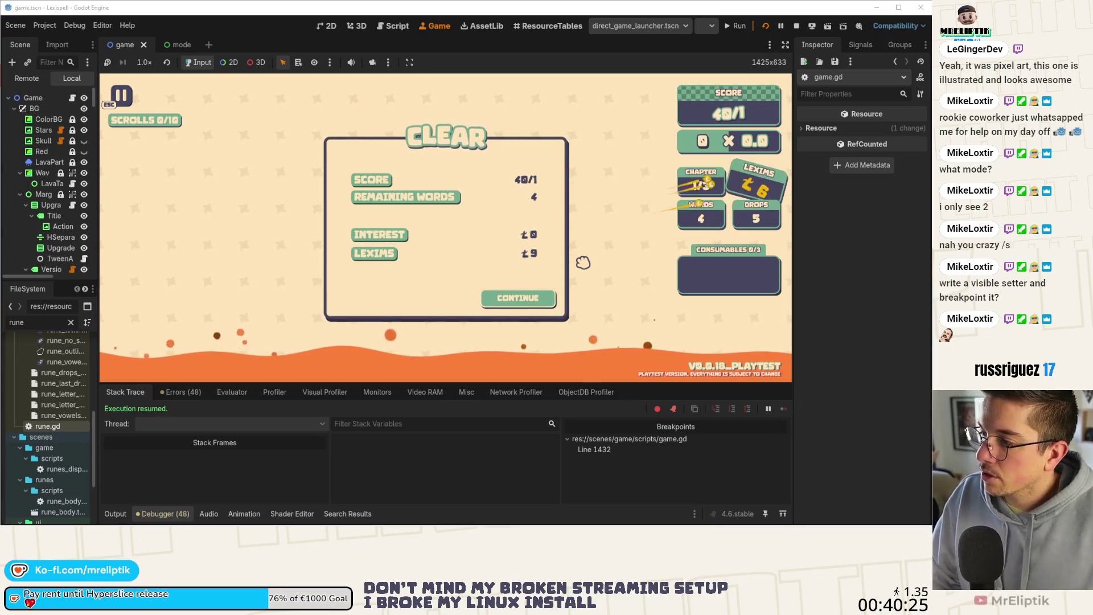
{"action": "left_click", "coordinate": [516, 297]}
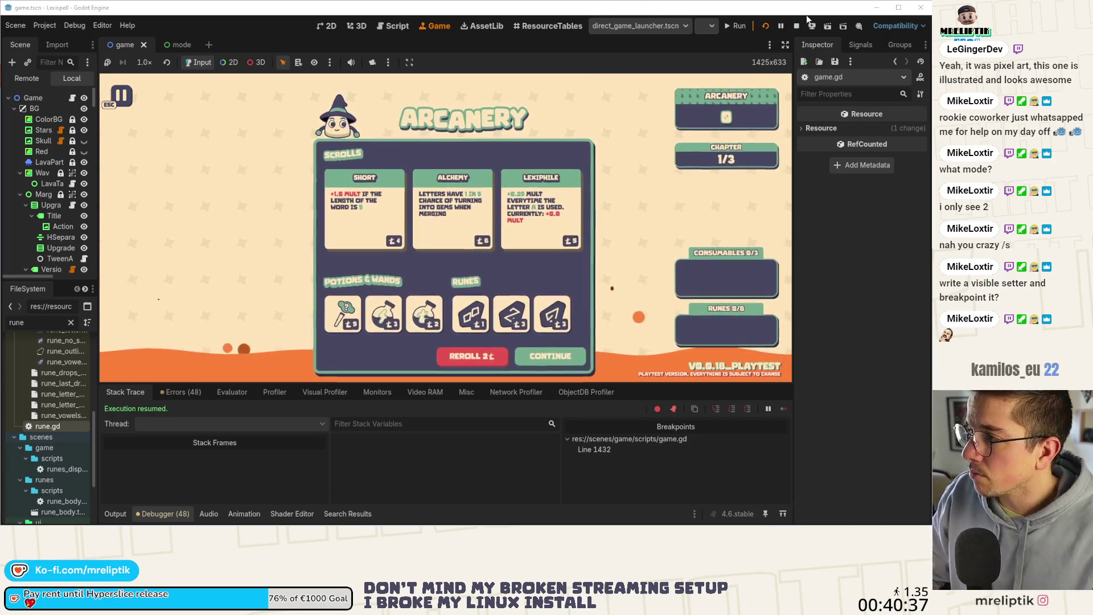
{"action": "key", "text": "F8"}
{"action": "left_click", "coordinate": [117, 513]}
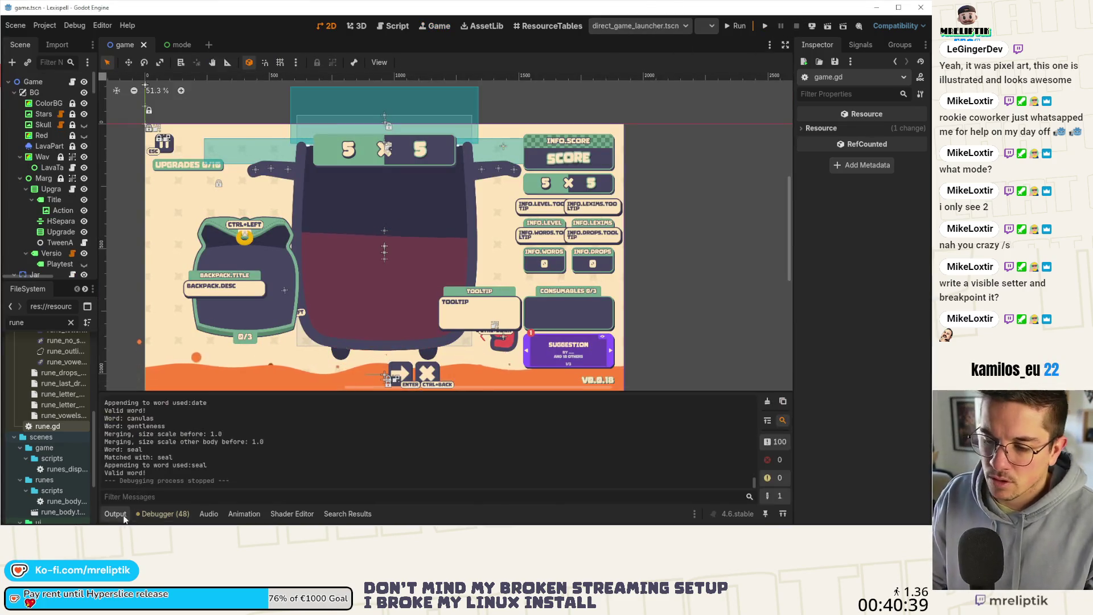
Hide the bottom panel and open shop.tscn through the quick scene finder by searching 'shop'
{"action": "left_click", "coordinate": [116, 513]}
{"action": "left_click_drag", "start_coordinate": [318, 225], "coordinate": [346, 249]}
{"action": "key", "text": "ctrl+shift+o"}
{"action": "type", "text": "shop"}
{"action": "key", "text": "Return"}
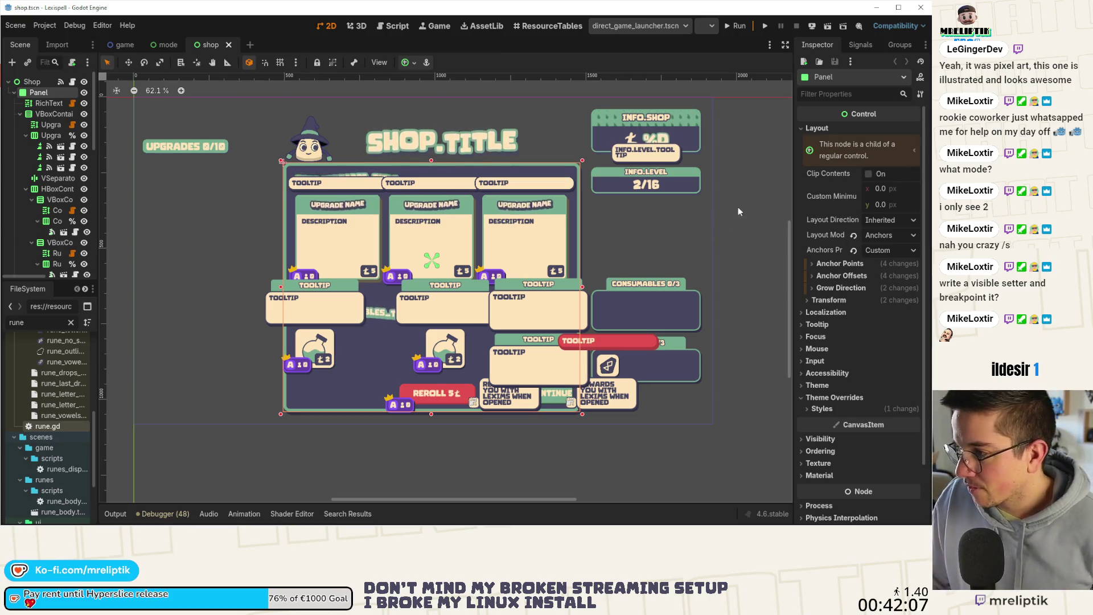
Select the Shop node under ShopInfoContainer, widen the Scene dock, and open the root's shop.gd script
{"action": "left_click", "coordinate": [616, 107]}
{"action": "left_click", "coordinate": [617, 113]}
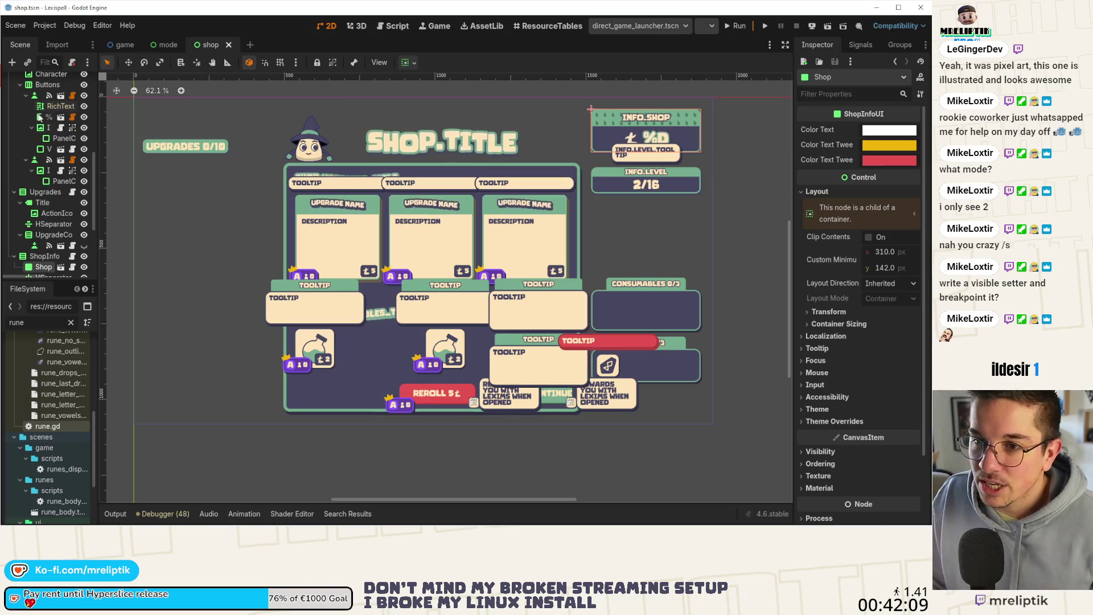
{"action": "left_click_drag", "start_coordinate": [100, 141], "coordinate": [154, 143]}
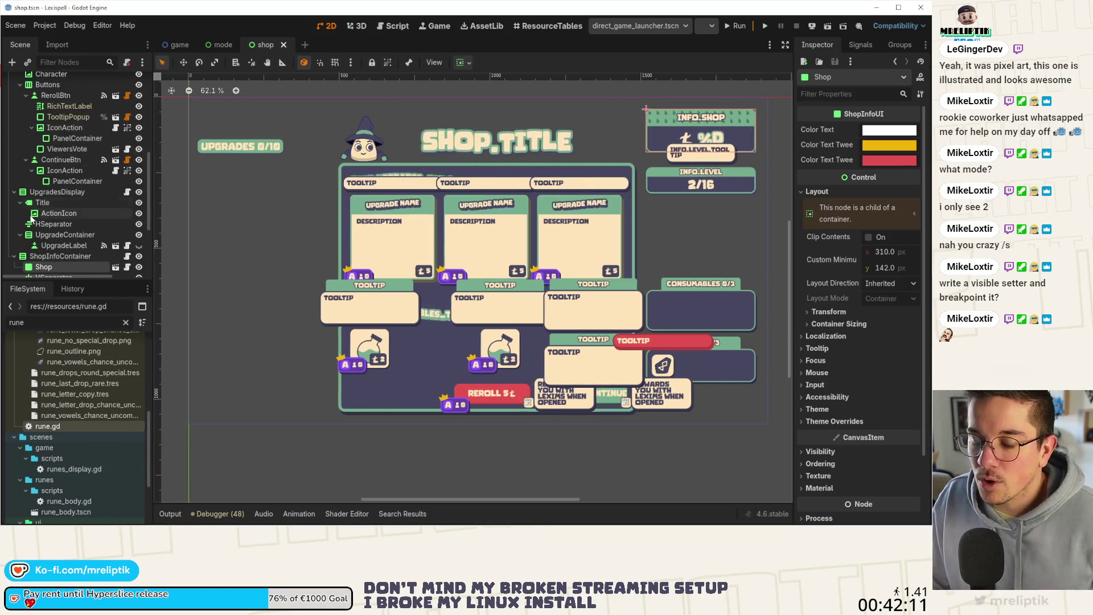
{"action": "scroll", "coordinate": [54, 214], "scroll_direction": "down", "scroll_amount": 3}
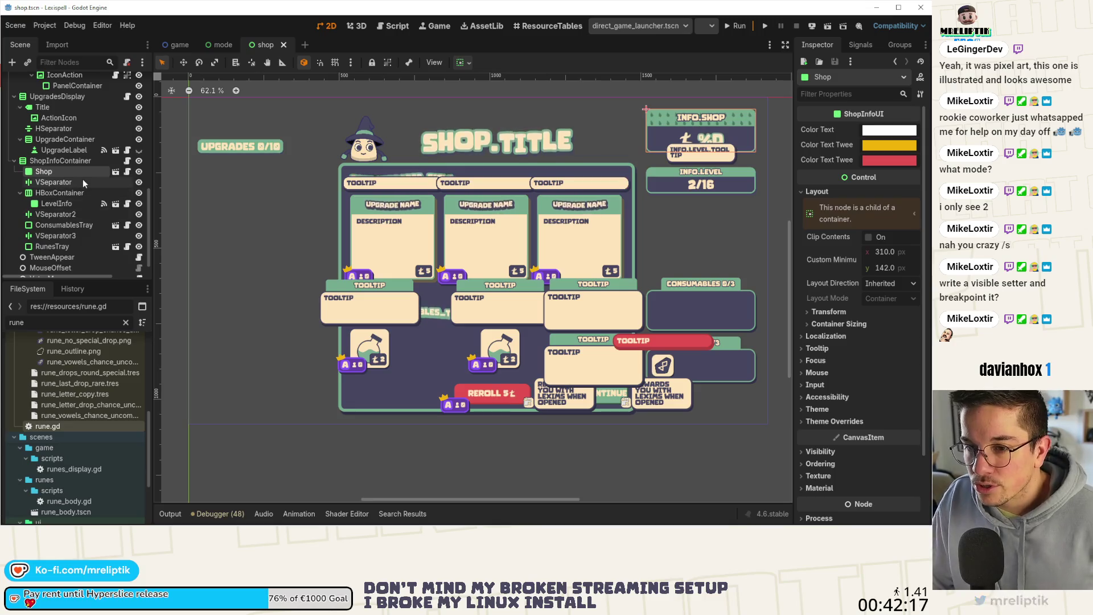
{"action": "scroll", "coordinate": [84, 187], "scroll_direction": "up", "scroll_amount": 10}
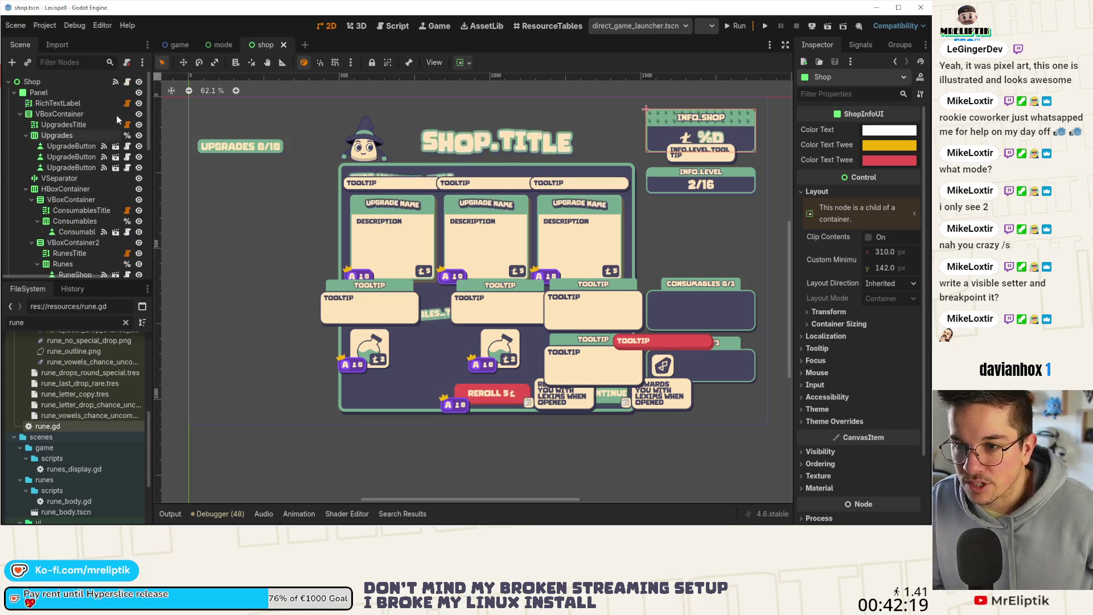
{"action": "left_click", "coordinate": [126, 82]}
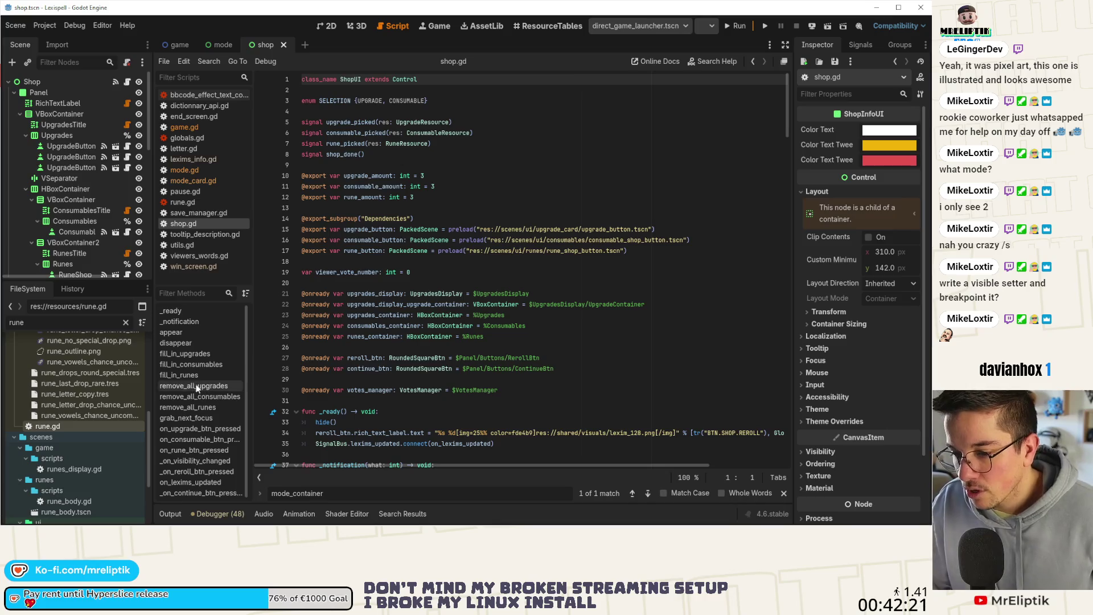
Browse shop.gd's variables, try inserting a line after viewer_vote_number, remove it and save
{"action": "left_click", "coordinate": [196, 332]}
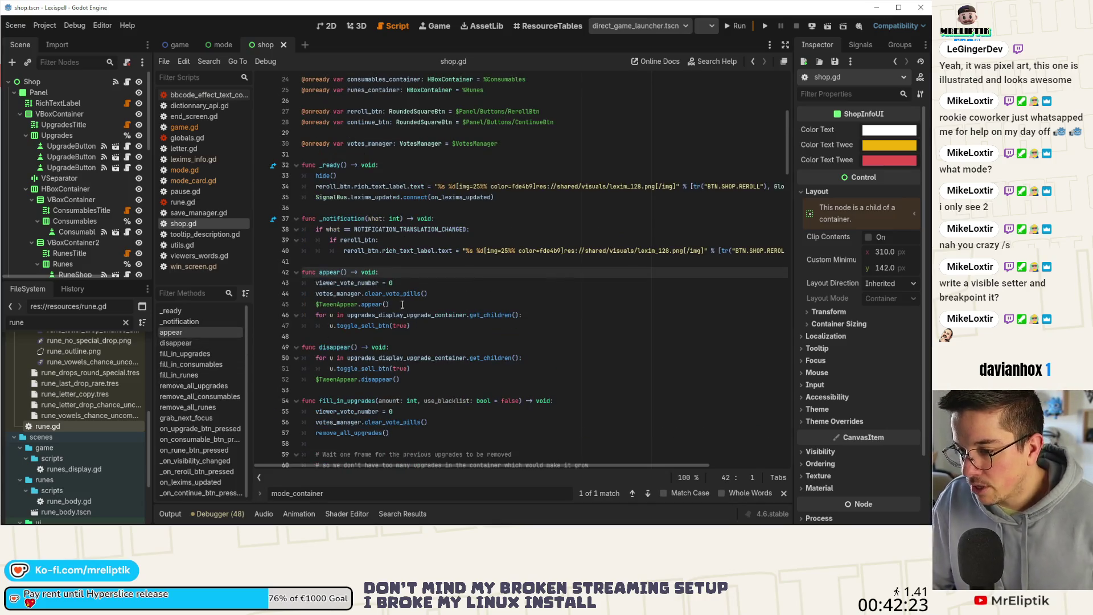
{"action": "scroll", "coordinate": [389, 236], "scroll_direction": "up", "scroll_amount": 8}
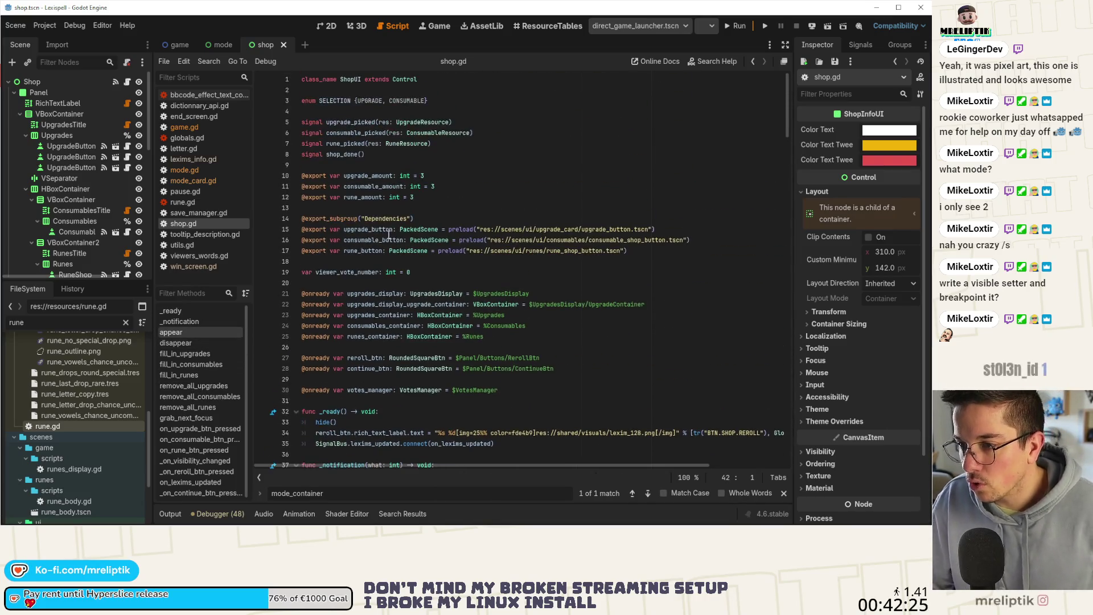
{"action": "scroll", "coordinate": [91, 188], "scroll_direction": "down", "scroll_amount": 10}
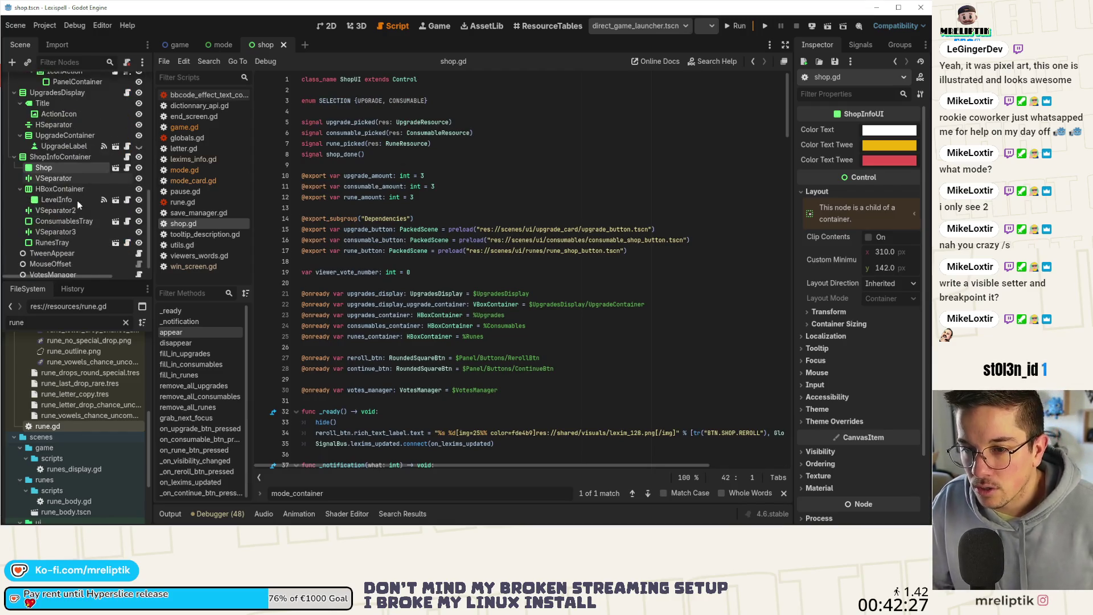
{"action": "left_click", "coordinate": [337, 168]}
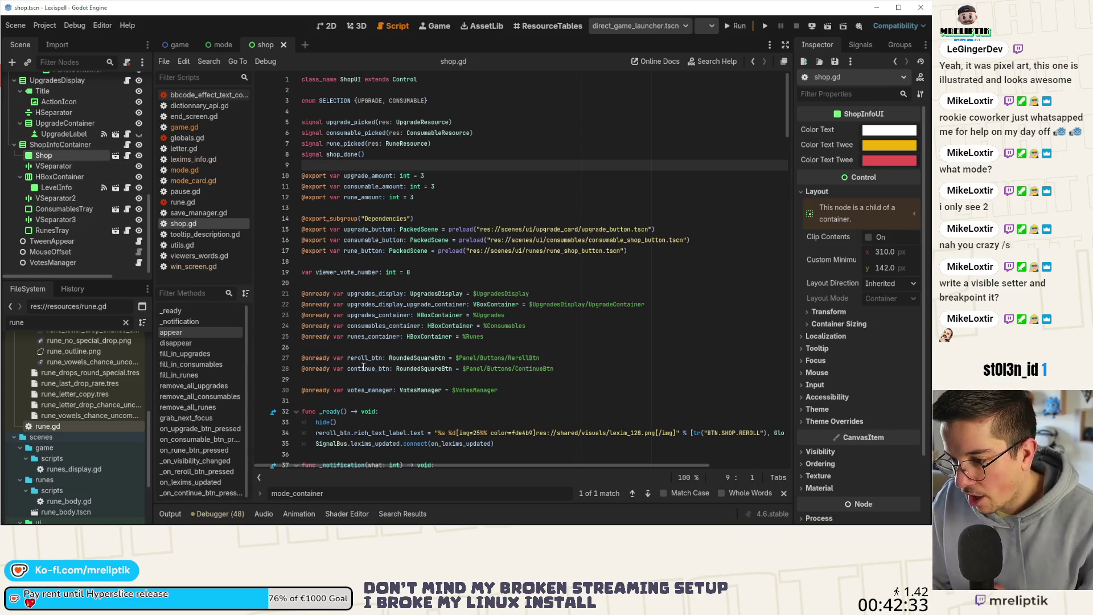
{"action": "left_click", "coordinate": [358, 283]}
{"action": "key", "text": "Return"}
{"action": "key", "text": "Return"}
{"action": "key", "text": "Up"}
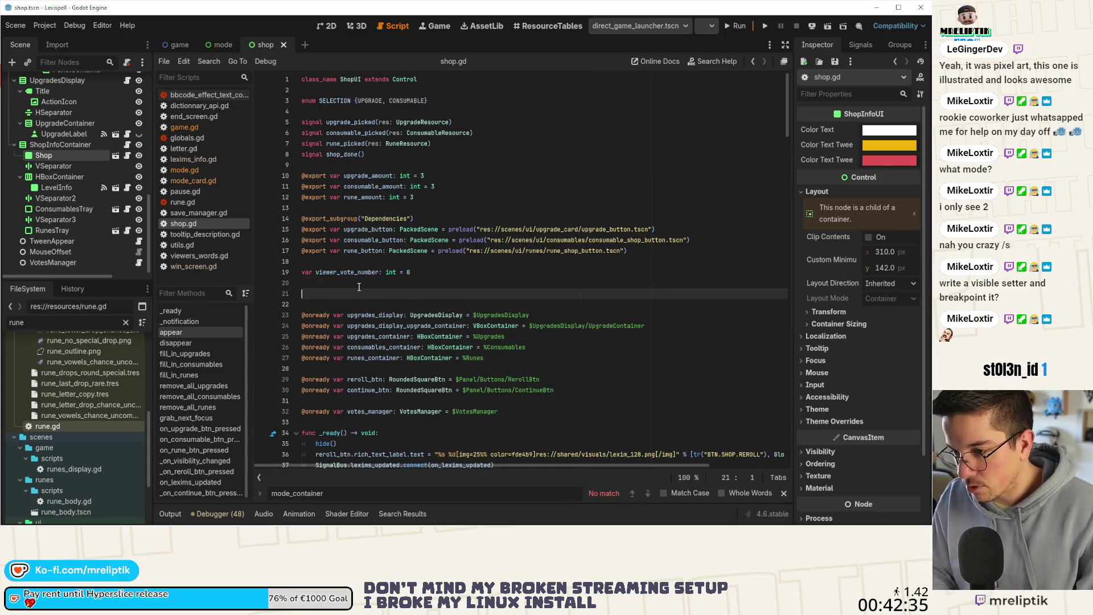
{"action": "key", "text": "Delete"}
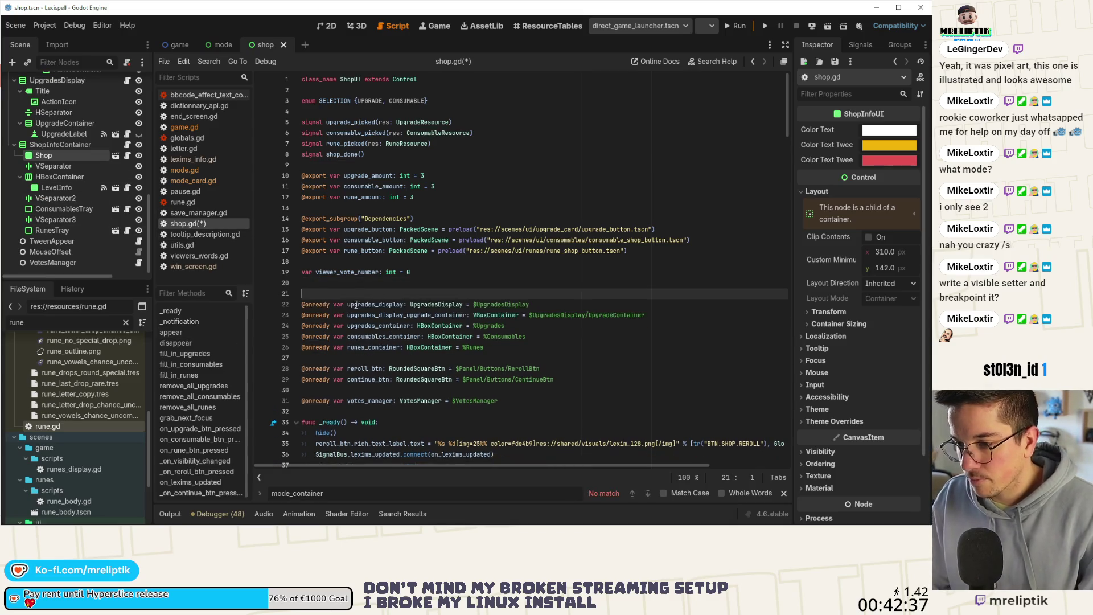
{"action": "key", "text": "BackSpace"}
{"action": "key", "text": "ctrl+s"}
Drag the Shop node below continue_btn to create an onready reference, renamed shop_info_ui
{"action": "left_click", "coordinate": [349, 380]}
{"action": "key", "text": "Return"}
{"action": "key", "text": "Return"}
{"action": "key", "text": "Up"}
{"action": "mouse_move", "coordinate": [43, 156]}
{"action": "left_mouse_down"}
{"action": "mouse_move", "coordinate": [398, 432]}
{"action": "mouse_move", "coordinate": [350, 393]}
{"action": "left_mouse_up"}
{"action": "double_click", "coordinate": [352, 391]}
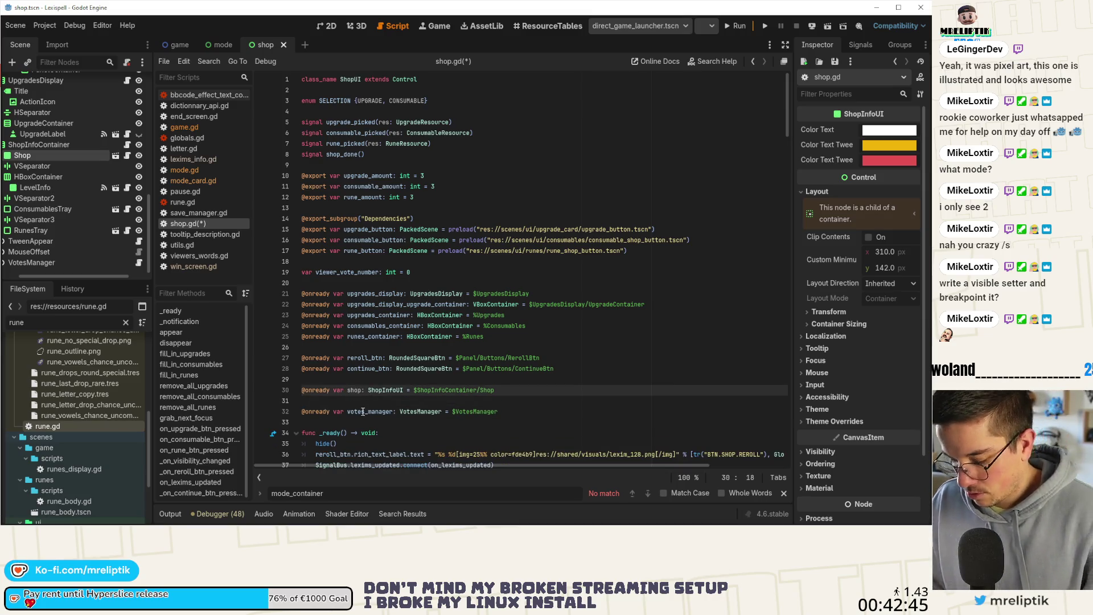
{"action": "type", "text": "_info_ui"}
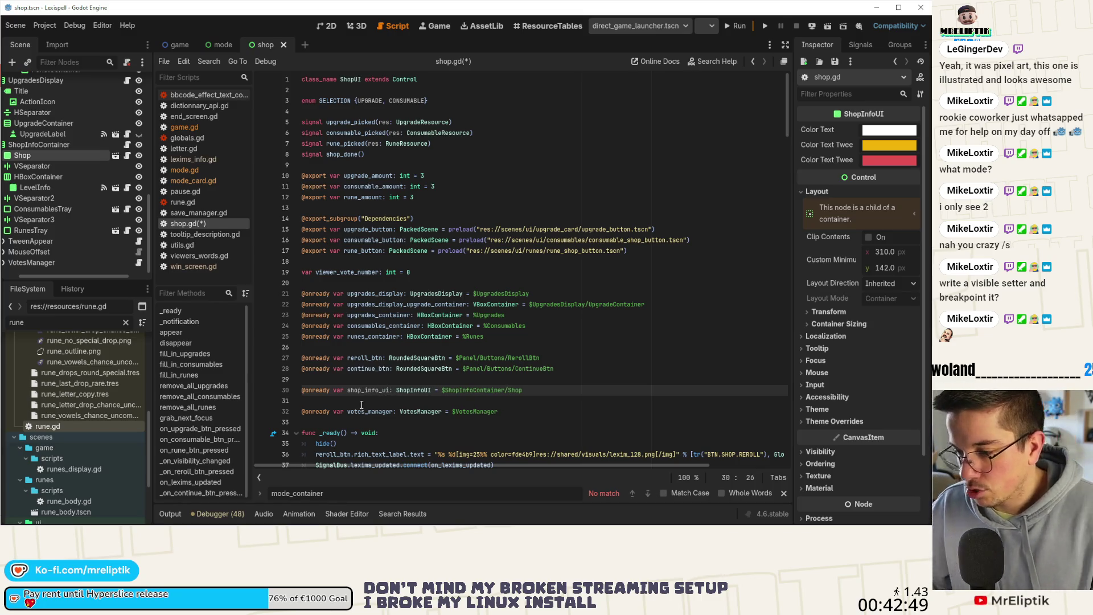
Jump to appear() and step through every match of 'appear' in shop.gd
{"action": "left_click", "coordinate": [200, 333]}
{"action": "double_click", "coordinate": [329, 272]}
{"action": "key", "text": "ctrl+f"}
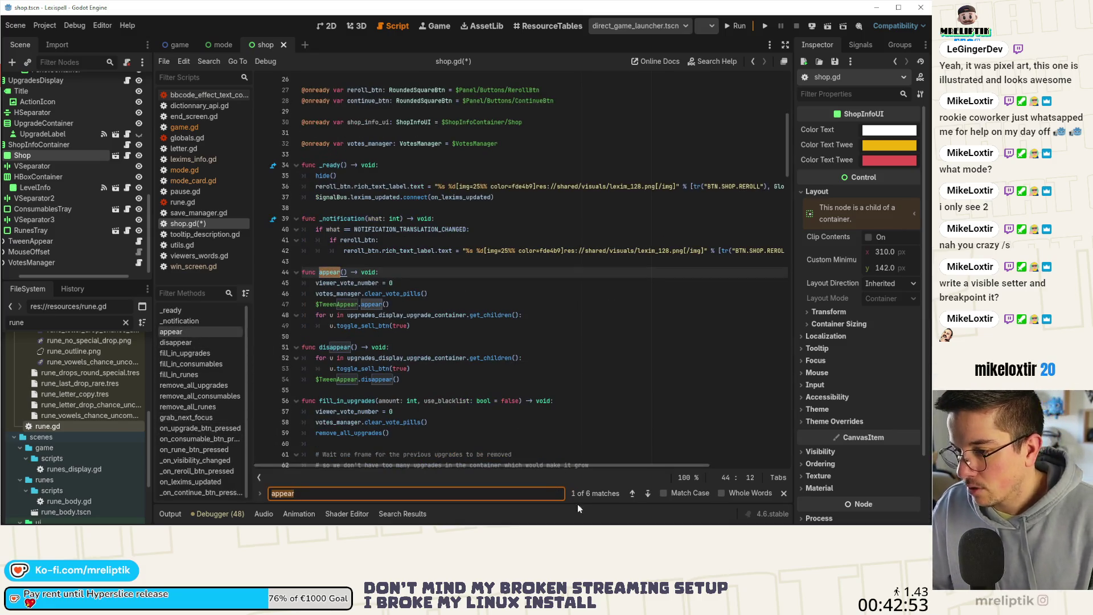
{"action": "left_click", "coordinate": [634, 494]}
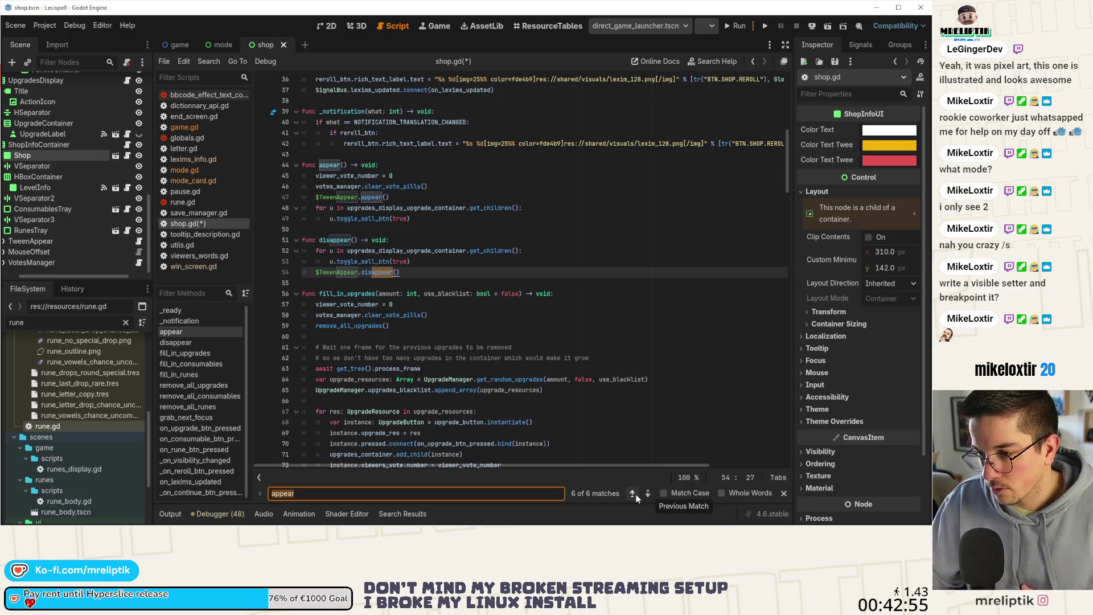
{"action": "left_click", "coordinate": [636, 496]}
{"action": "left_click", "coordinate": [636, 497]}
{"action": "left_click", "coordinate": [636, 497]}
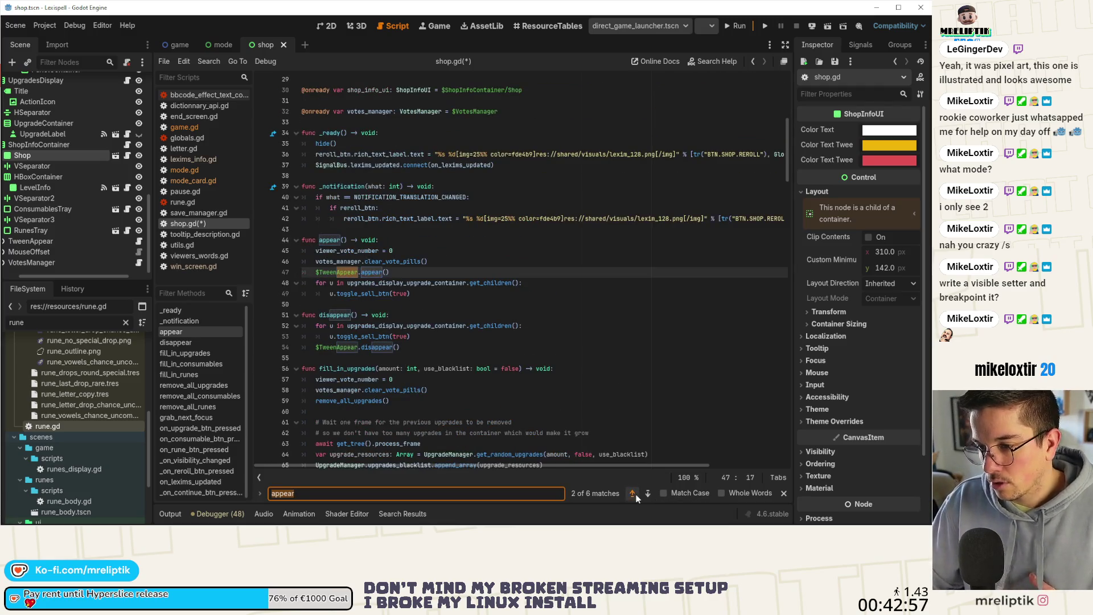
{"action": "left_click", "coordinate": [636, 497]}
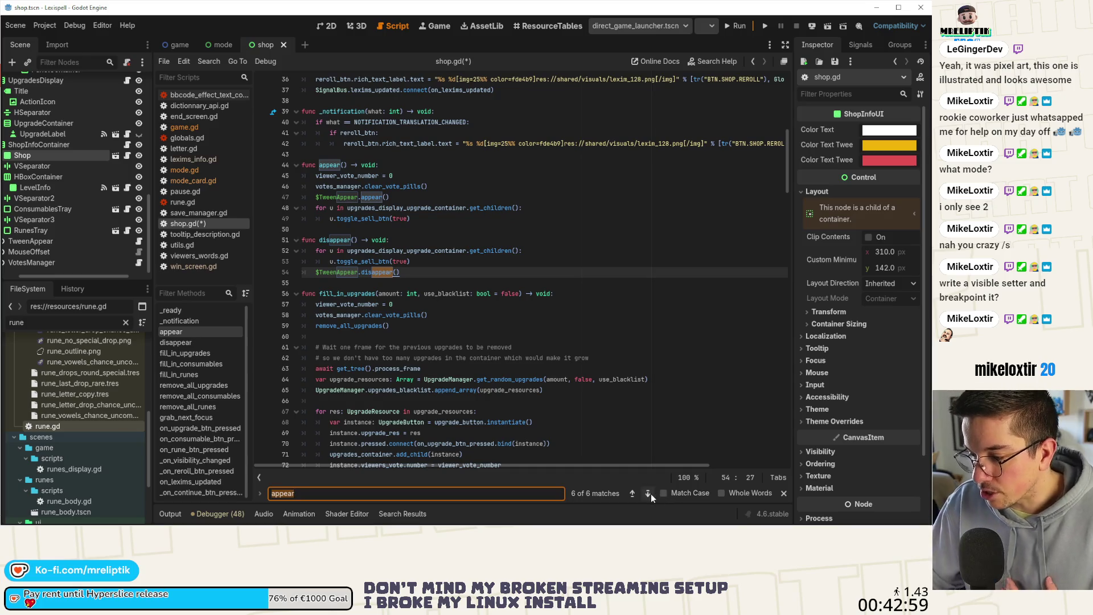
{"action": "left_click", "coordinate": [648, 493]}
{"action": "left_click", "coordinate": [785, 493]}
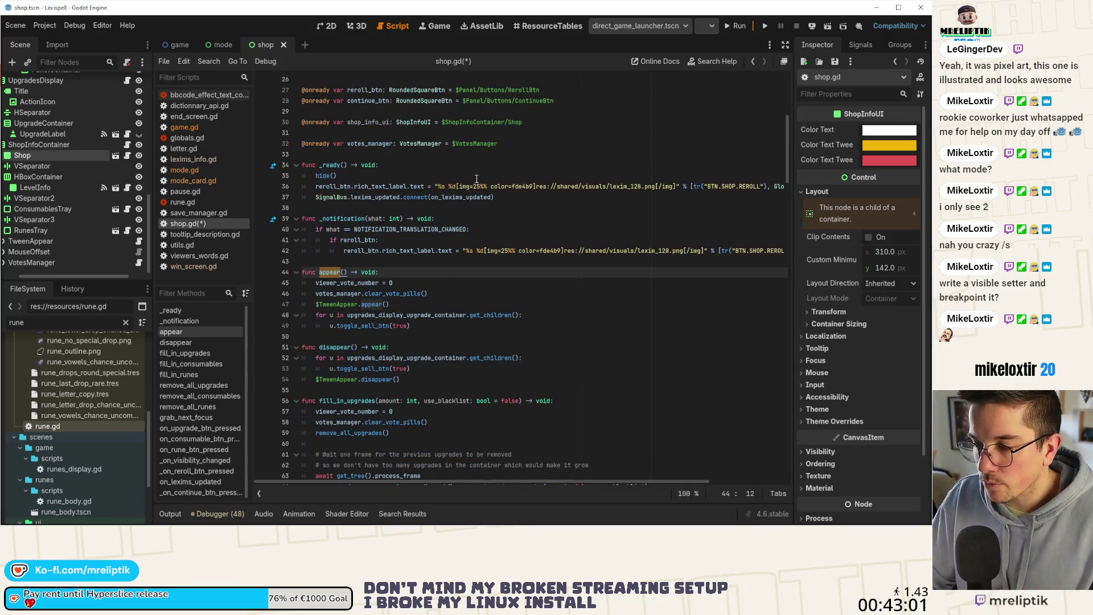
Save shop.gd and begin appear() with the unfinished line shop_info_ui.upd
{"action": "left_click", "coordinate": [417, 272]}
{"action": "key", "text": "ctrl+s"}
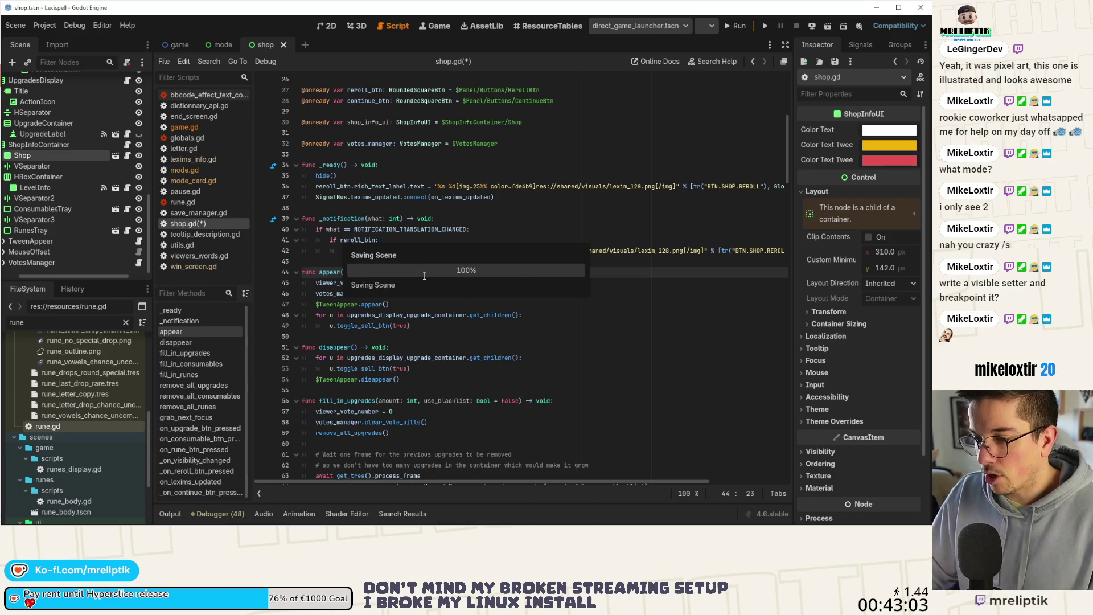
{"action": "key", "text": "Return"}
{"action": "type", "text": "shop_info_ui"}
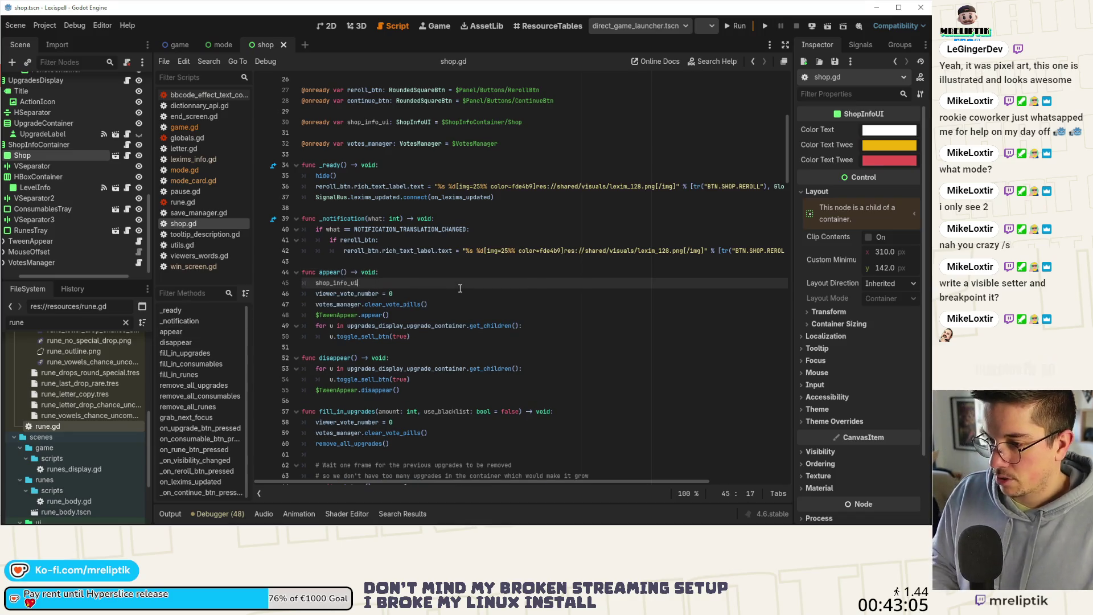
{"action": "type", "text": ".upd"}
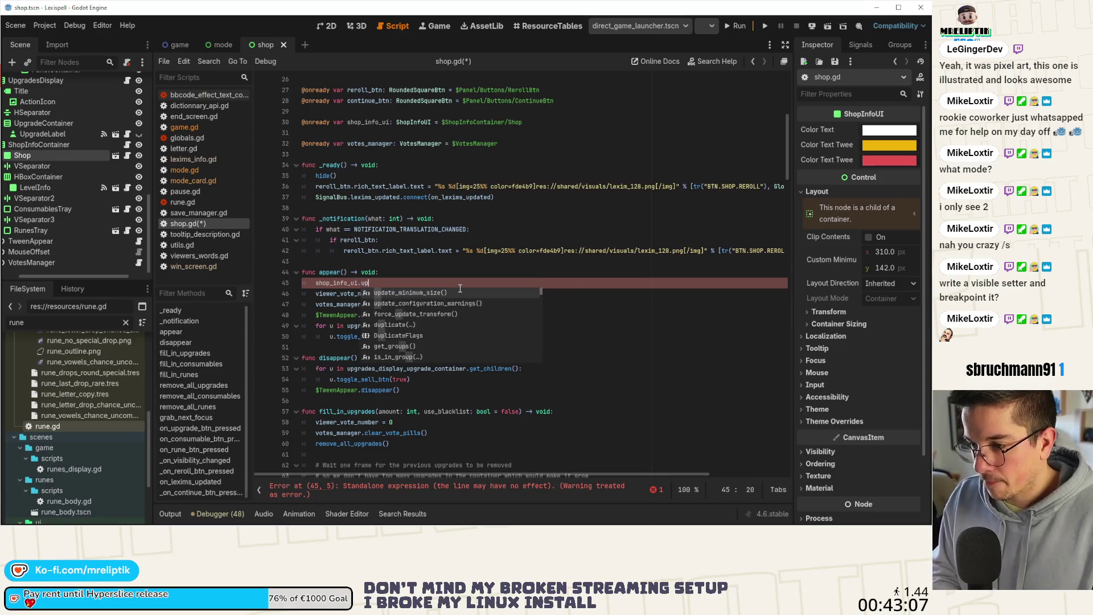
{"action": "left_click", "coordinate": [127, 156]}
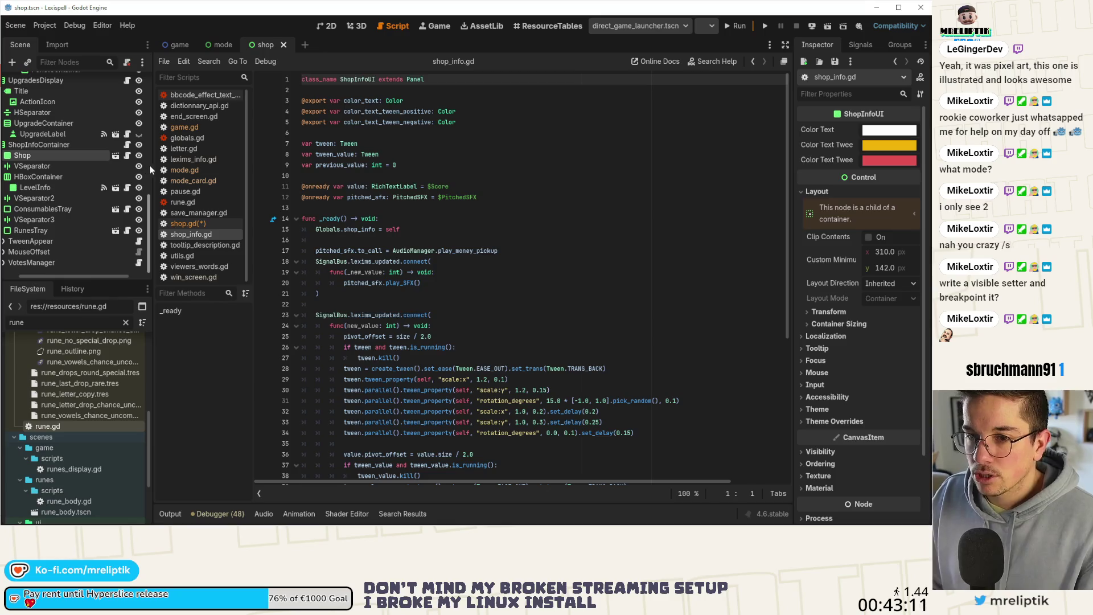
Append func update_display() -> void: with a pass body to shop_info.gd and save
{"action": "scroll", "coordinate": [98, 217], "scroll_direction": "left", "scroll_amount": 2}
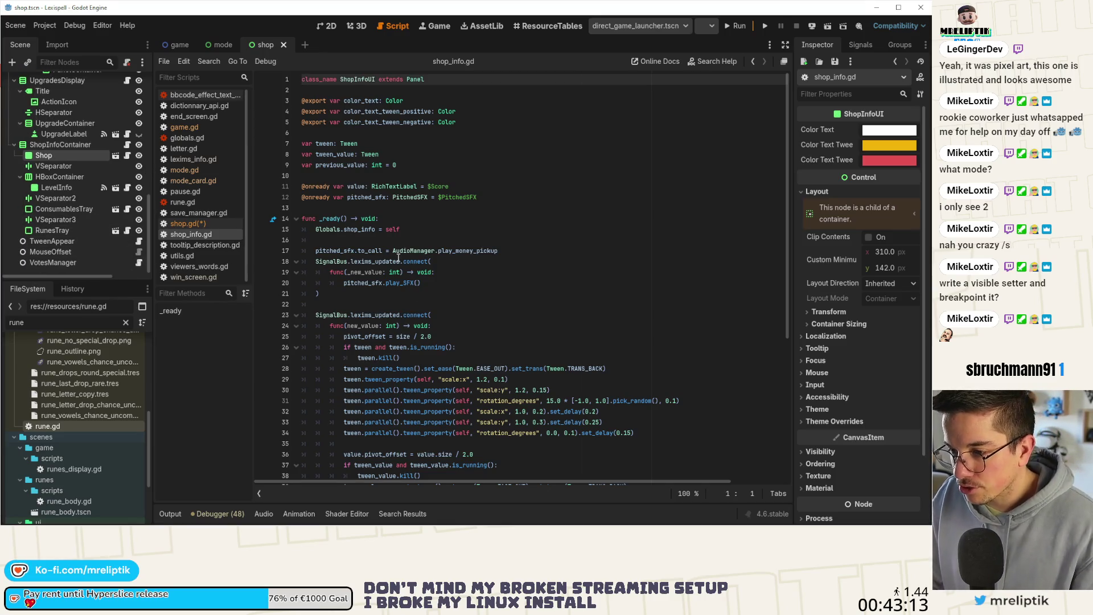
{"action": "scroll", "coordinate": [403, 264], "scroll_direction": "down", "scroll_amount": 7}
{"action": "scroll", "coordinate": [405, 290], "scroll_direction": "up", "scroll_amount": 3}
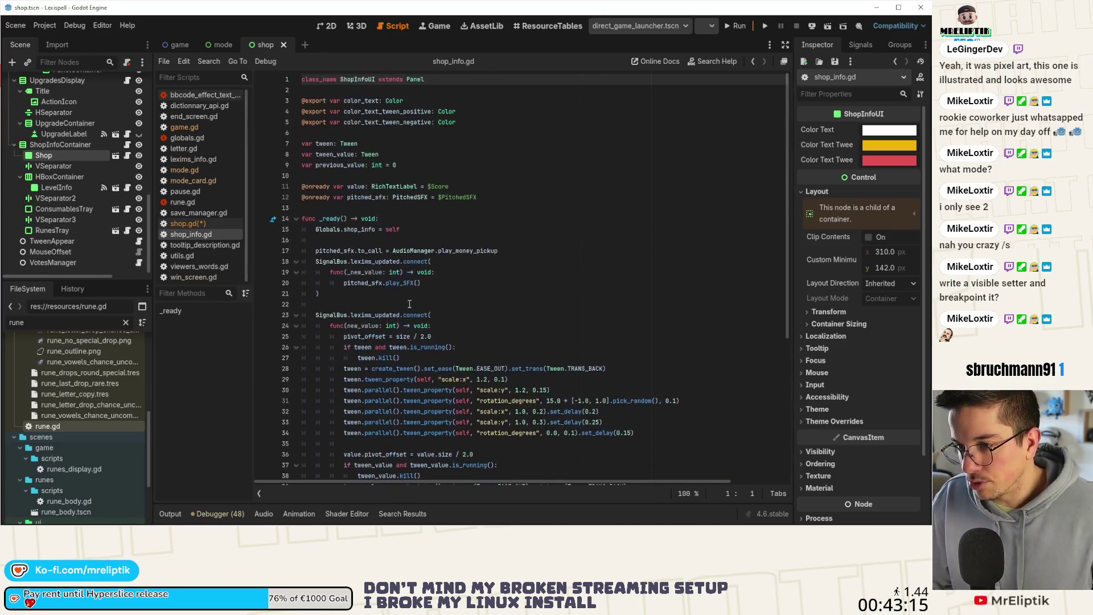
{"action": "scroll", "coordinate": [405, 290], "scroll_direction": "down", "scroll_amount": 3}
{"action": "left_click", "coordinate": [336, 471]}
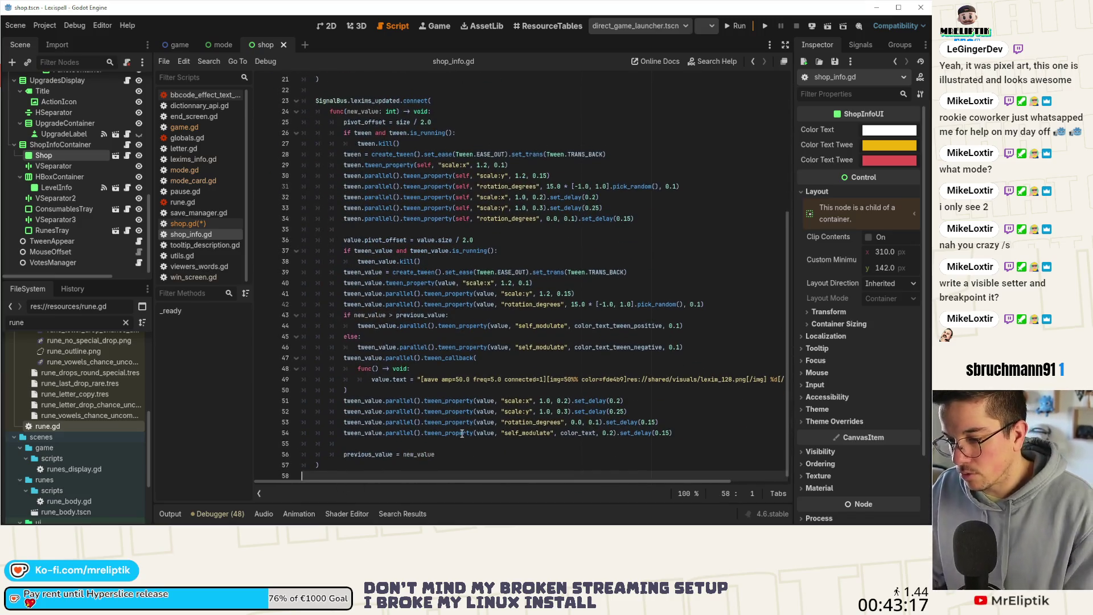
{"action": "key", "text": "Return"}
{"action": "type", "text": "func update"}
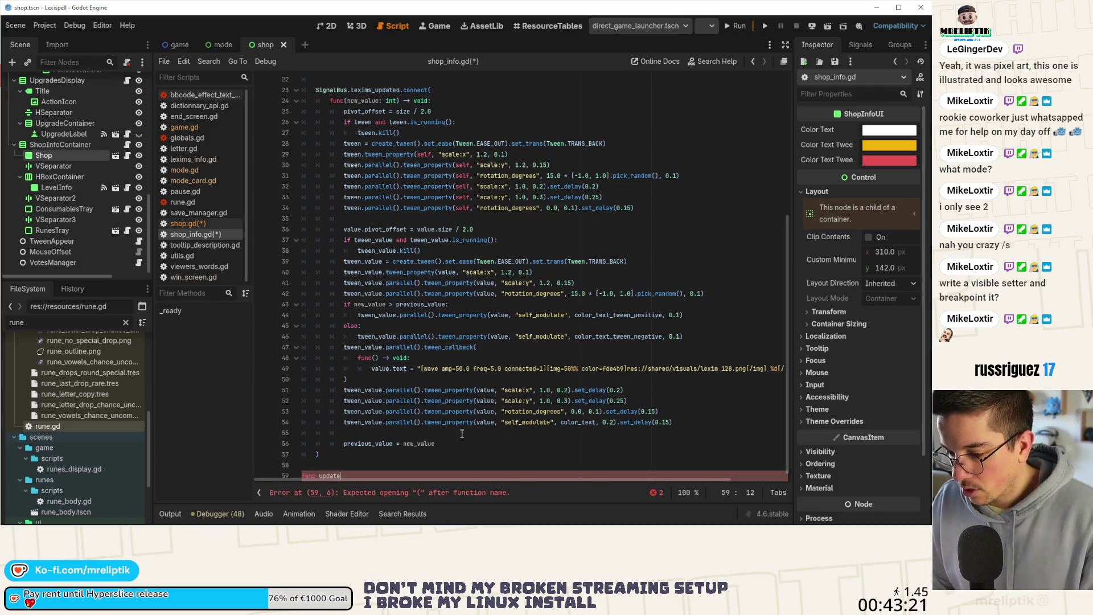
{"action": "type", "text": "_"}
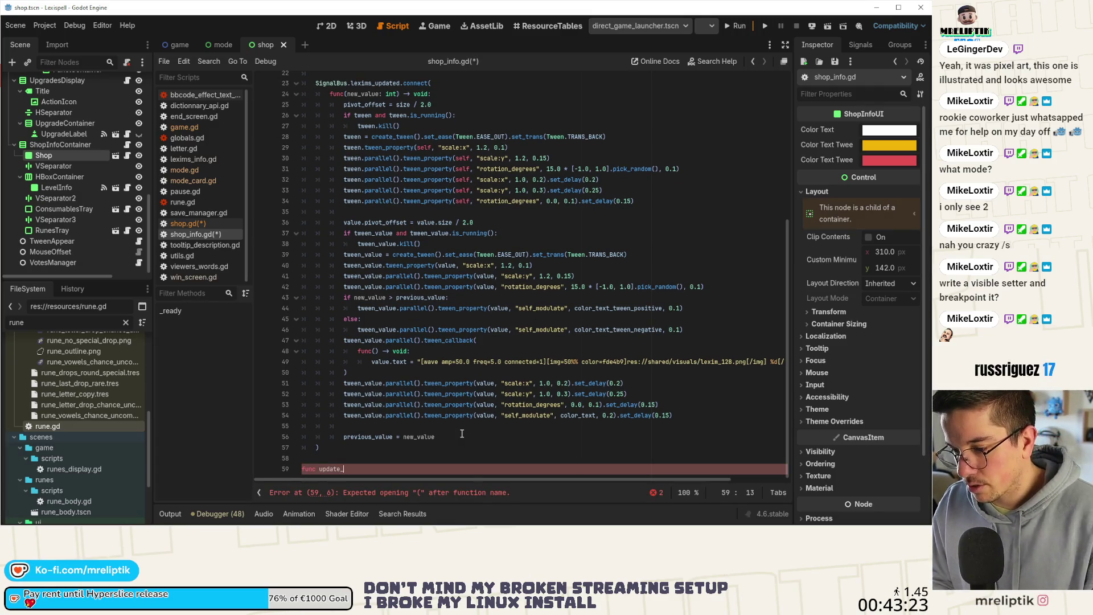
{"action": "type", "text": "display("}
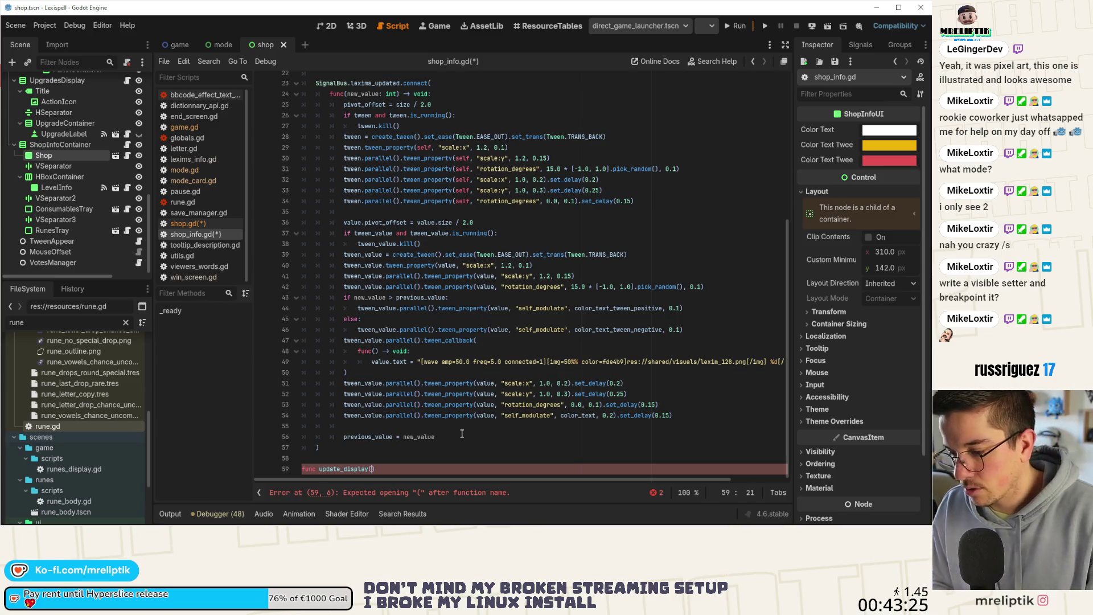
{"action": "type", "text": ") -> void:"}
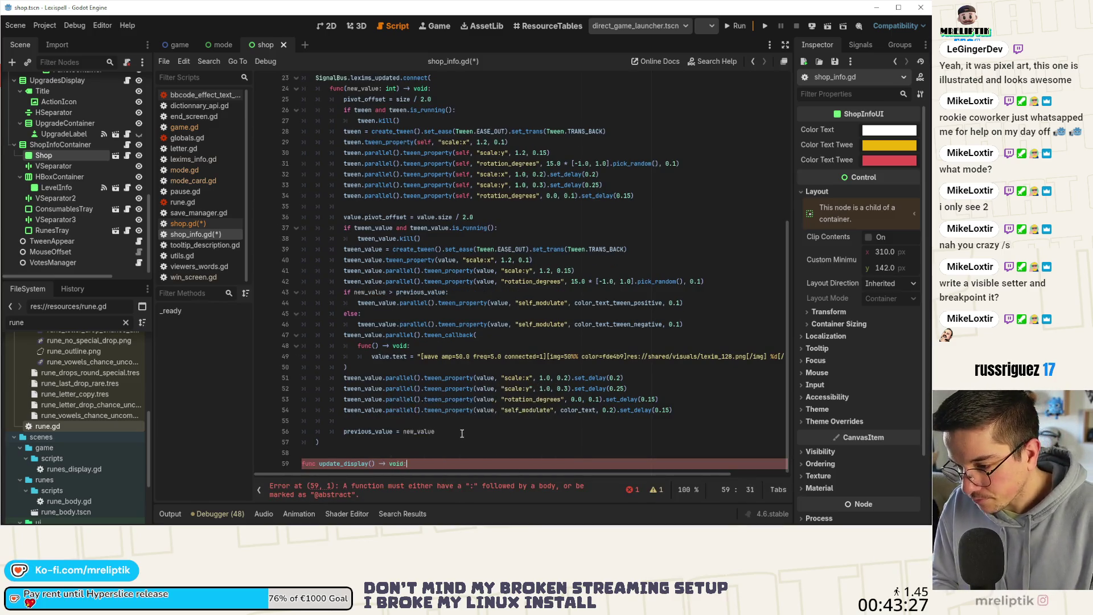
{"action": "key", "text": "Return"}
{"action": "type", "text": "pass"}
{"action": "key", "text": "ctrl+s"}
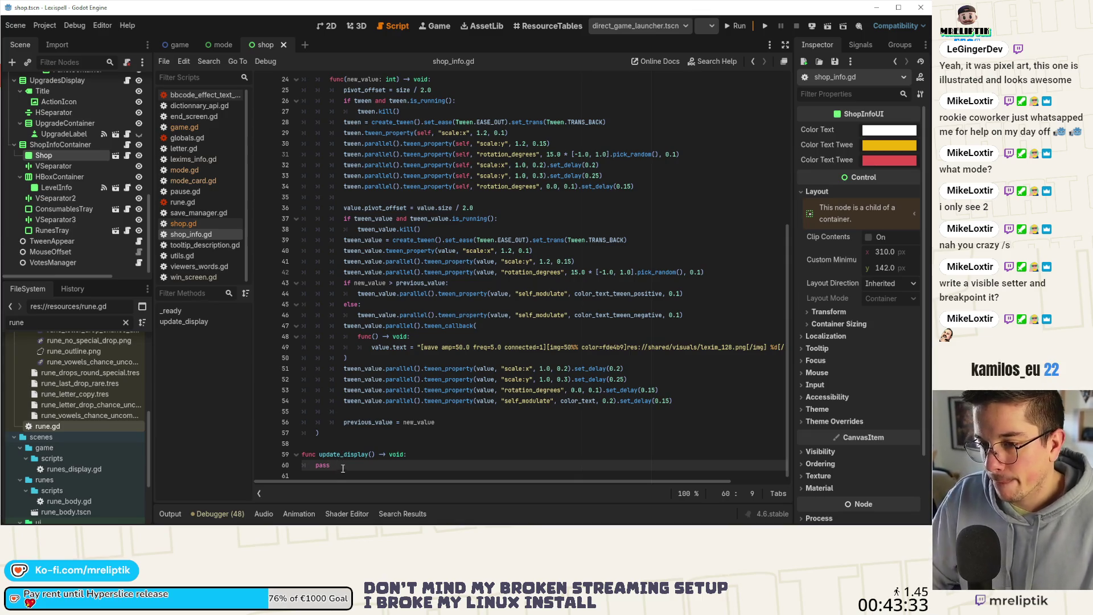
Give update_display the parameter amount: int and save the script
{"action": "left_click", "coordinate": [370, 454]}
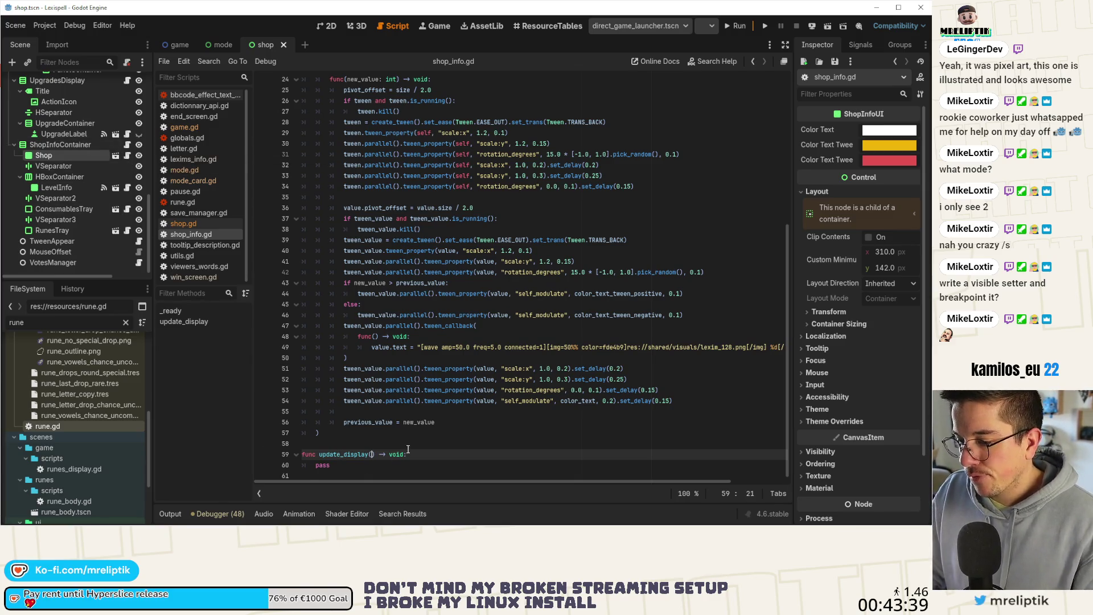
{"action": "type", "text": "value:"}
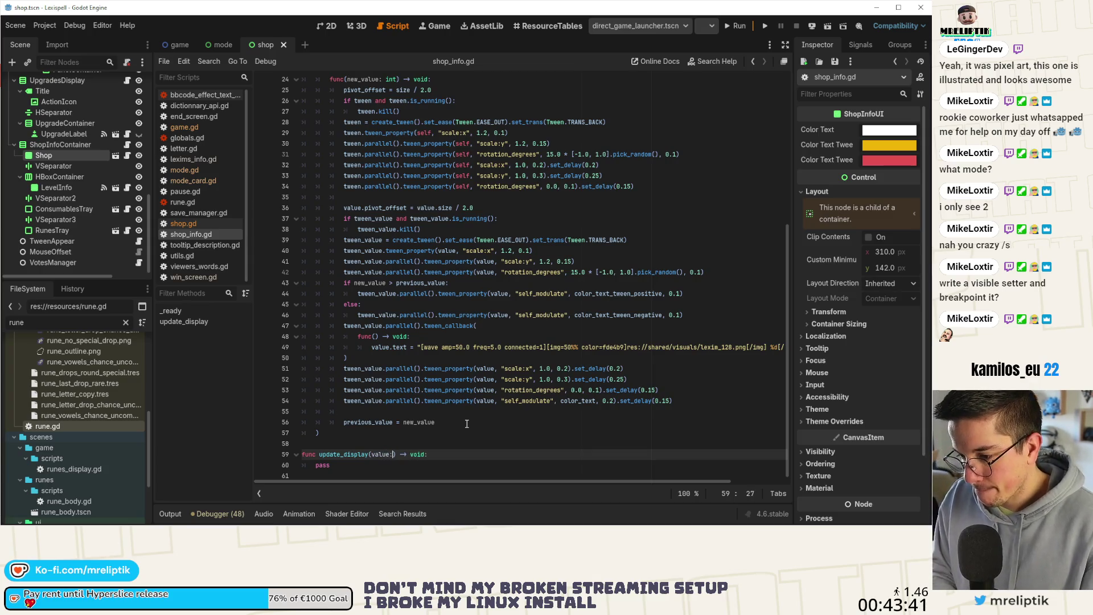
{"action": "key", "text": "ctrl+Left"}
{"action": "key", "text": "ctrl+Delete"}
{"action": "type", "text": "amount: "}
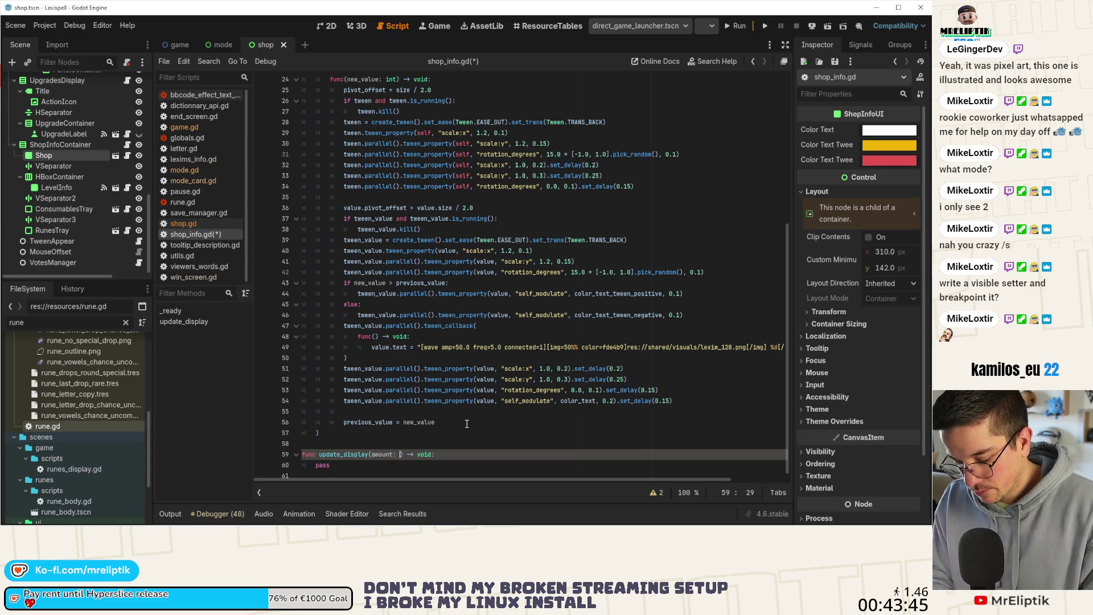
{"action": "type", "text": "int"}
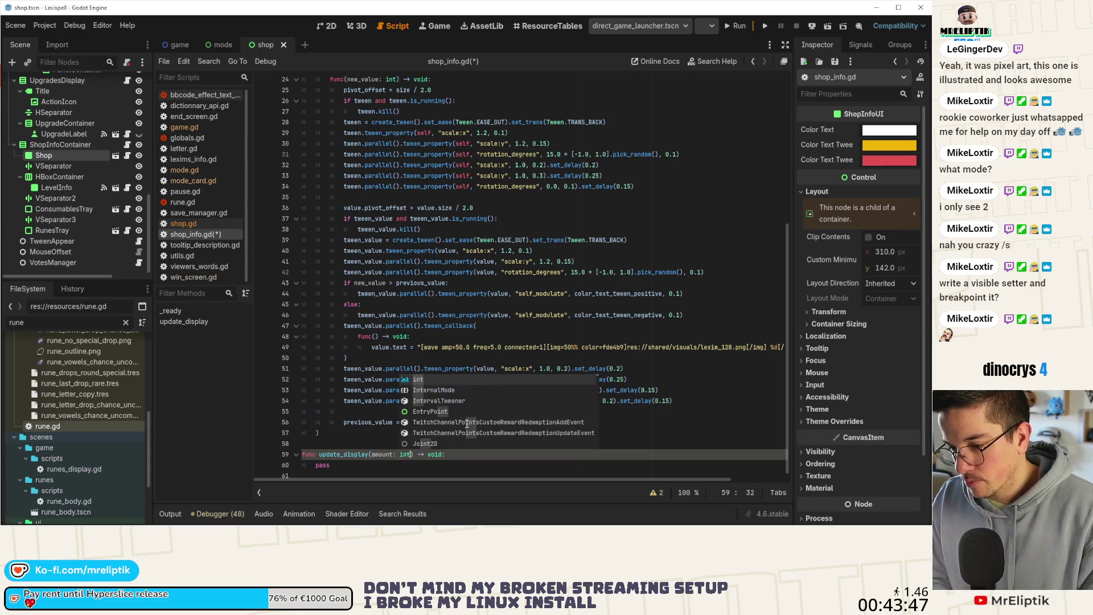
{"action": "key", "text": "ctrl+s"}
{"action": "double_click", "coordinate": [334, 454]}
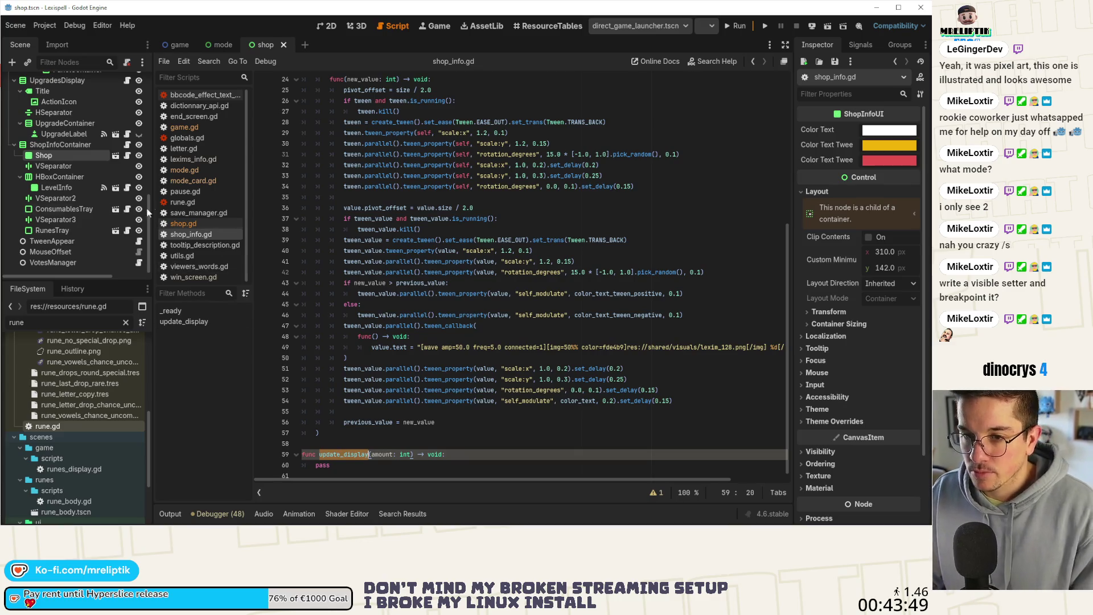
In shop.gd's appear(), complete line 45 to shop_info_ui.update_display(Globals.current_game_stats["lexims"])
{"action": "scroll", "coordinate": [125, 80], "scroll_direction": "up", "scroll_amount": 10}
{"action": "left_click", "coordinate": [126, 84]}
{"action": "type", "text": "shop_info_ui.upd"}
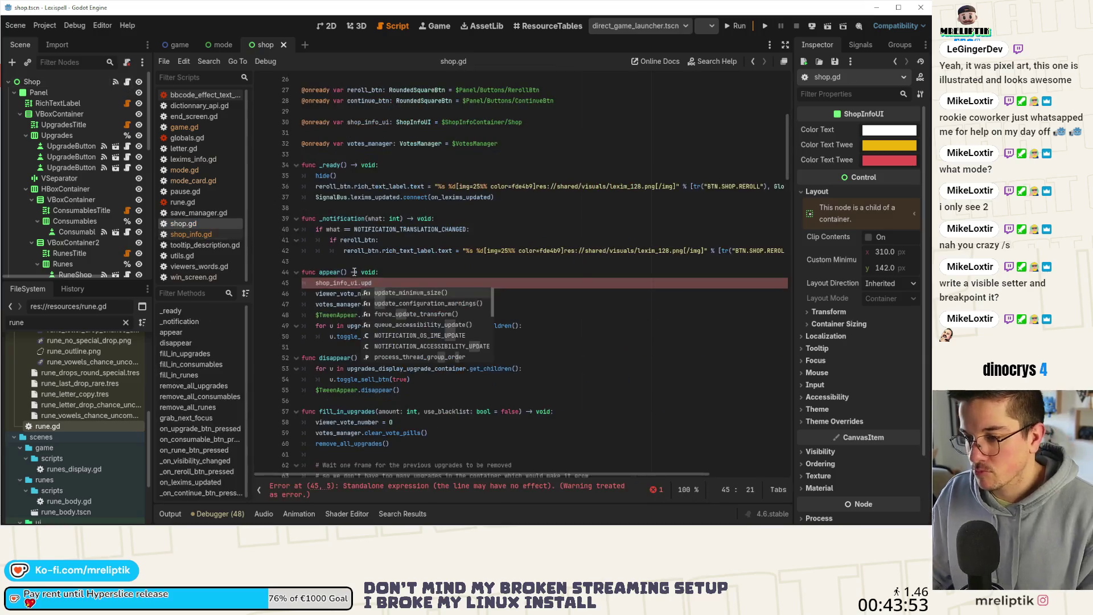
{"action": "type", "text": "ate_display"}
{"action": "key", "text": "Return"}
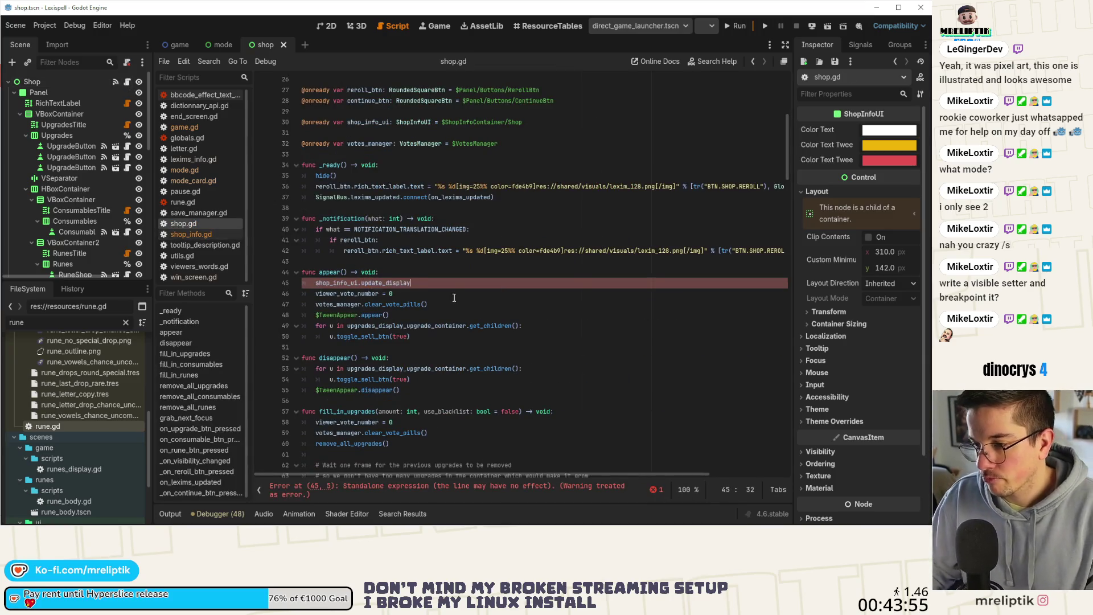
{"action": "type", "text": "Globals.ga"}
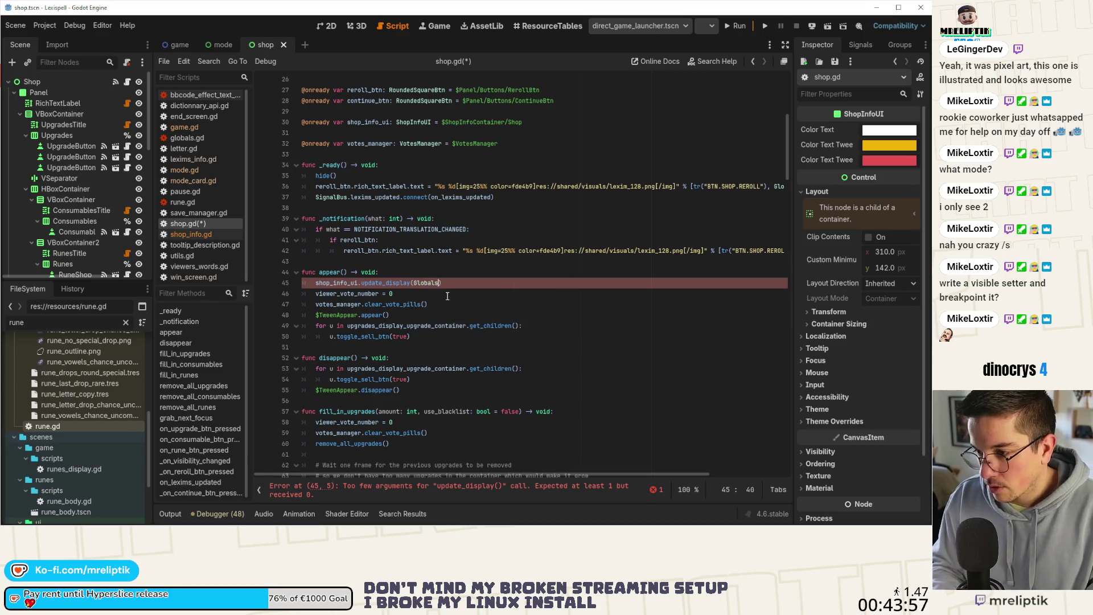
{"action": "type", "text": "me"}
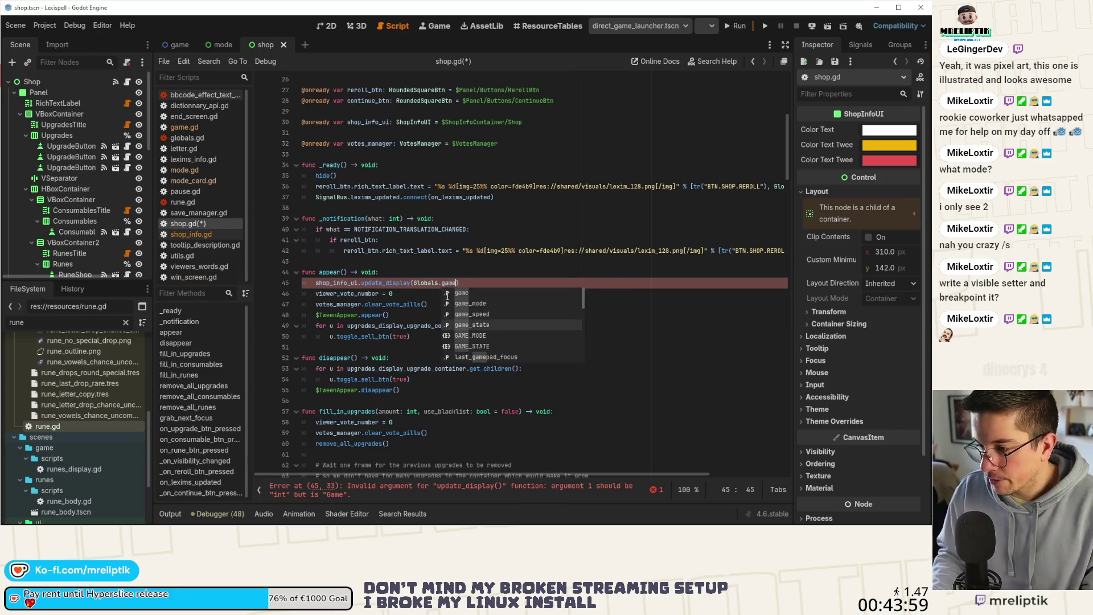
{"action": "key", "text": "Down"}
{"action": "key", "text": "Down"}
{"action": "key", "text": "Down"}
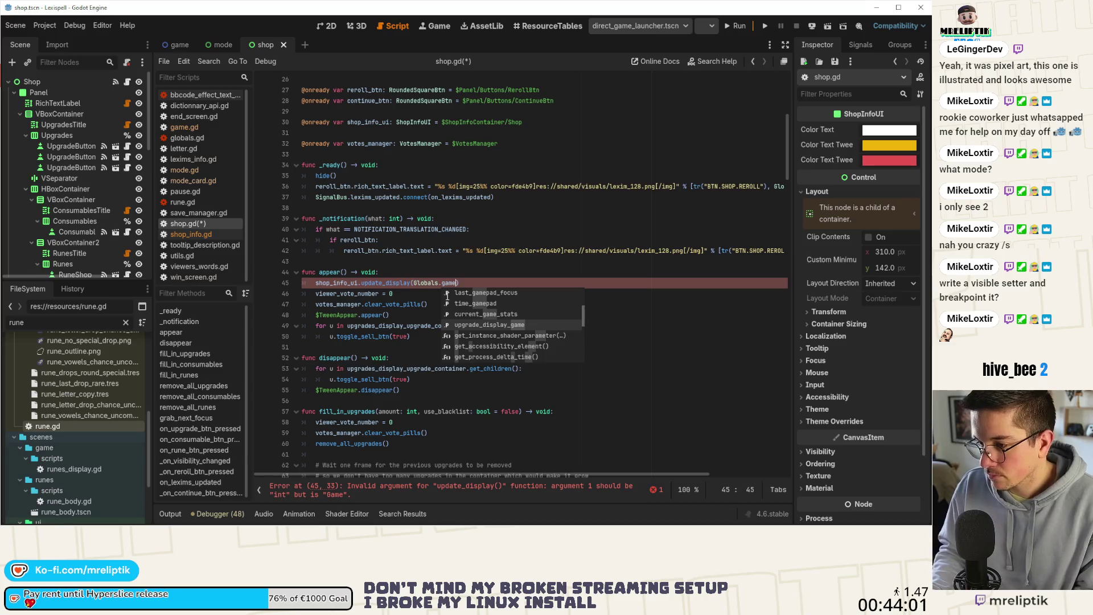
{"action": "key", "text": "BackSpace"}
{"action": "key", "text": "BackSpace"}
{"action": "key", "text": "BackSpace"}
{"action": "type", "text": "curre"}
{"action": "key", "text": "Down"}
{"action": "key", "text": "Return"}
{"action": "type", "text": "[\"Lexims"}
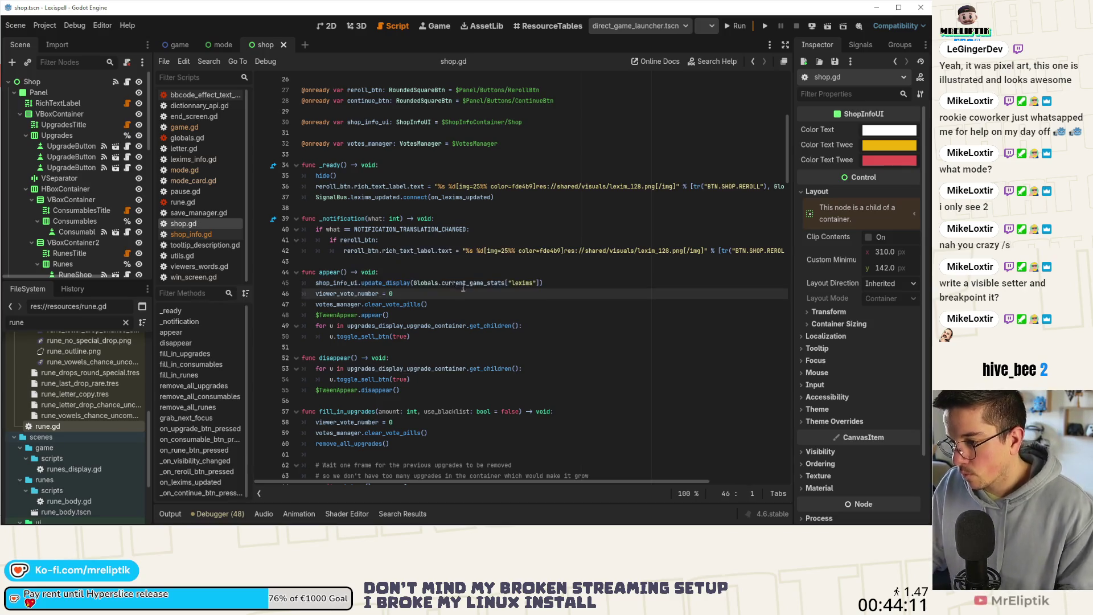
Check where current_game_stats is defined, then jump to update_display and highlight every use of new_value
{"action": "left_click", "coordinate": [462, 284], "text": "ctrl"}
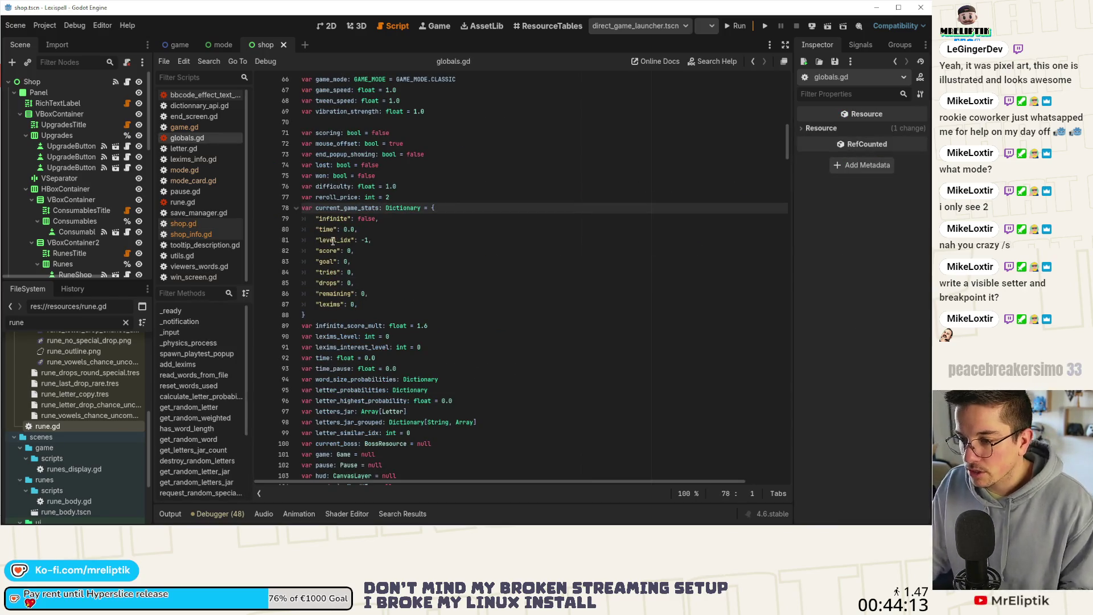
{"action": "left_click", "coordinate": [127, 81]}
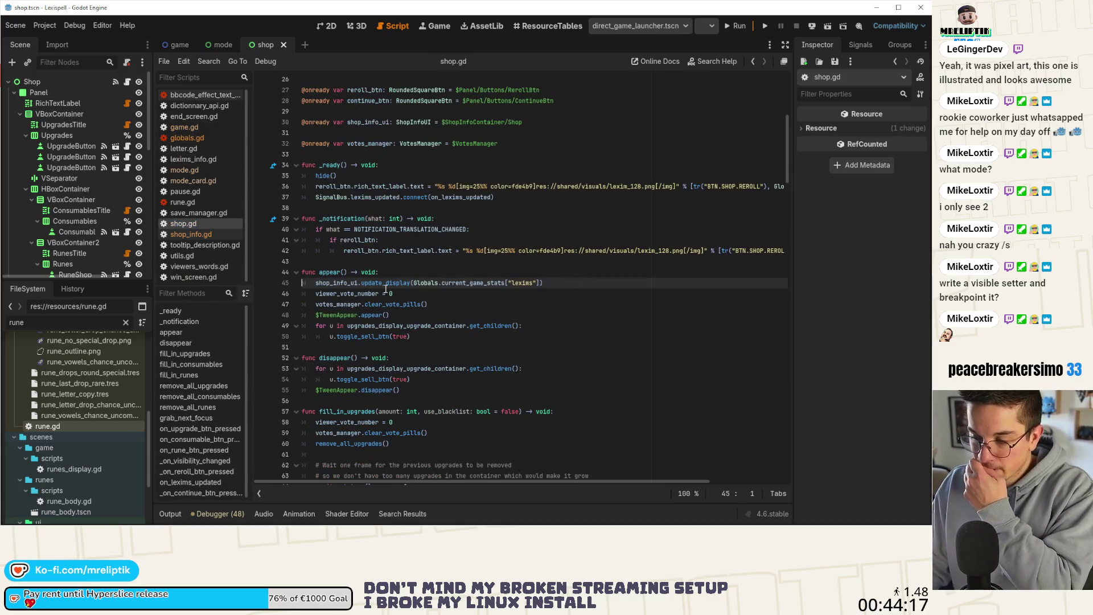
{"action": "left_click", "coordinate": [390, 283], "text": "ctrl"}
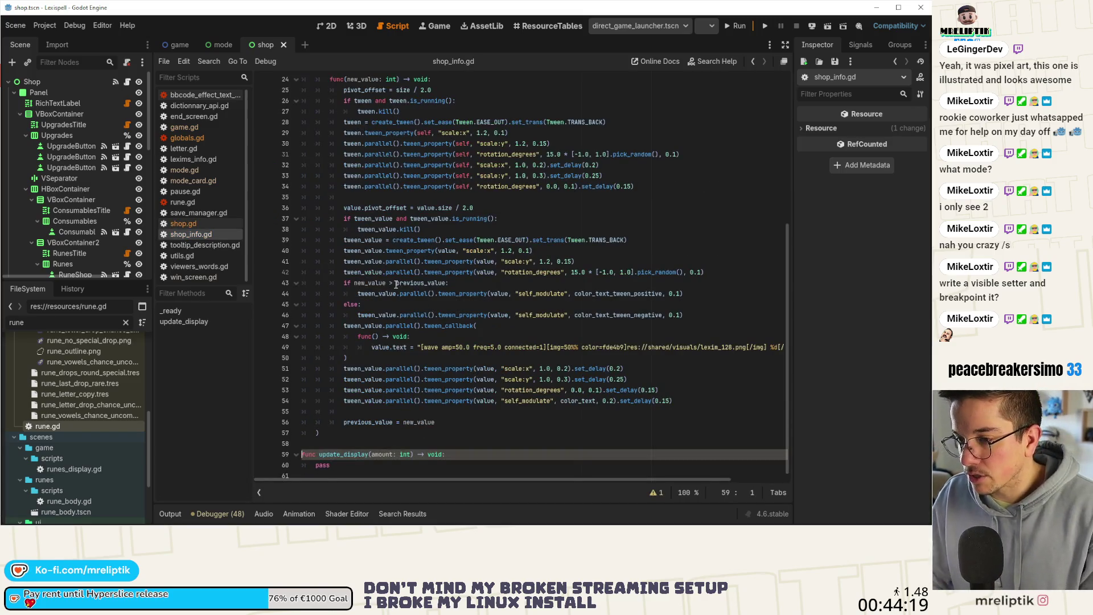
{"action": "scroll", "coordinate": [396, 284], "scroll_direction": "up", "scroll_amount": 3}
{"action": "scroll", "coordinate": [414, 262], "scroll_direction": "down", "scroll_amount": 3}
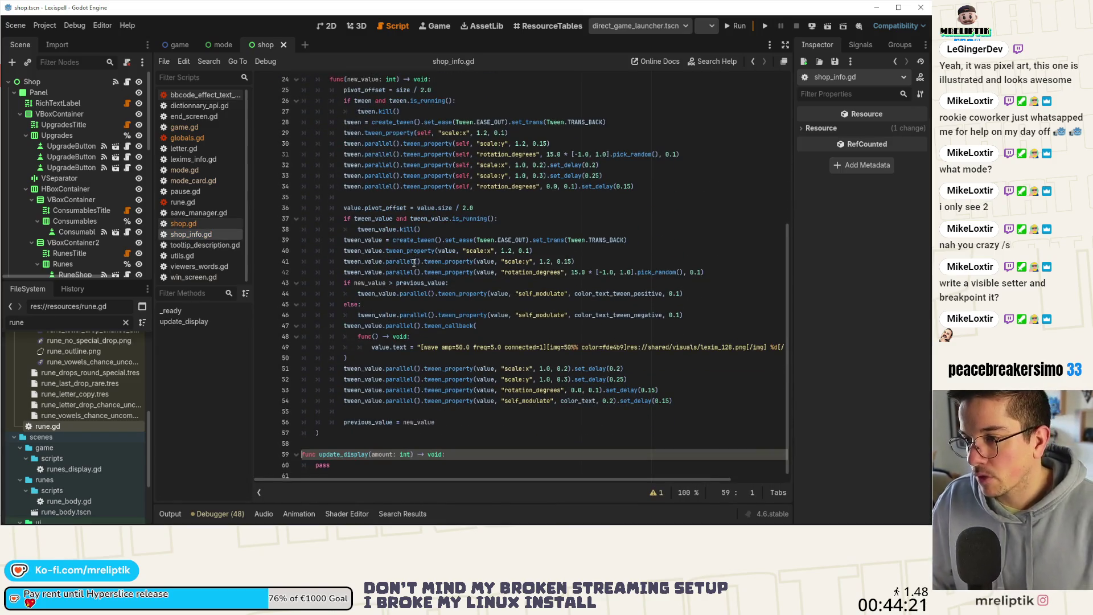
{"action": "scroll", "coordinate": [418, 237], "scroll_direction": "up", "scroll_amount": 4}
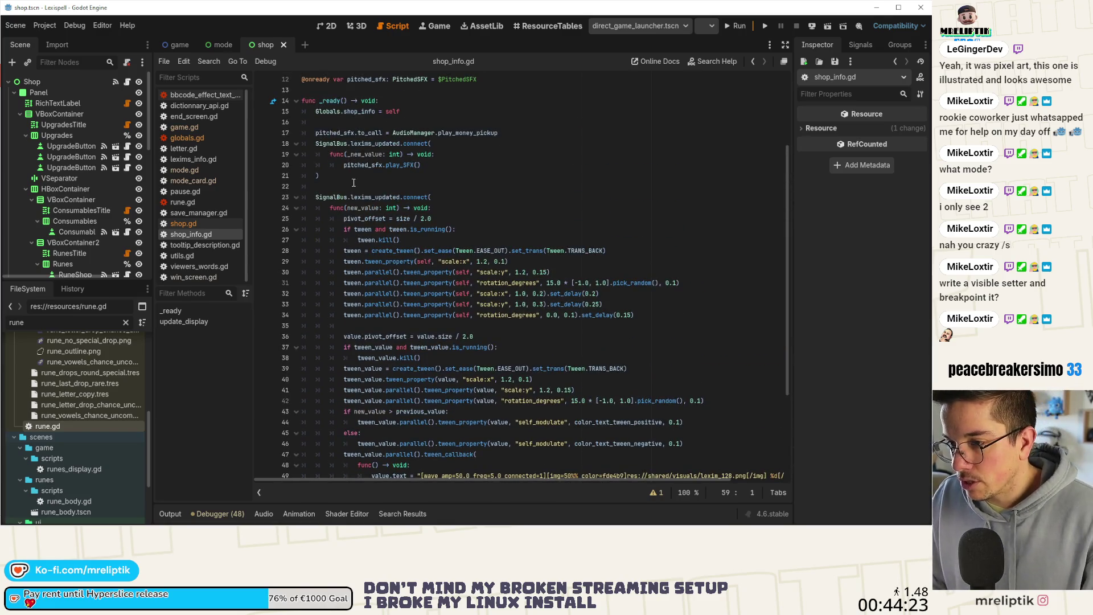
{"action": "double_click", "coordinate": [363, 207]}
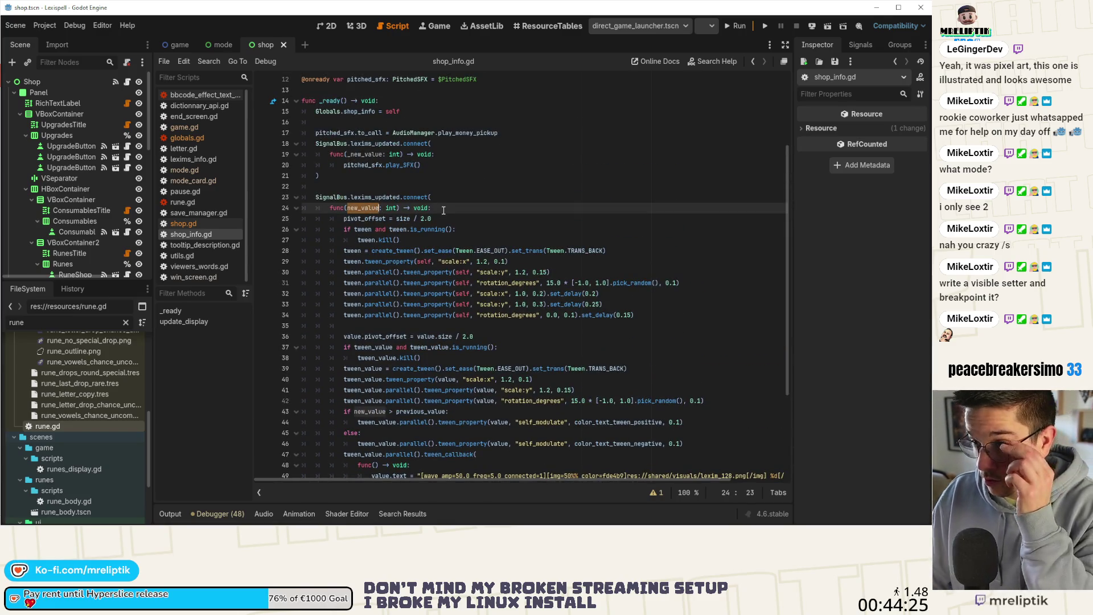
Open the lexims_info.tscn scene through the quick scene search for 'Lexims'
{"action": "scroll", "coordinate": [429, 220], "scroll_direction": "down", "scroll_amount": 3}
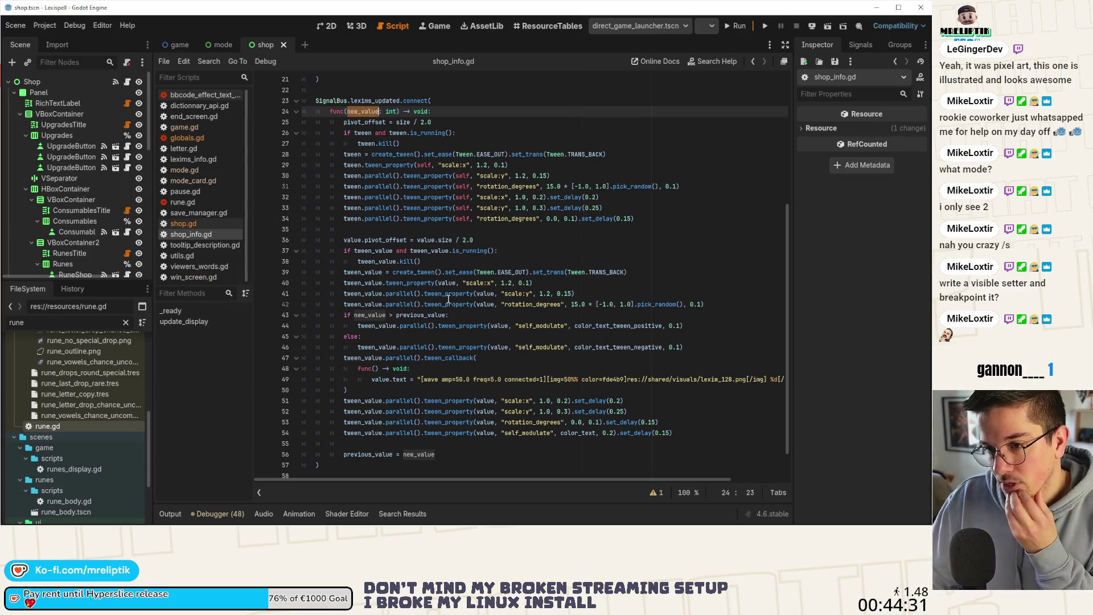
{"action": "mouse_move", "coordinate": [449, 299]}
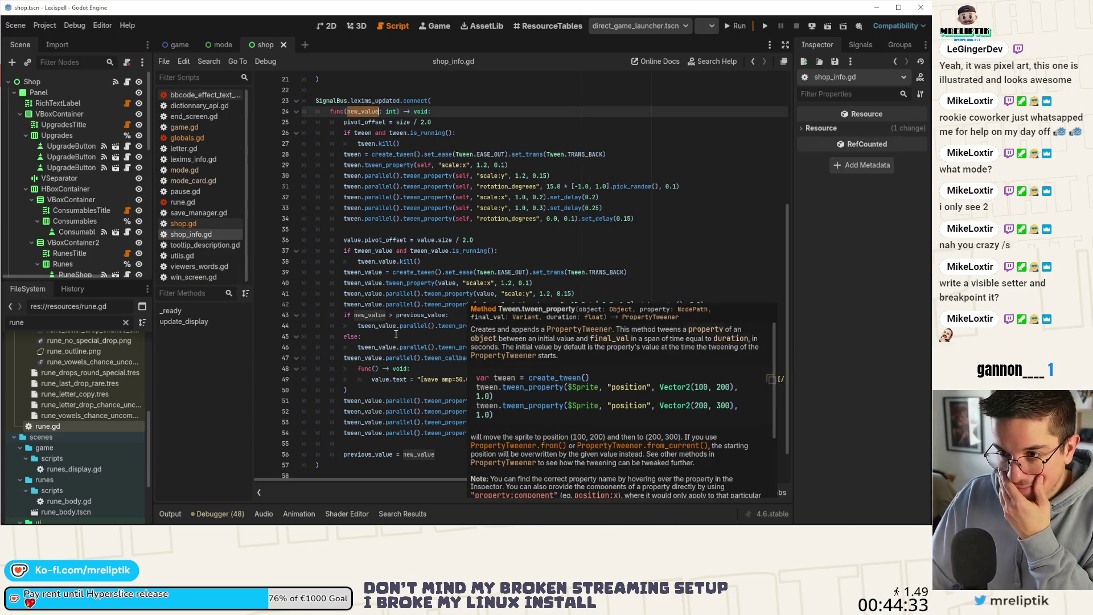
{"action": "scroll", "coordinate": [463, 386], "scroll_direction": "up", "scroll_amount": 3}
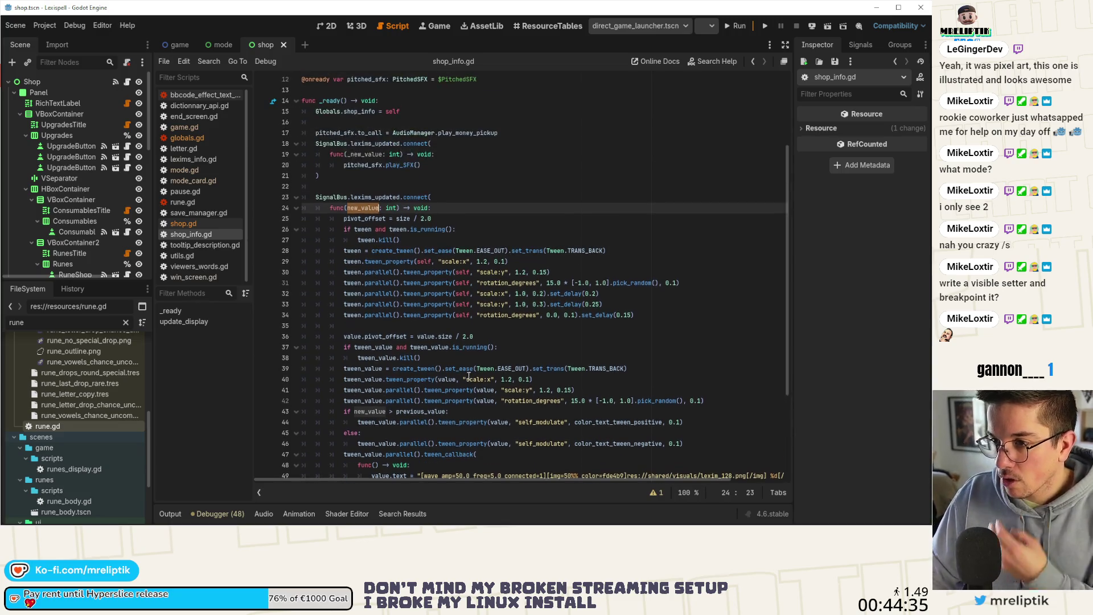
{"action": "mouse_move", "coordinate": [454, 341]}
{"action": "scroll", "coordinate": [492, 305], "scroll_direction": "up", "scroll_amount": 3}
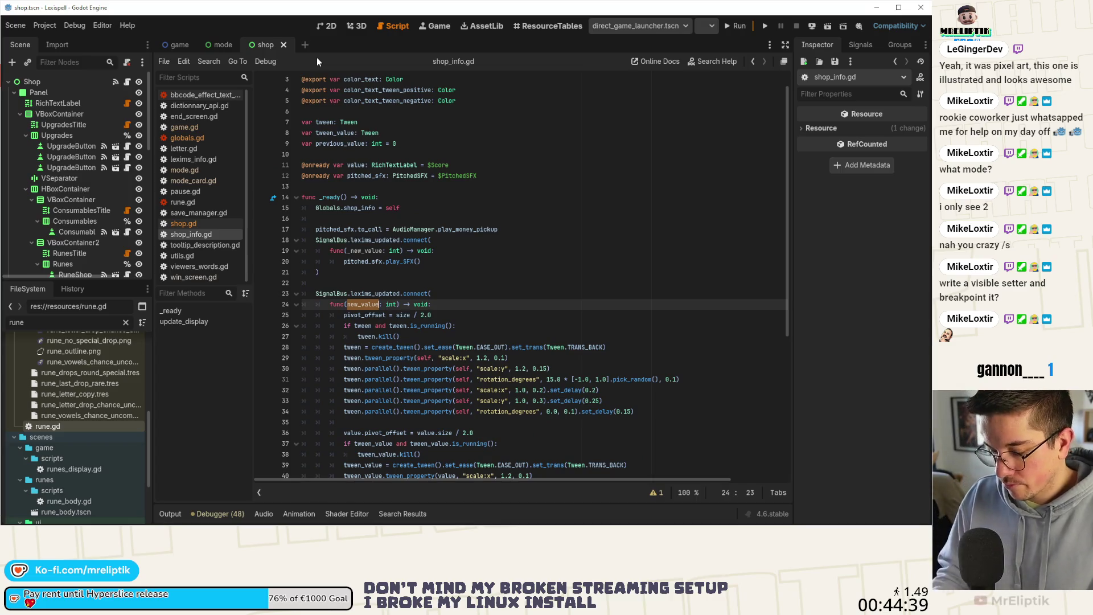
{"action": "key", "text": "ctrl+shift+o"}
{"action": "type", "text": "loexim"}
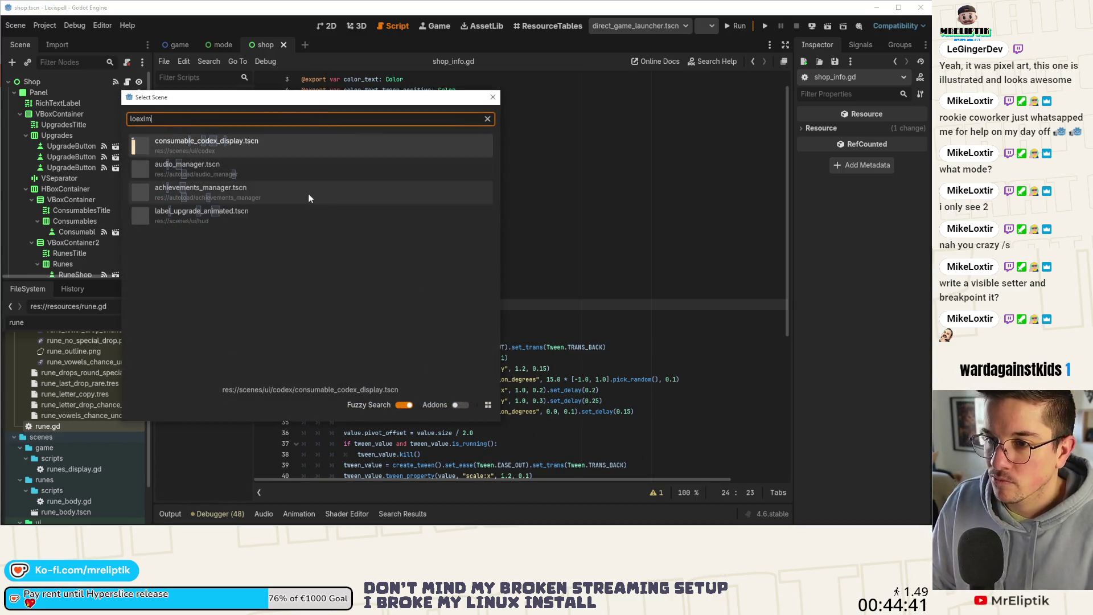
{"action": "double_click", "coordinate": [262, 114]}
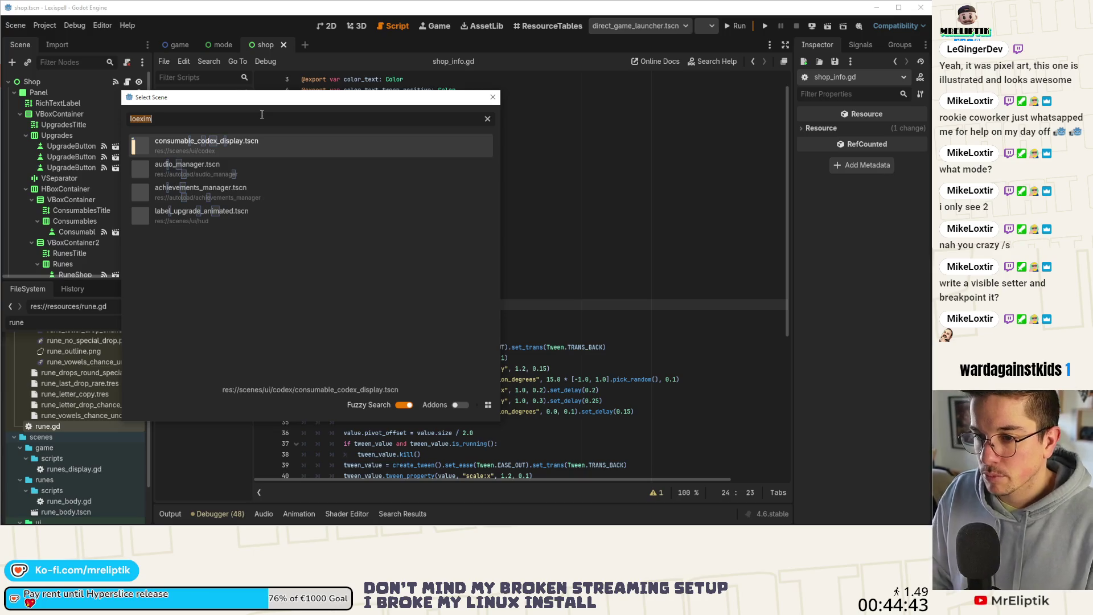
{"action": "type", "text": "Lexims"}
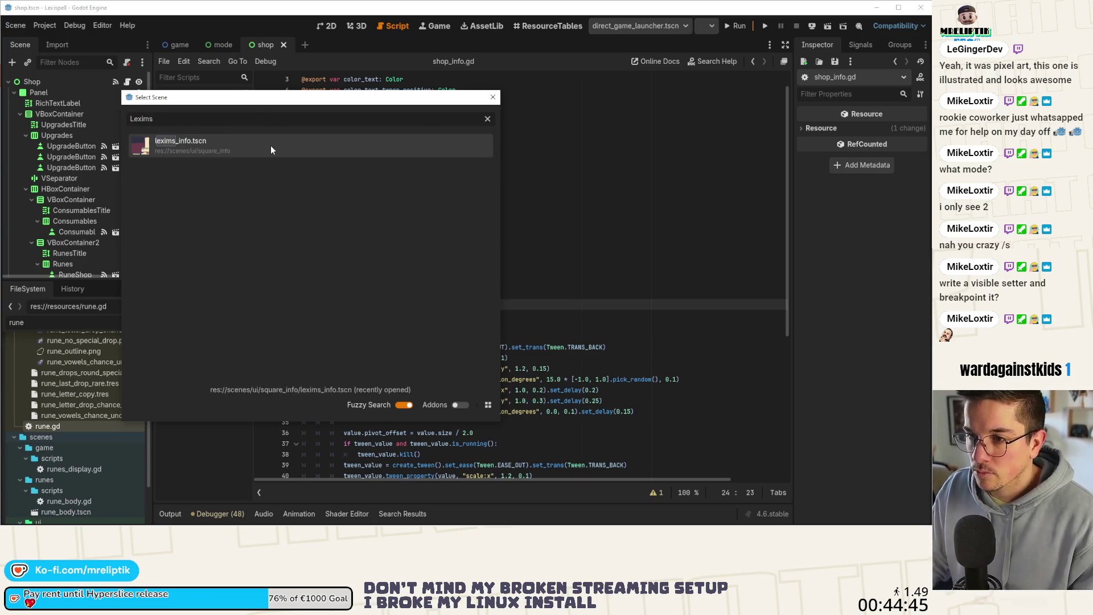
{"action": "left_click", "coordinate": [271, 145]}
Select the animate_new_value function code (lines 28–59), then return to the shop scene
{"action": "scroll", "coordinate": [491, 366], "scroll_direction": "down", "scroll_amount": 5}
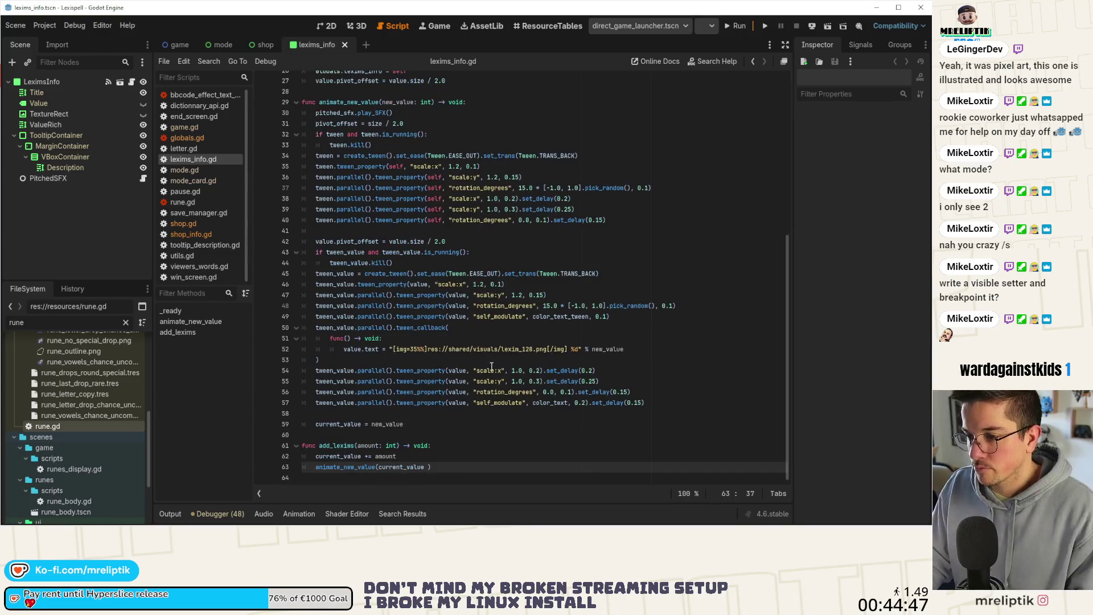
{"action": "mouse_move", "coordinate": [646, 403]}
{"action": "left_mouse_down"}
{"action": "mouse_move", "coordinate": [512, 371]}
{"action": "mouse_move", "coordinate": [353, 188]}
{"action": "mouse_move", "coordinate": [210, 107]}
{"action": "left_mouse_up"}
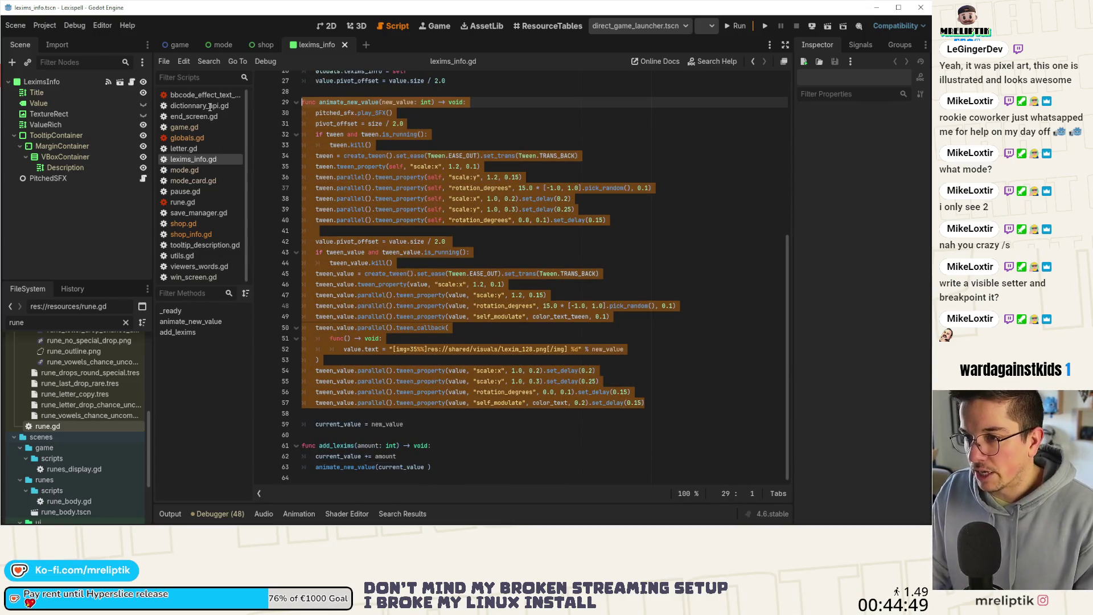
{"action": "mouse_move", "coordinate": [404, 424]}
{"action": "left_mouse_down"}
{"action": "mouse_move", "coordinate": [308, 417]}
{"action": "mouse_move", "coordinate": [285, 142]}
{"action": "mouse_move", "coordinate": [215, 88]}
{"action": "mouse_move", "coordinate": [215, 101]}
{"action": "left_mouse_up"}
{"action": "key", "text": "ctrl+c"}
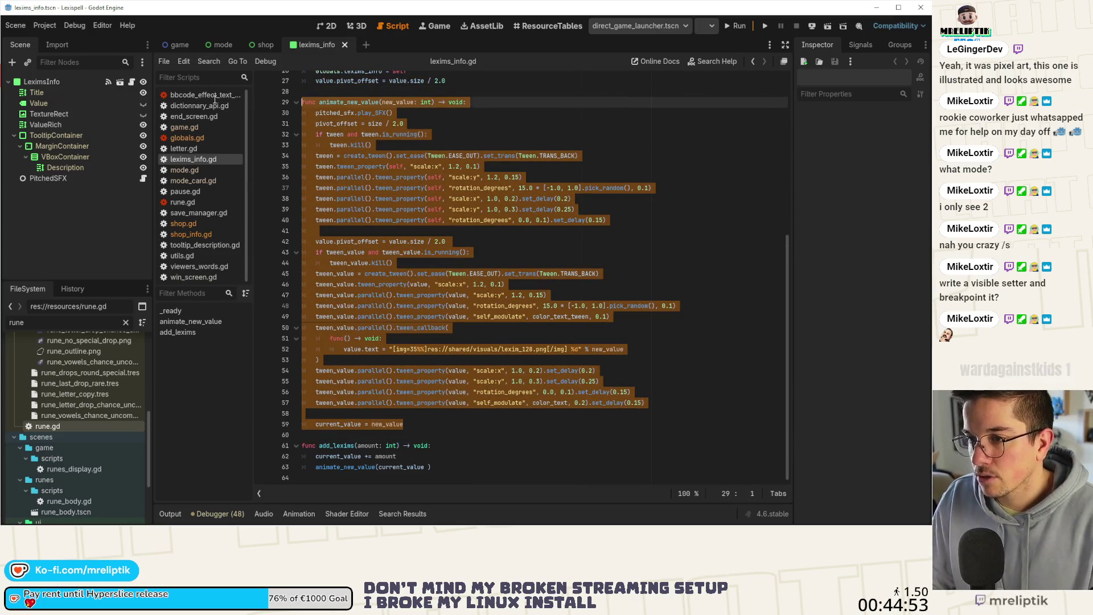
{"action": "scroll", "coordinate": [352, 171], "scroll_direction": "up", "scroll_amount": 5}
{"action": "scroll", "coordinate": [352, 170], "scroll_direction": "up", "scroll_amount": 1}
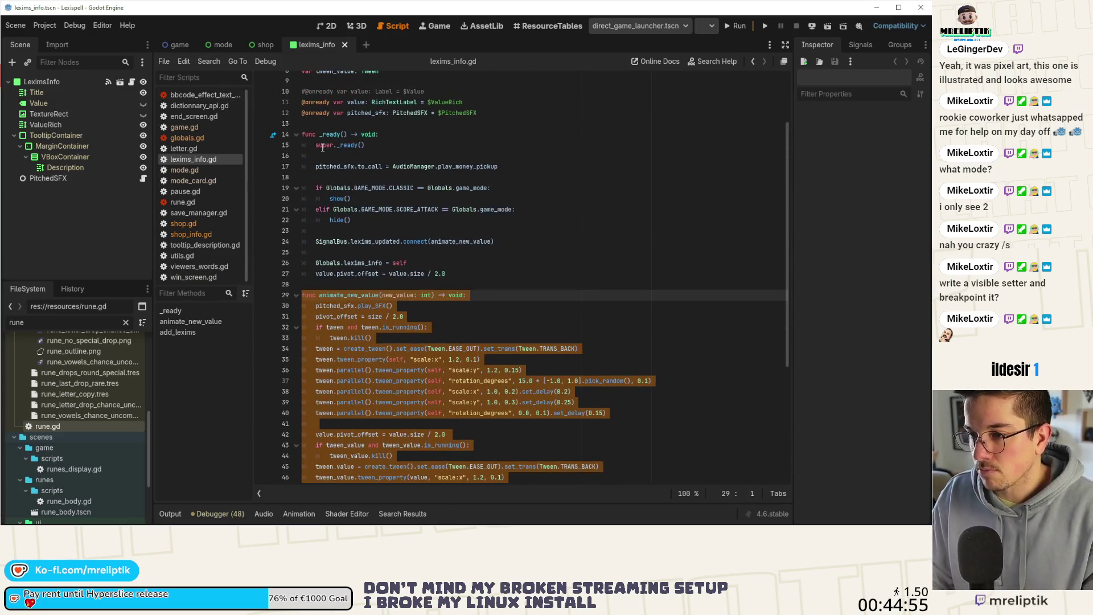
{"action": "left_click", "coordinate": [261, 46]}
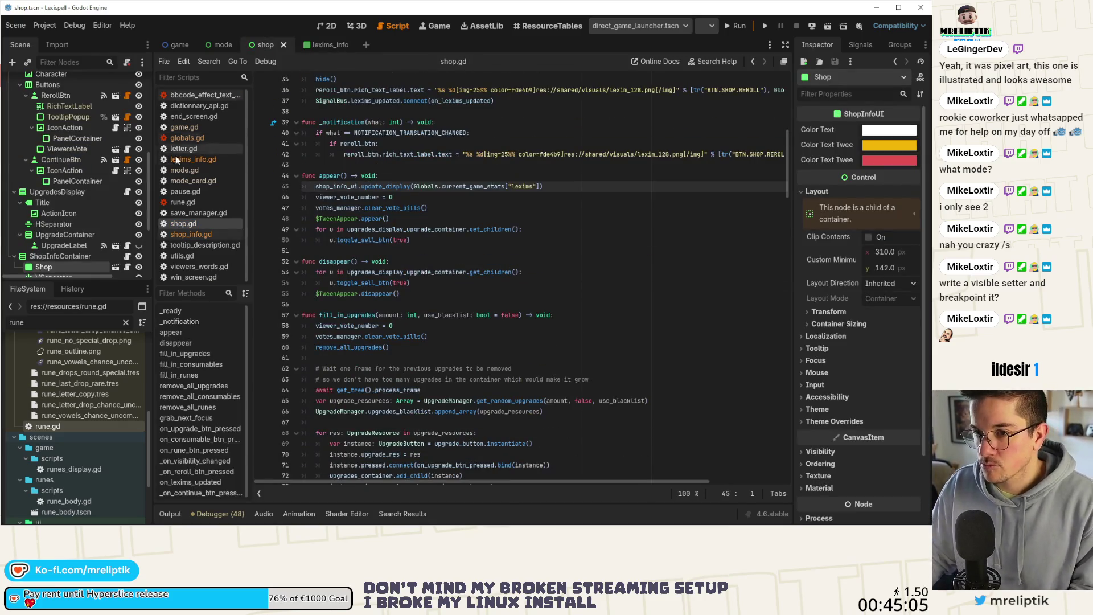
Paste the copied animate_new_value function at the end of shop_info.gd
{"action": "left_click", "coordinate": [128, 267]}
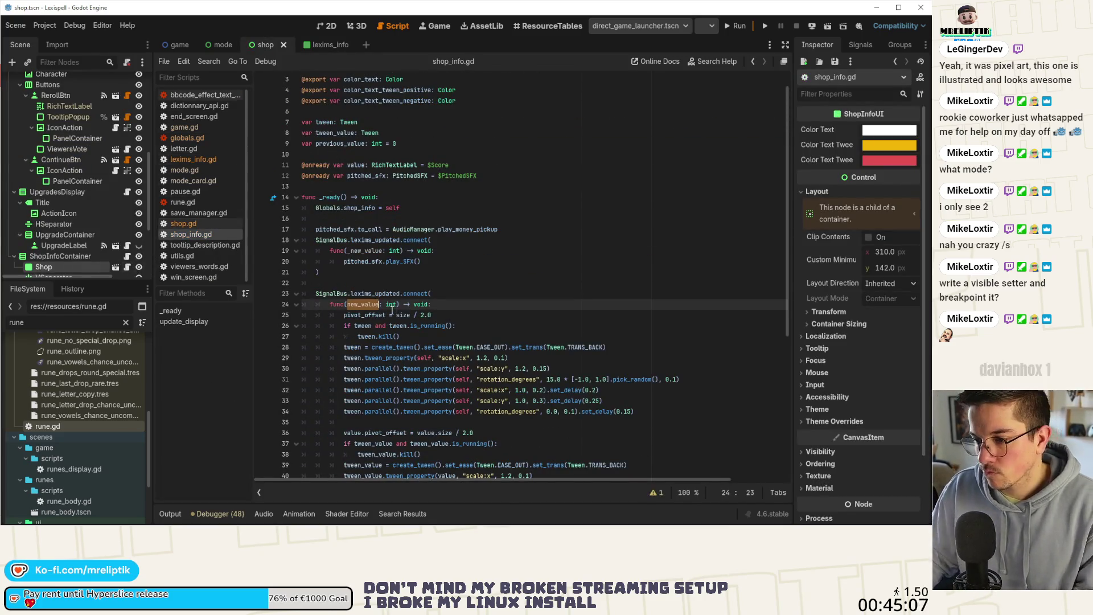
{"action": "left_click", "coordinate": [117, 268]}
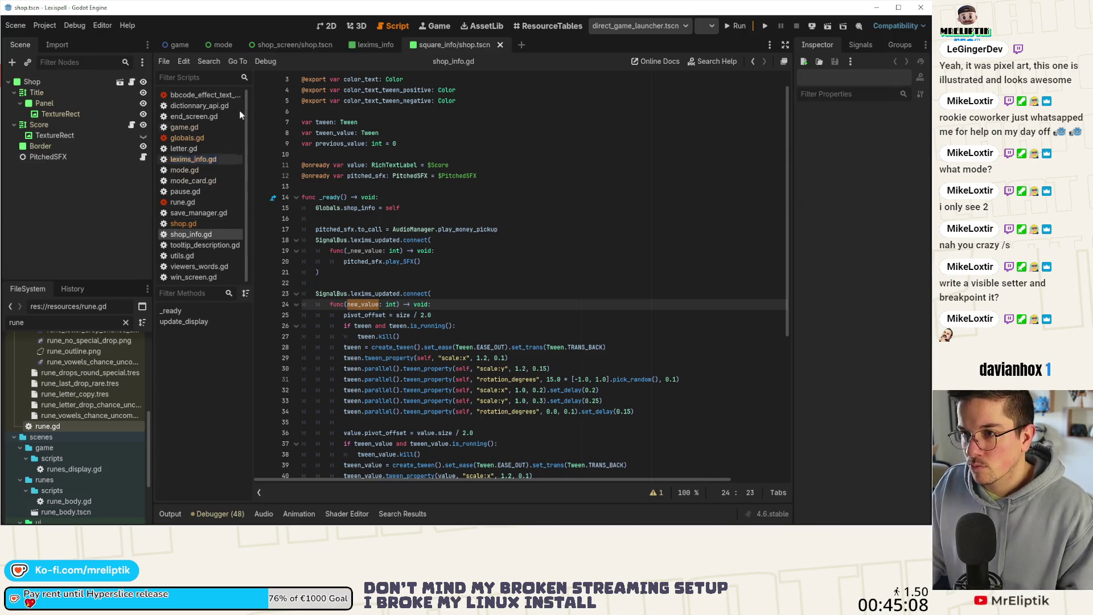
{"action": "left_click", "coordinate": [132, 84]}
{"action": "scroll", "coordinate": [330, 341], "scroll_direction": "down", "scroll_amount": 7}
{"action": "left_click", "coordinate": [329, 436]}
{"action": "key", "text": "ctrl+v"}
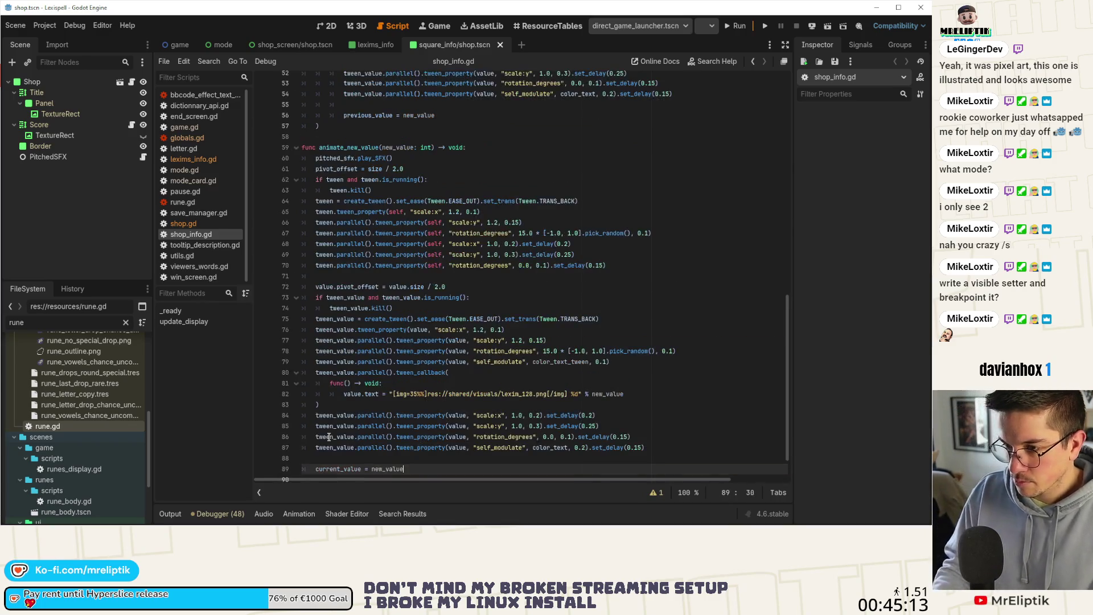
{"action": "scroll", "coordinate": [350, 397], "scroll_direction": "down", "scroll_amount": 2}
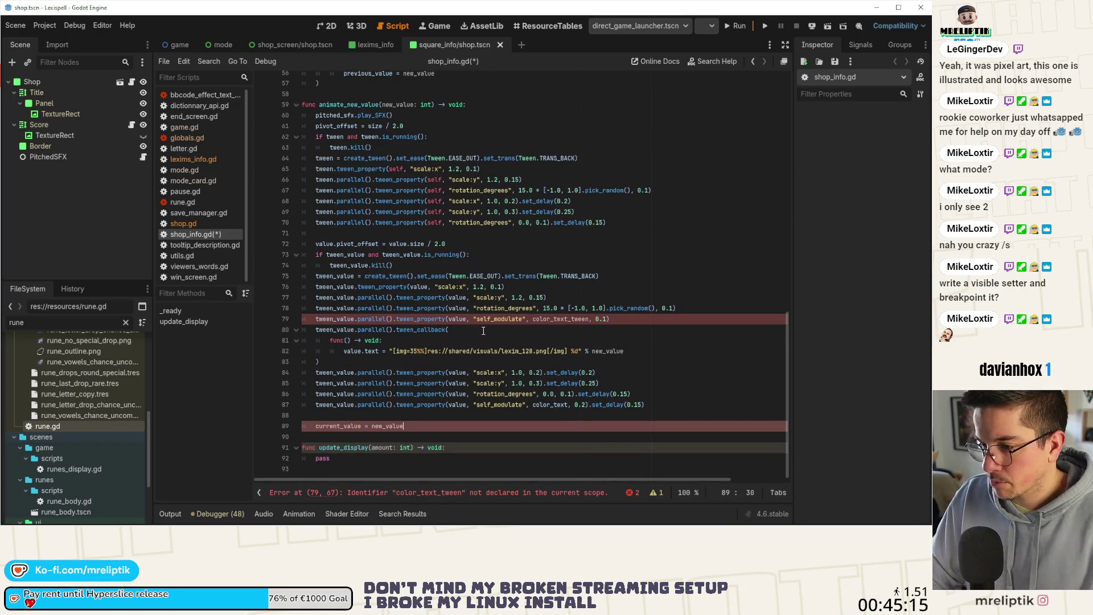
Declare 'var current_value: int = 0' among the variables and save the script
{"action": "double_click", "coordinate": [339, 426]}
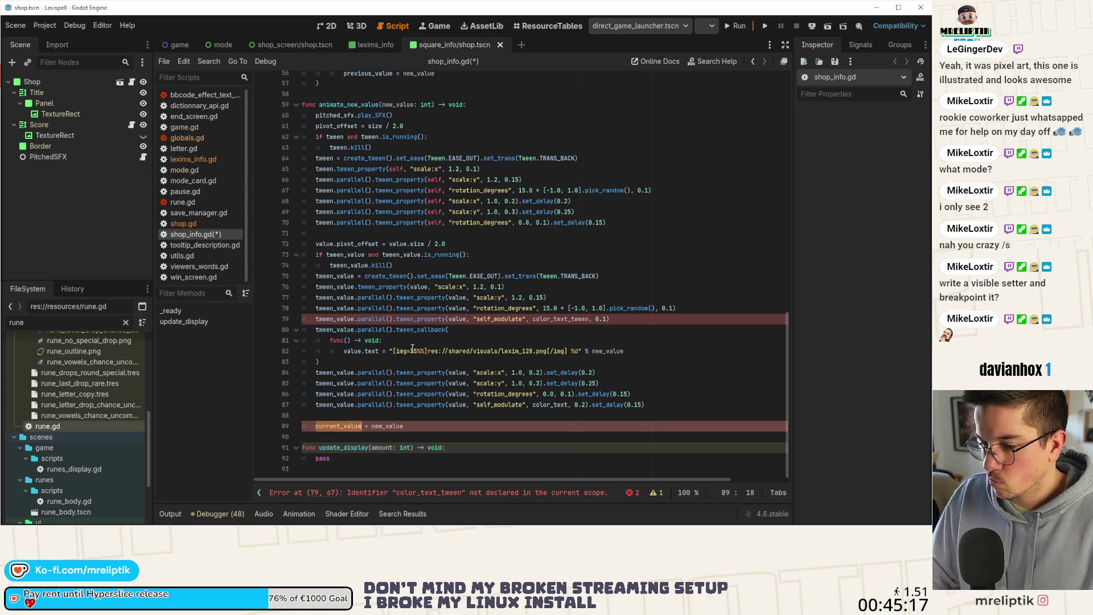
{"action": "scroll", "coordinate": [406, 353], "scroll_direction": "up", "scroll_amount": 15}
{"action": "left_click", "coordinate": [340, 176]}
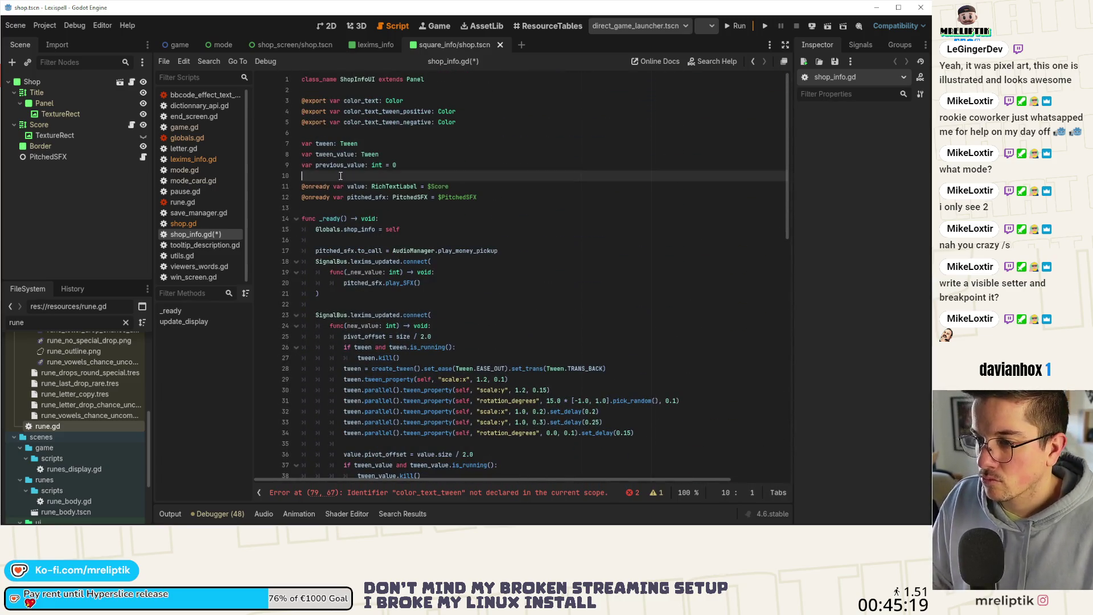
{"action": "key", "text": "Return"}
{"action": "key", "text": "Up"}
{"action": "type", "text": "var "}
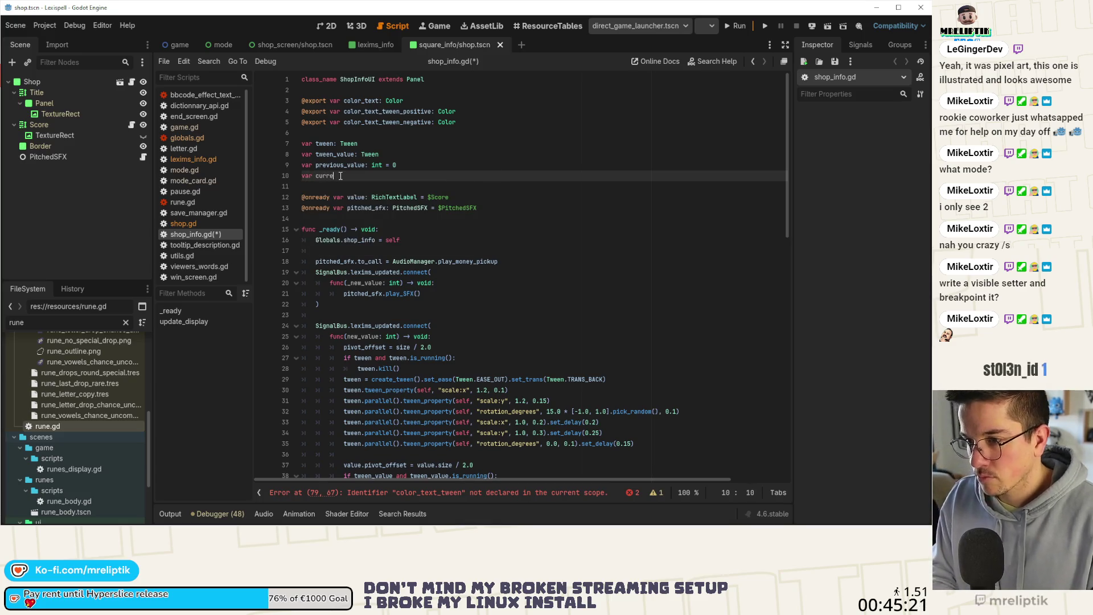
{"action": "type", "text": "_"}
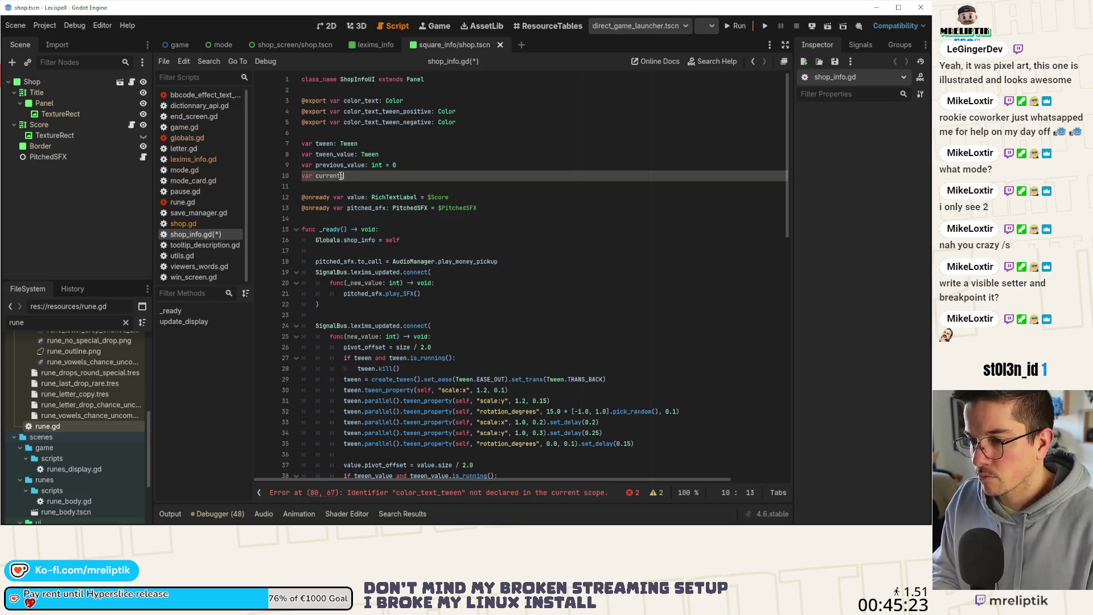
{"action": "key", "text": "BackSpace"}
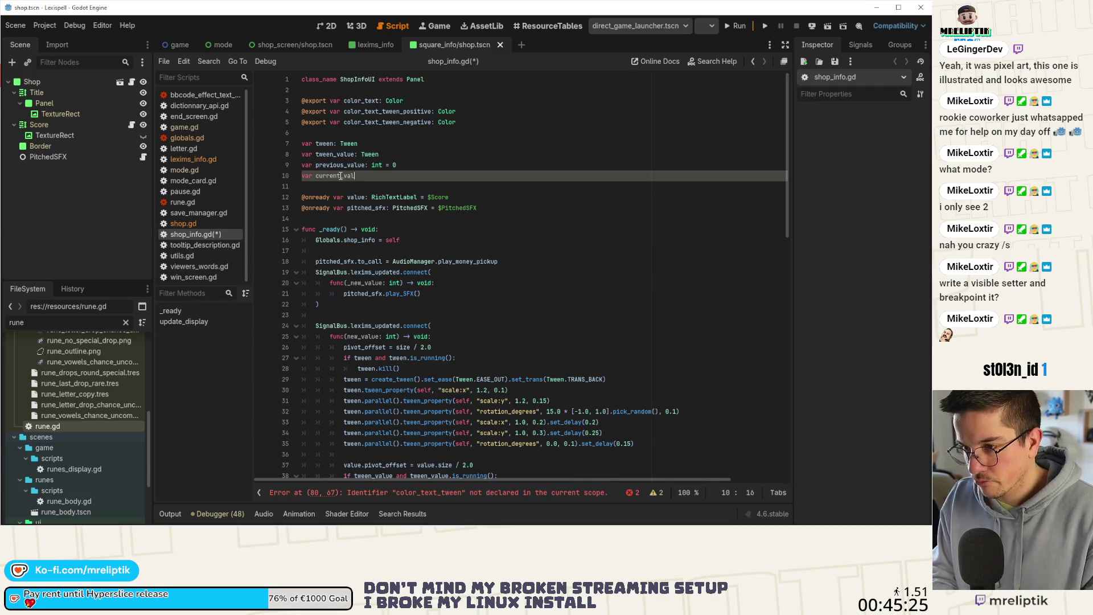
{"action": "type", "text": "ue: int = 0"}
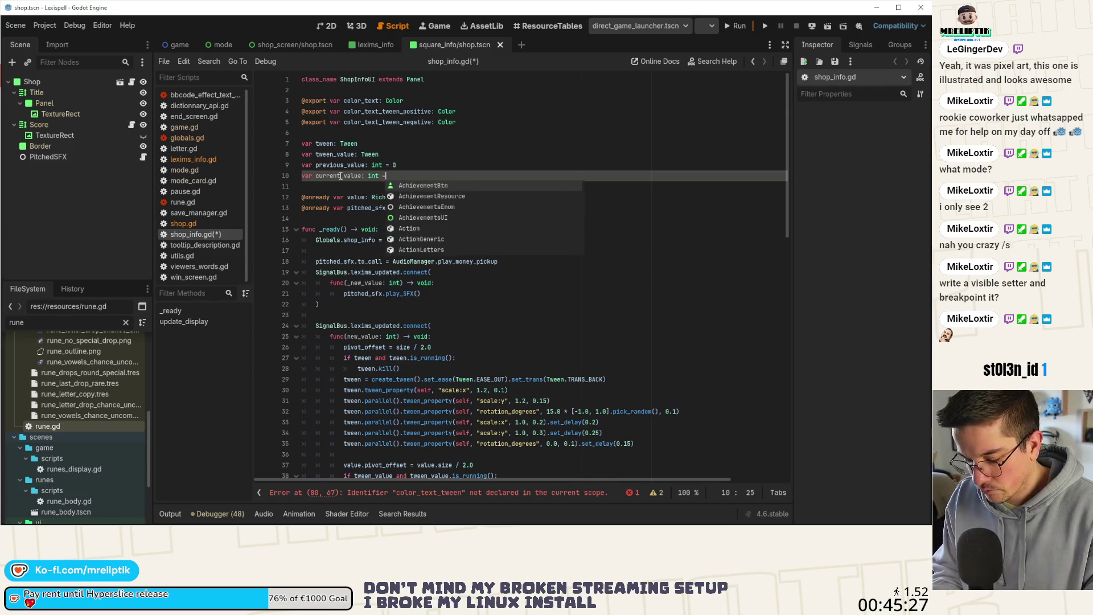
{"action": "key", "text": "ctrl+s"}
Inspect the erroring tween lines and select the lexims_updated handler body, including the previous_value update
{"action": "double_click", "coordinate": [340, 176]}
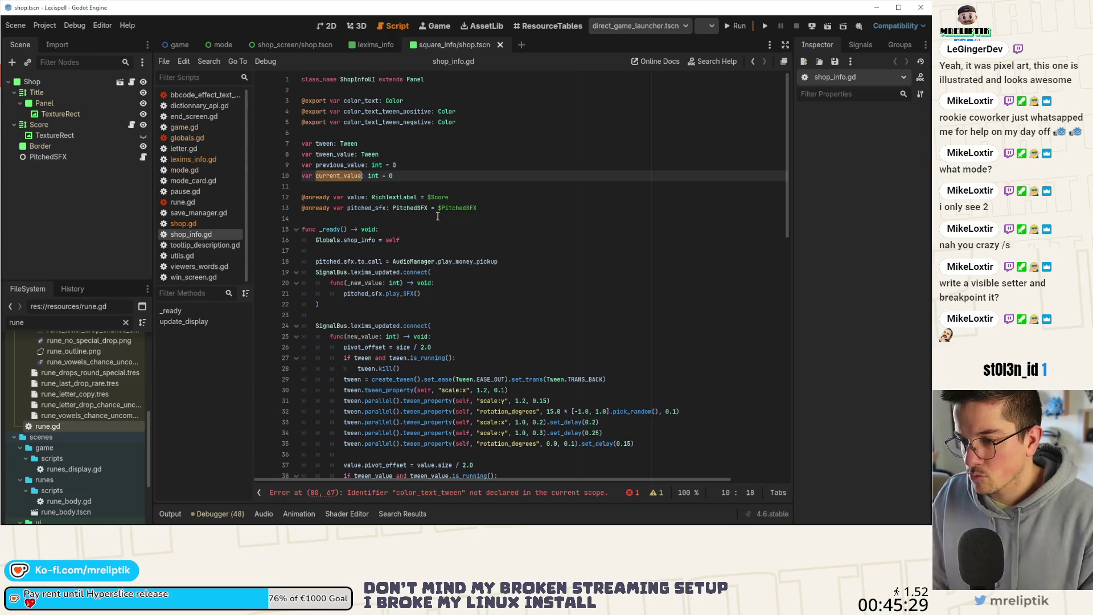
{"action": "scroll", "coordinate": [438, 215], "scroll_direction": "down", "scroll_amount": 15}
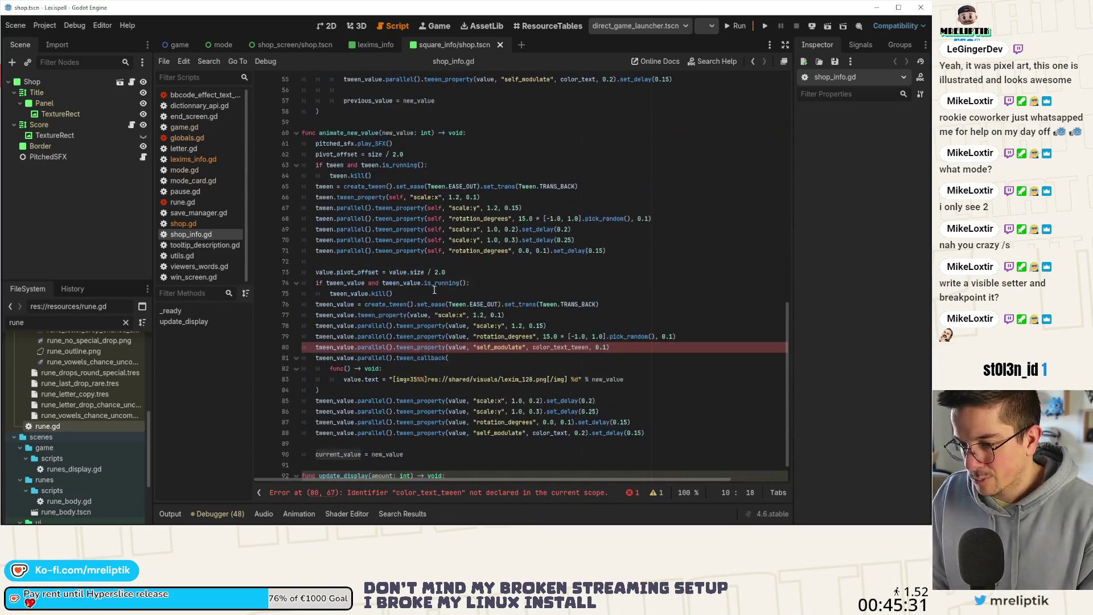
{"action": "scroll", "coordinate": [434, 290], "scroll_direction": "down", "scroll_amount": 2}
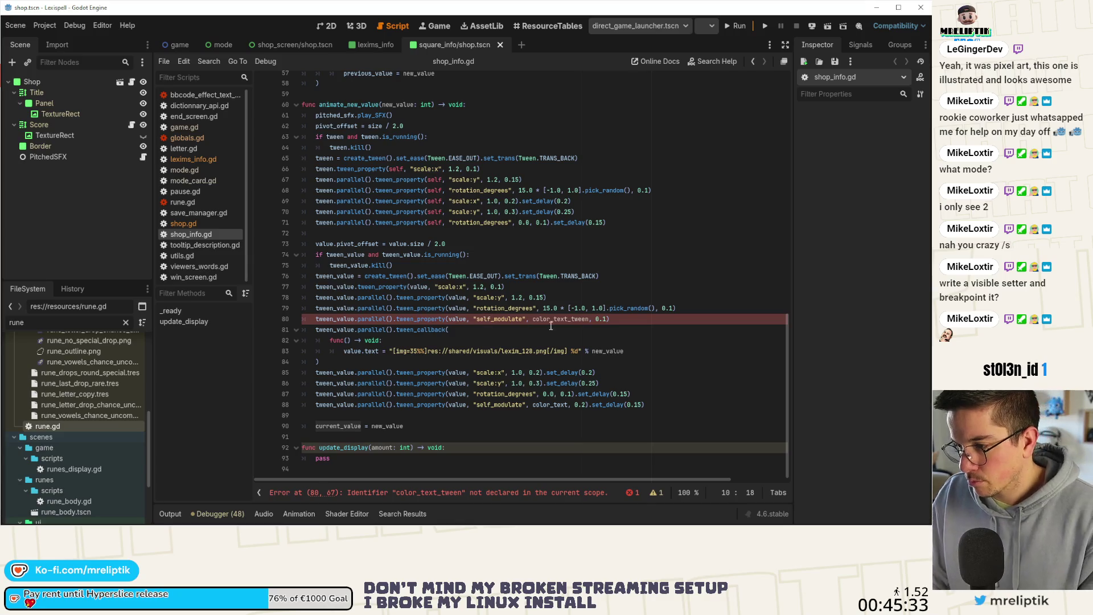
{"action": "left_click", "coordinate": [569, 321]}
{"action": "scroll", "coordinate": [569, 327], "scroll_direction": "up", "scroll_amount": 10}
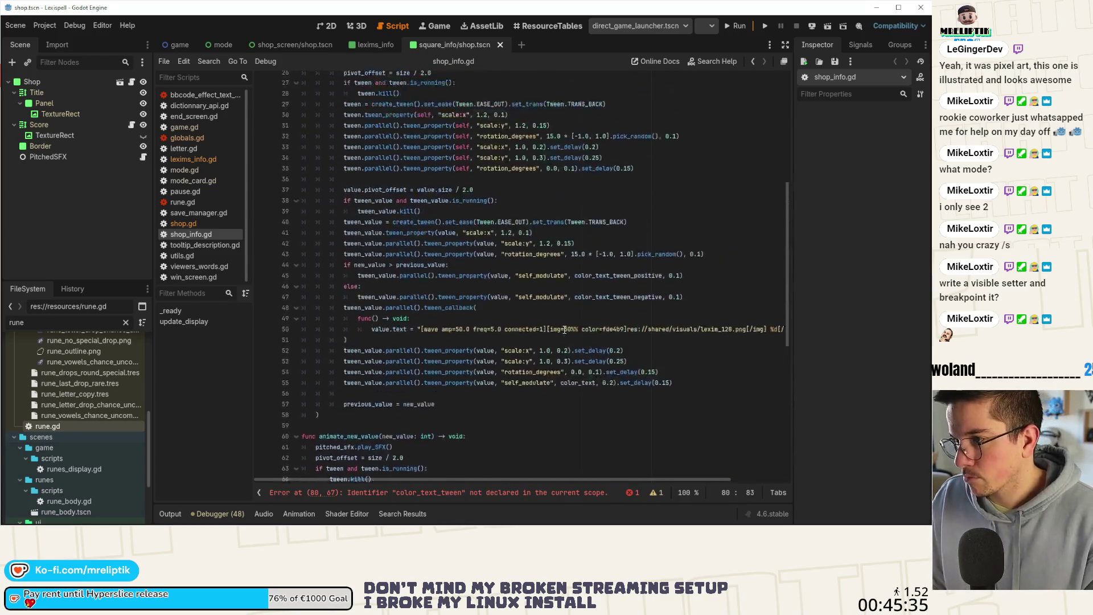
{"action": "scroll", "coordinate": [568, 336], "scroll_direction": "down", "scroll_amount": 4}
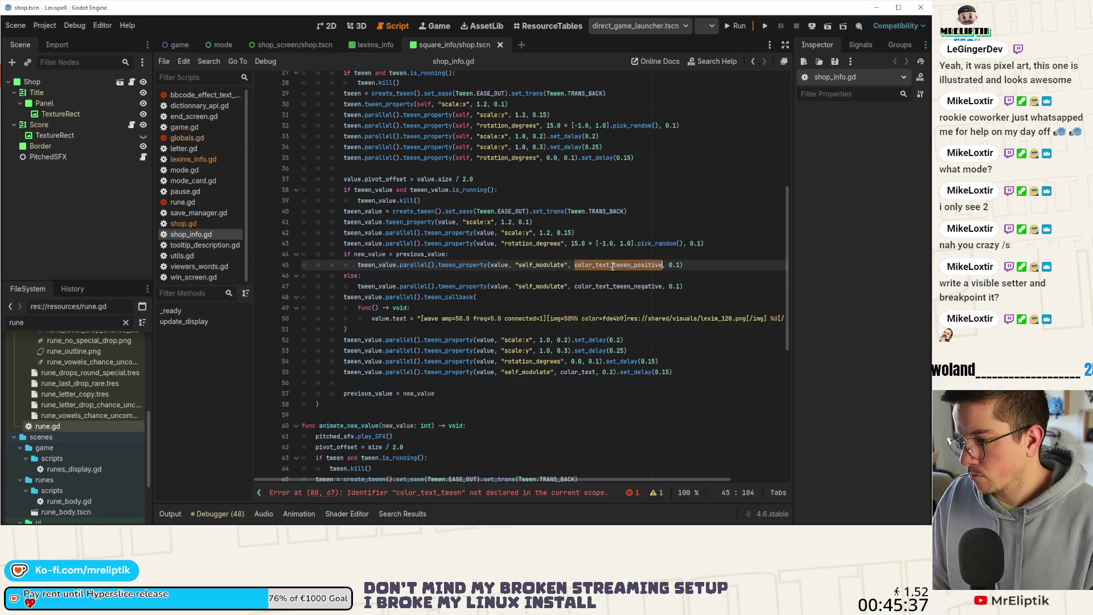
{"action": "double_click", "coordinate": [618, 201]}
{"action": "scroll", "coordinate": [574, 289], "scroll_direction": "down", "scroll_amount": 2}
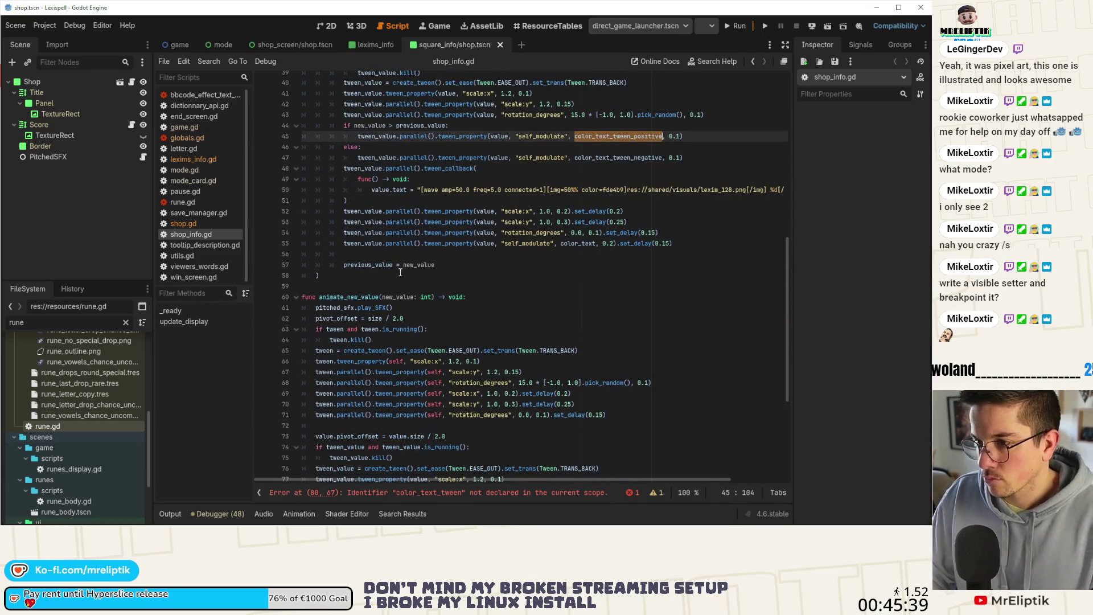
{"action": "scroll", "coordinate": [401, 270], "scroll_direction": "up", "scroll_amount": 6}
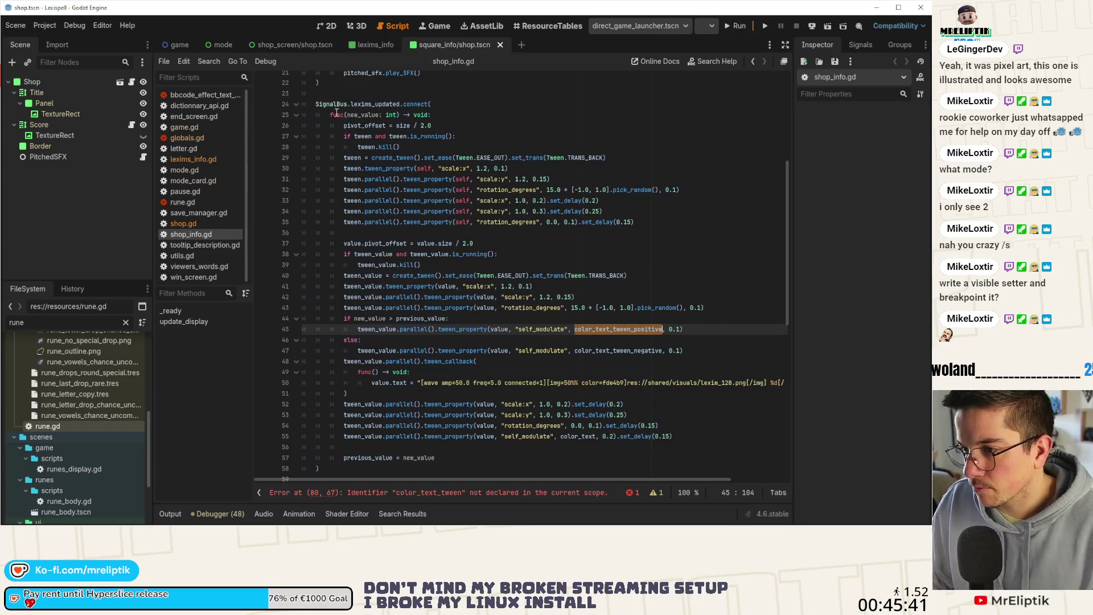
{"action": "left_click_drag", "start_coordinate": [344, 125], "coordinate": [795, 440]}
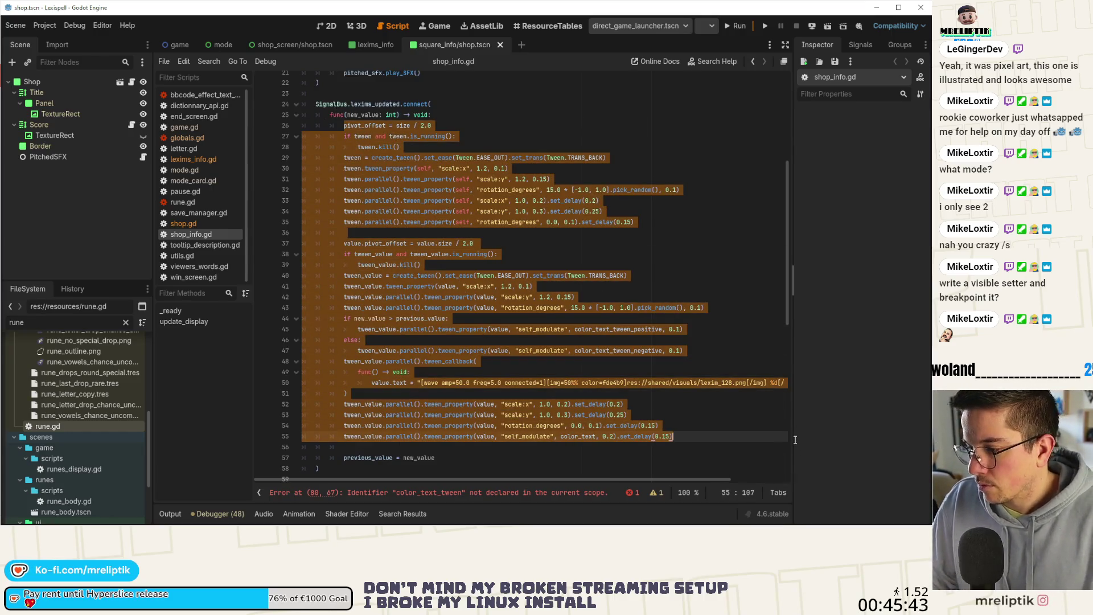
{"action": "mouse_move", "coordinate": [484, 453]}
{"action": "left_mouse_down"}
{"action": "mouse_move", "coordinate": [687, 350]}
{"action": "mouse_move", "coordinate": [342, 126]}
{"action": "left_mouse_up"}
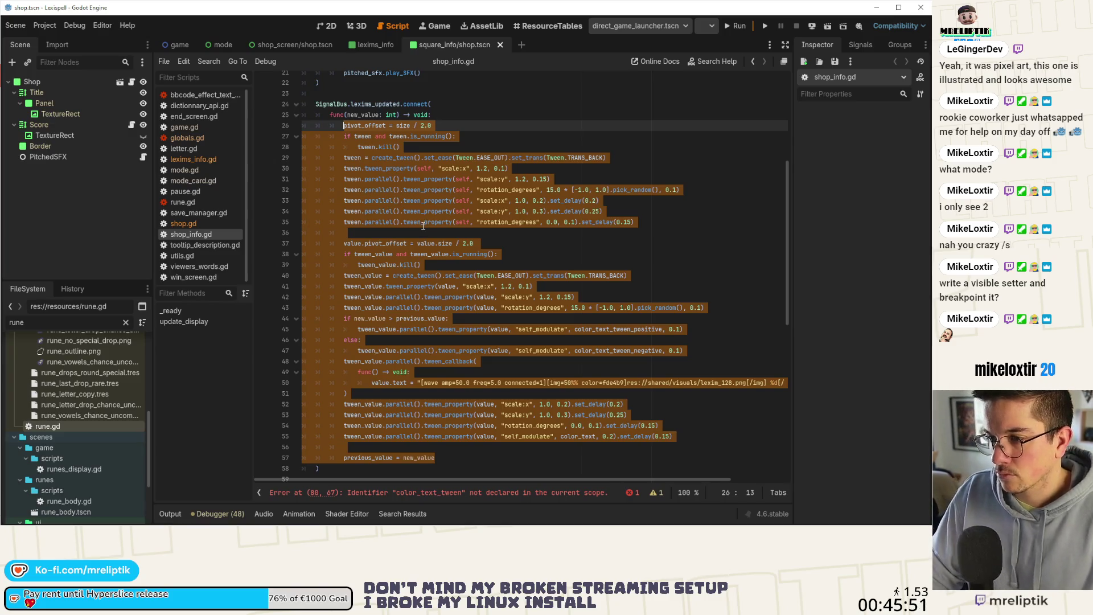
Move the inline handler body into animate_new_value, replacing the pasted function, and fix its indentation
{"action": "key", "text": "ctrl+x"}
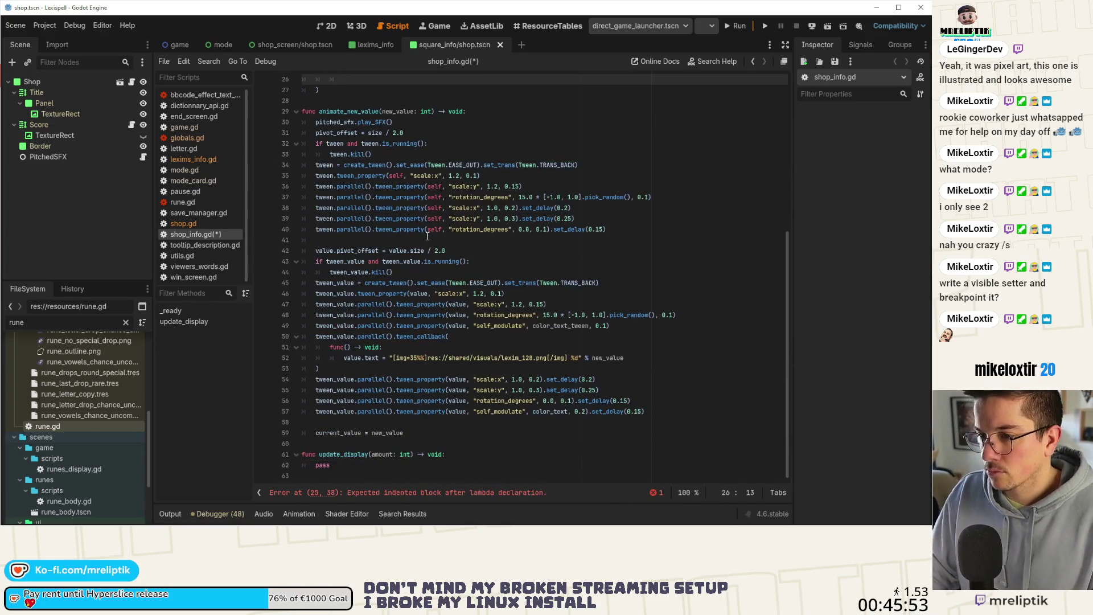
{"action": "mouse_move", "coordinate": [403, 433]}
{"action": "left_mouse_down"}
{"action": "mouse_move", "coordinate": [308, 248]}
{"action": "mouse_move", "coordinate": [302, 112]}
{"action": "left_mouse_up"}
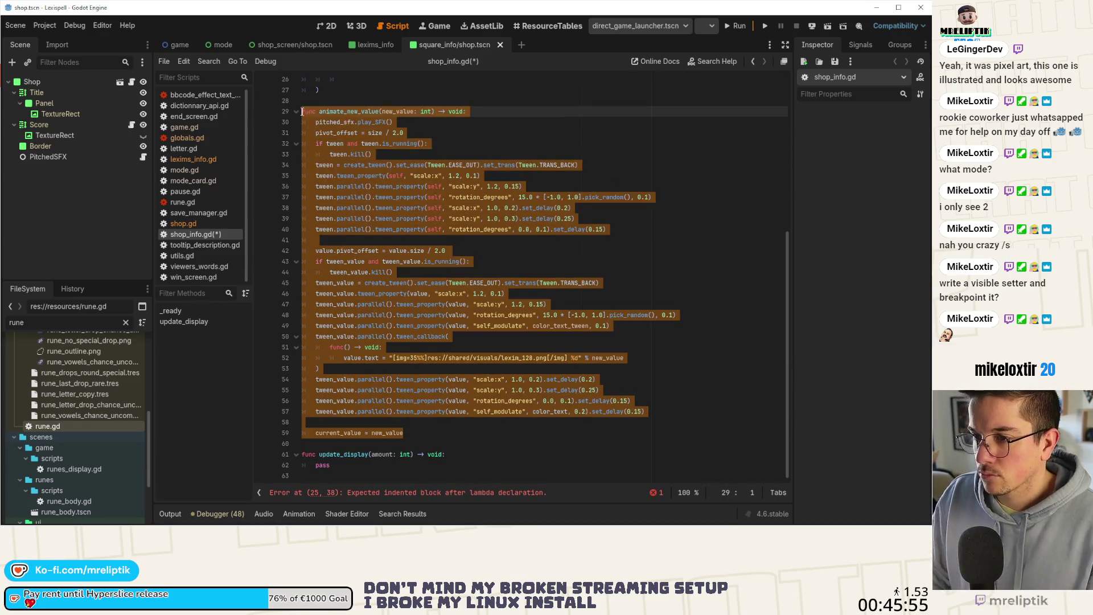
{"action": "key", "text": "ctrl+v"}
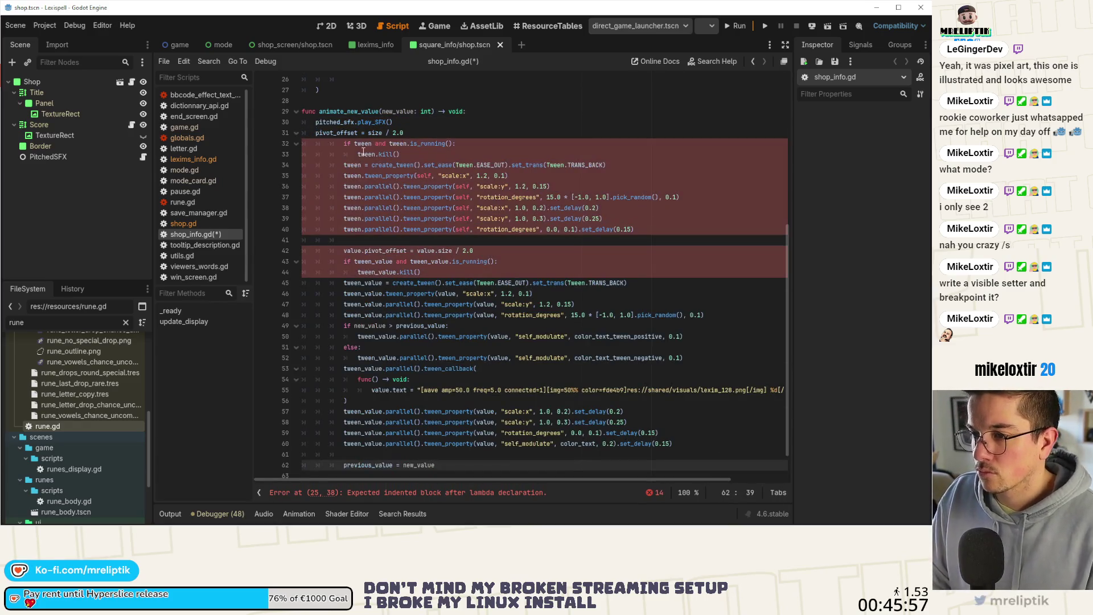
{"action": "mouse_move", "coordinate": [345, 147]}
{"action": "left_mouse_down"}
{"action": "mouse_move", "coordinate": [455, 328]}
{"action": "mouse_move", "coordinate": [483, 464]}
{"action": "left_mouse_up"}
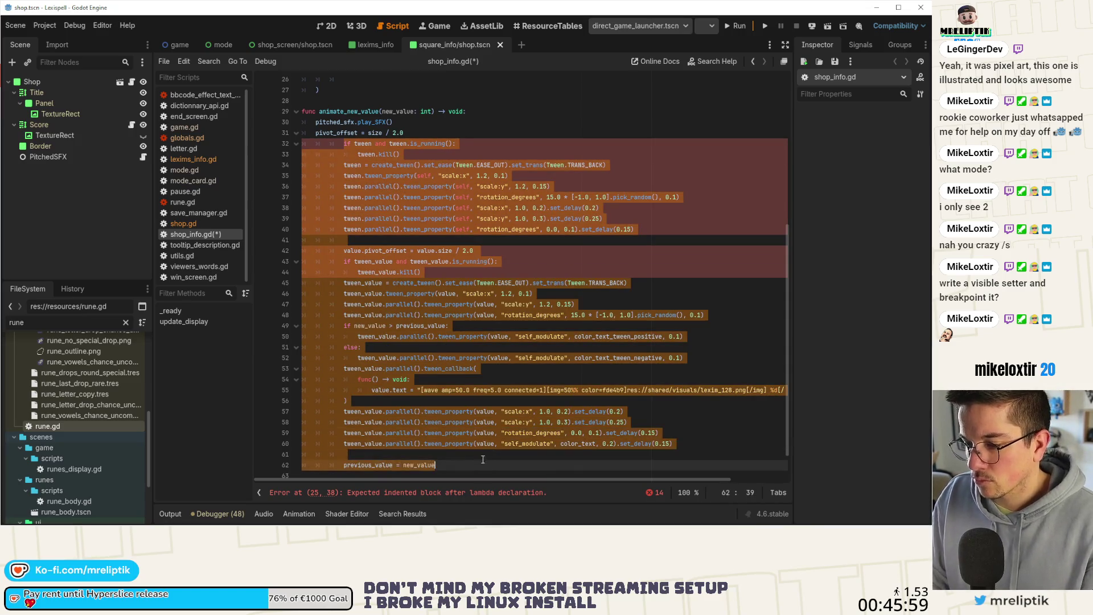
{"action": "key", "text": "shift+Tab"}
{"action": "key", "text": "shift+Tab"}
Replace the empty lambda in the lexims_updated connect call with animate_new_value and save
{"action": "scroll", "coordinate": [448, 322], "scroll_direction": "up", "scroll_amount": 8}
{"action": "left_click", "coordinate": [408, 182]}
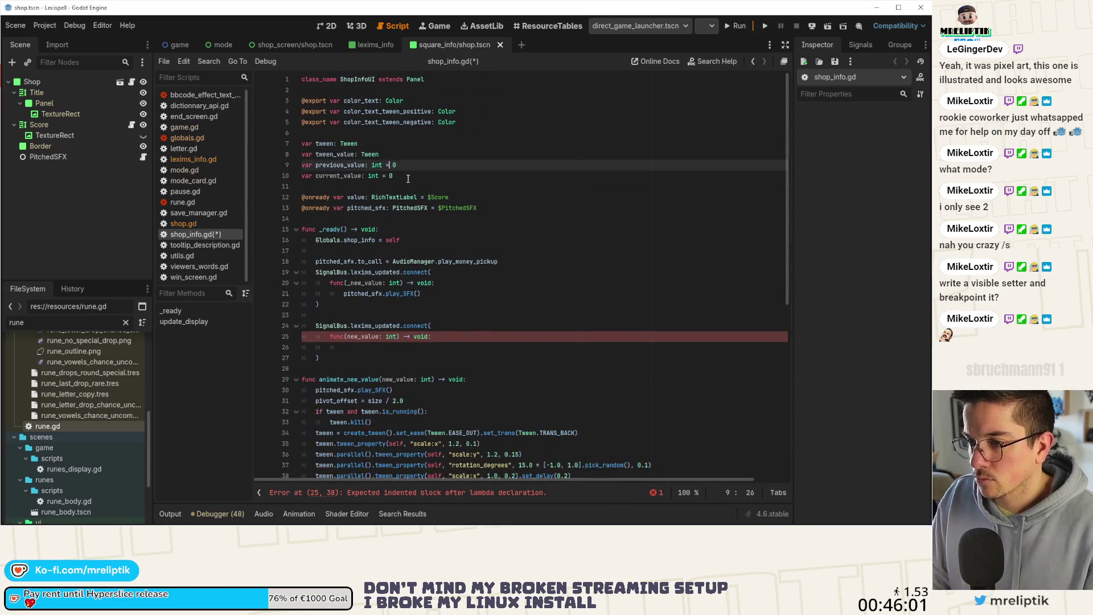
{"action": "left_click", "coordinate": [384, 334]}
{"action": "key", "text": "ctrl+s"}
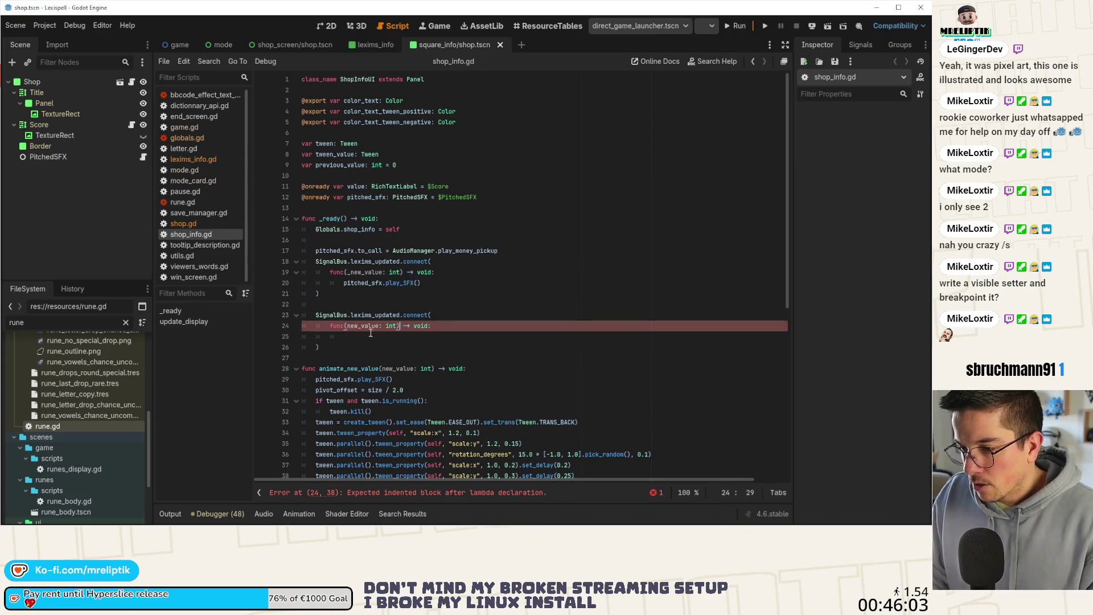
{"action": "left_click_drag", "start_coordinate": [317, 345], "coordinate": [298, 328]}
{"action": "key", "text": "BackSpace"}
{"action": "key", "text": "BackSpace"}
{"action": "type", "text": "anim"}
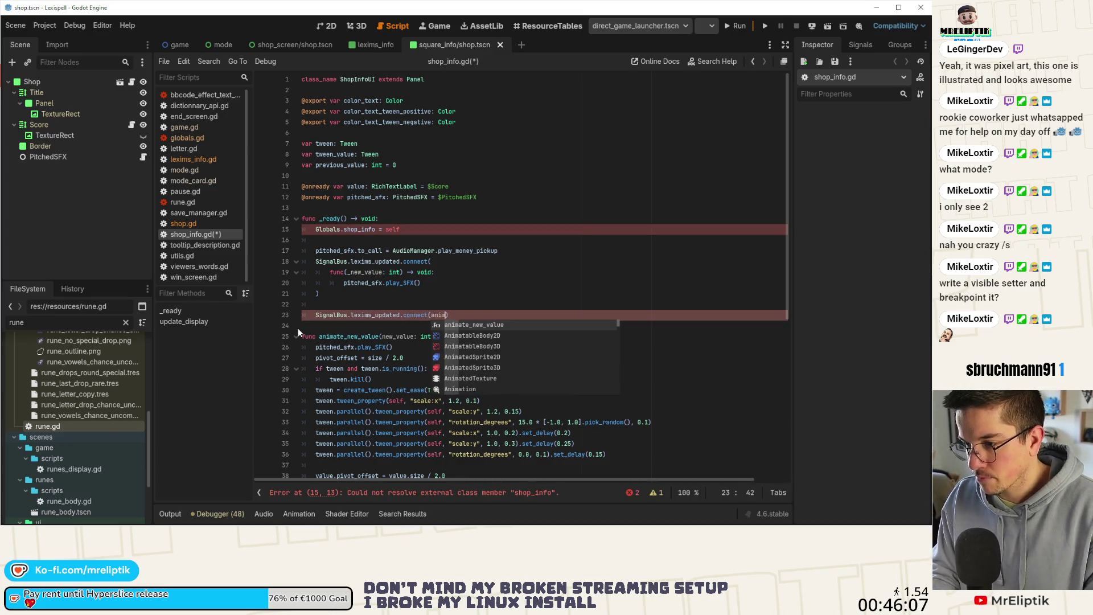
{"action": "key", "text": "Return"}
{"action": "key", "text": "ctrl+s"}
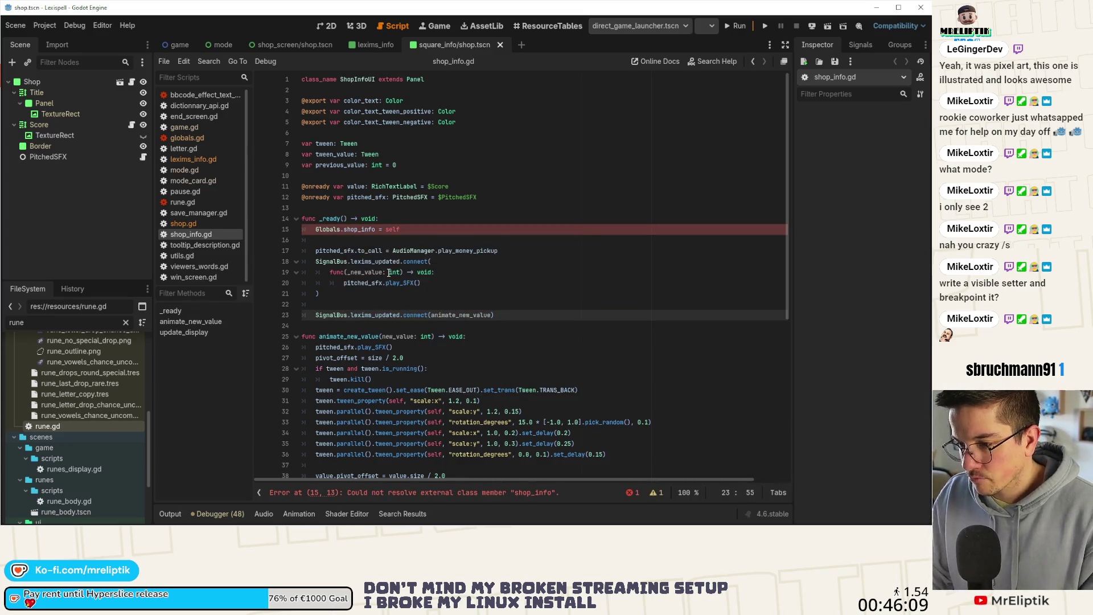
Delete the sound-playing lexims_updated connect block, tidy the blank lines in _ready, and save
{"action": "left_click_drag", "start_coordinate": [322, 293], "coordinate": [278, 263]}
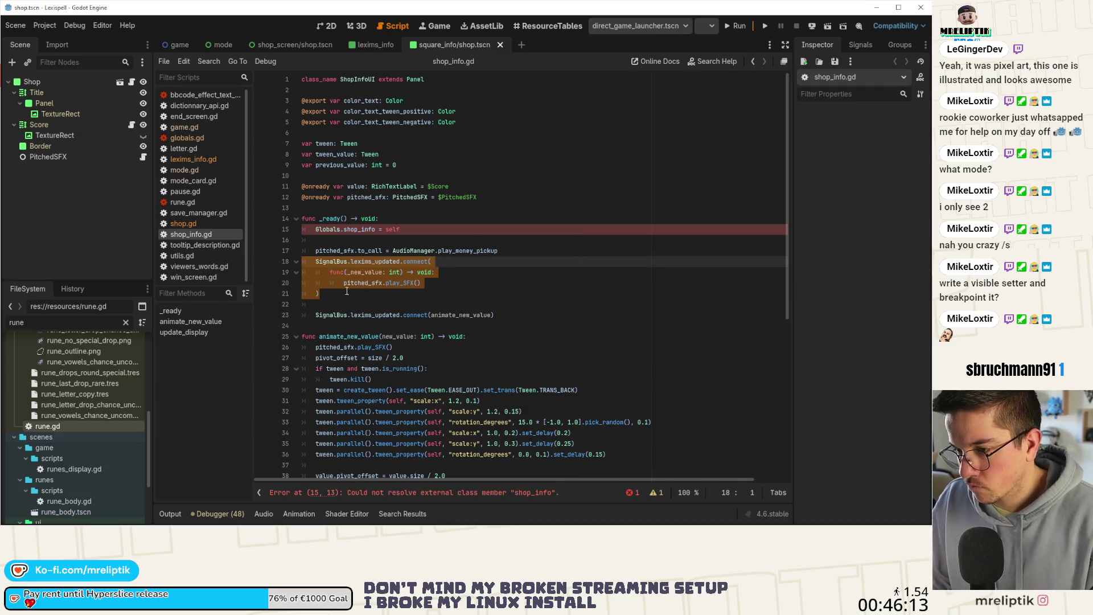
{"action": "key", "text": "Delete"}
{"action": "left_click", "coordinate": [327, 271]}
{"action": "key", "text": "BackSpace"}
{"action": "key", "text": "BackSpace"}
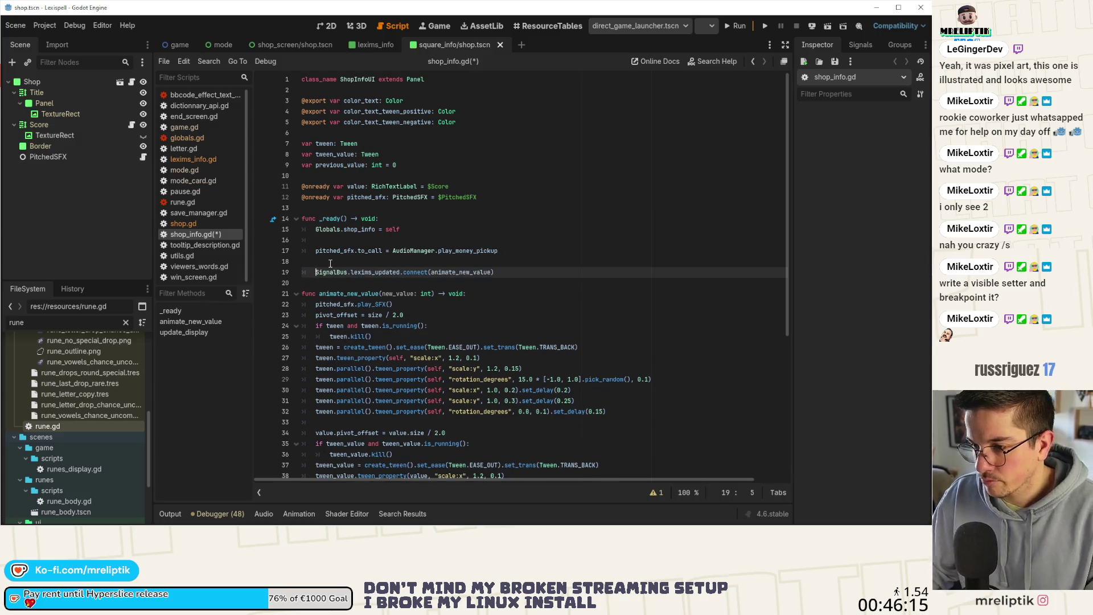
{"action": "key", "text": "ctrl+s"}
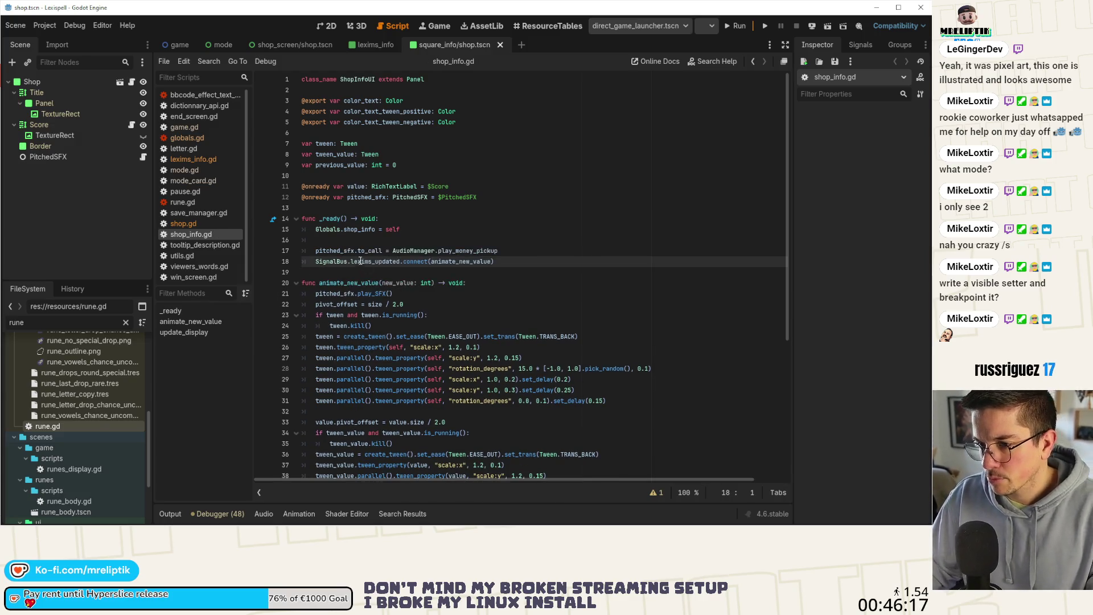
{"action": "key", "text": "Up"}
{"action": "key", "text": "BackSpace"}
{"action": "key", "text": "ctrl+s"}
Replace the pass in update_display with animate_new_value(amount)
{"action": "scroll", "coordinate": [490, 264], "scroll_direction": "down", "scroll_amount": 6}
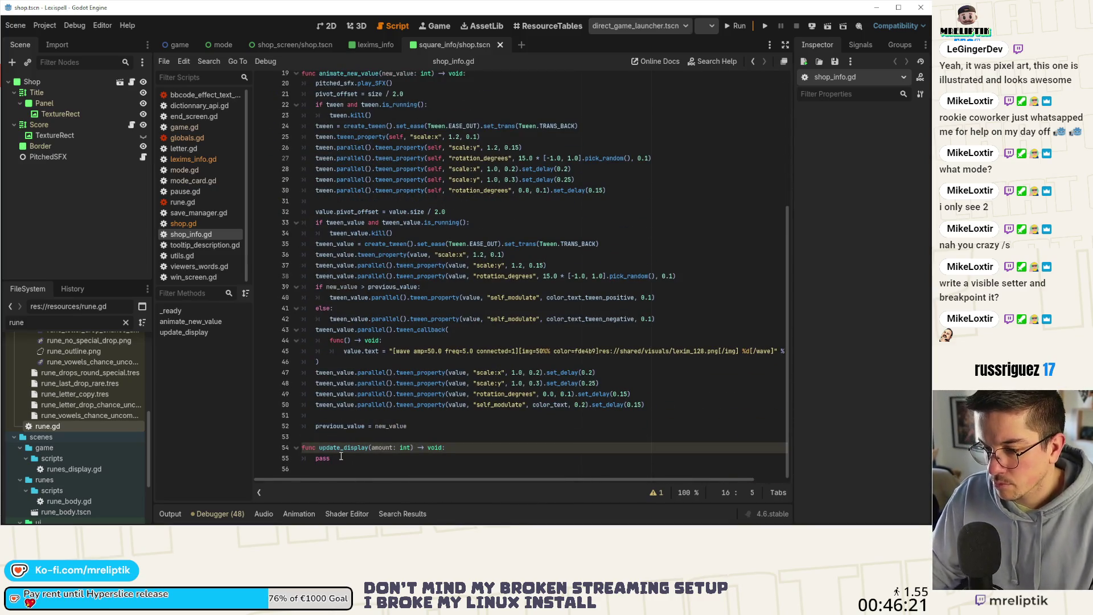
{"action": "scroll", "coordinate": [351, 148], "scroll_direction": "up", "scroll_amount": 3}
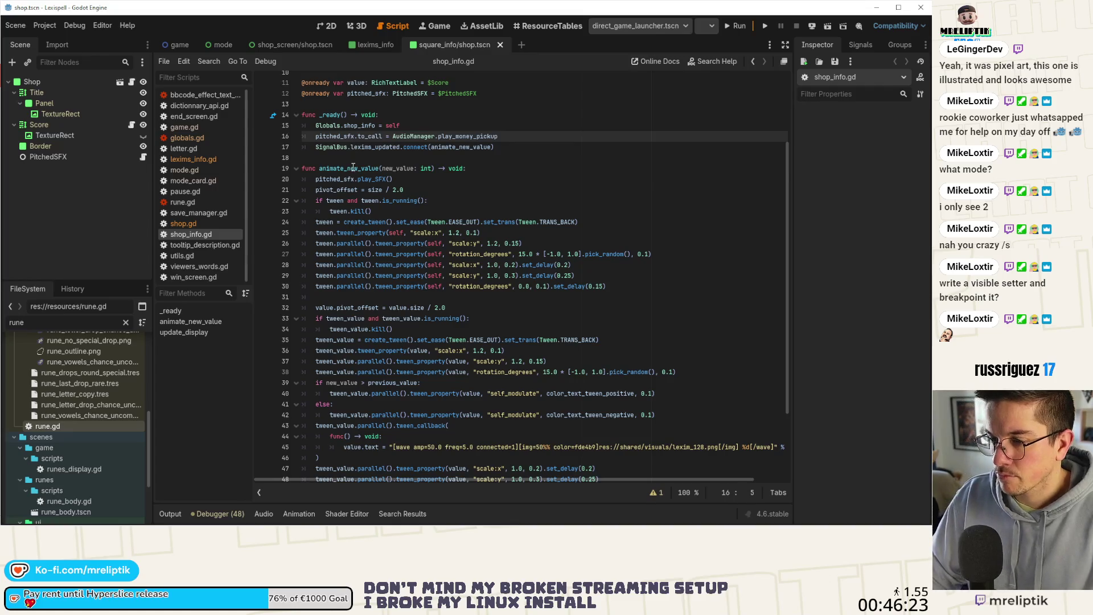
{"action": "scroll", "coordinate": [353, 167], "scroll_direction": "down", "scroll_amount": 3}
{"action": "left_click", "coordinate": [349, 458]}
{"action": "key", "text": "BackSpace"}
{"action": "key", "text": "BackSpace"}
{"action": "key", "text": "BackSpace"}
{"action": "type", "text": "animate_new_value(amount"}
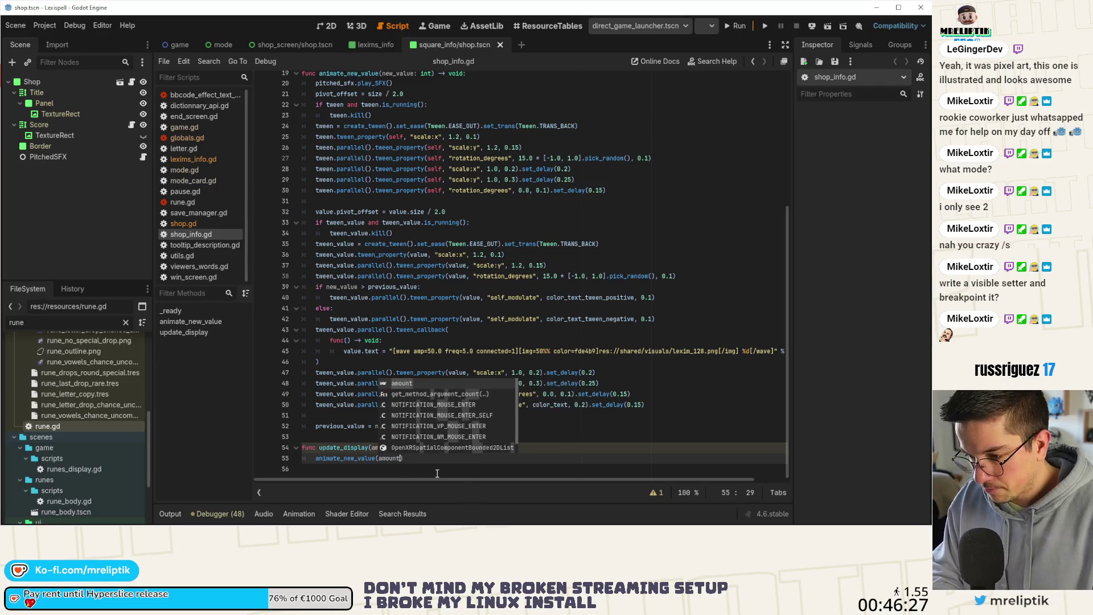
{"action": "left_click", "coordinate": [585, 431]}
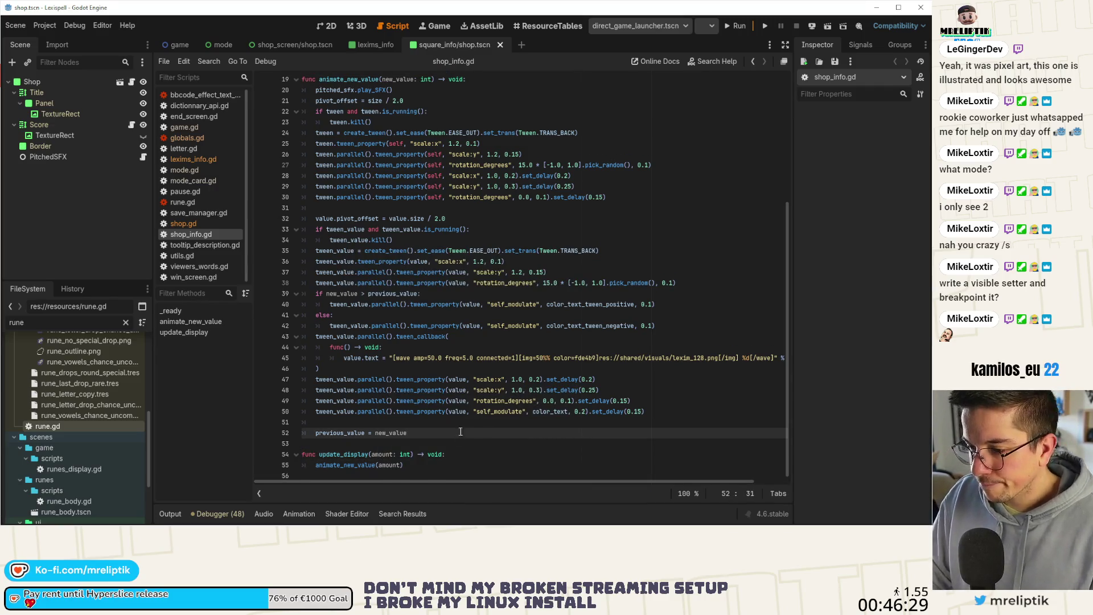
Check animate_new_value's uses, then delete the whole update_display function and save shop_info.gd
{"action": "scroll", "coordinate": [464, 428], "scroll_direction": "up", "scroll_amount": 6}
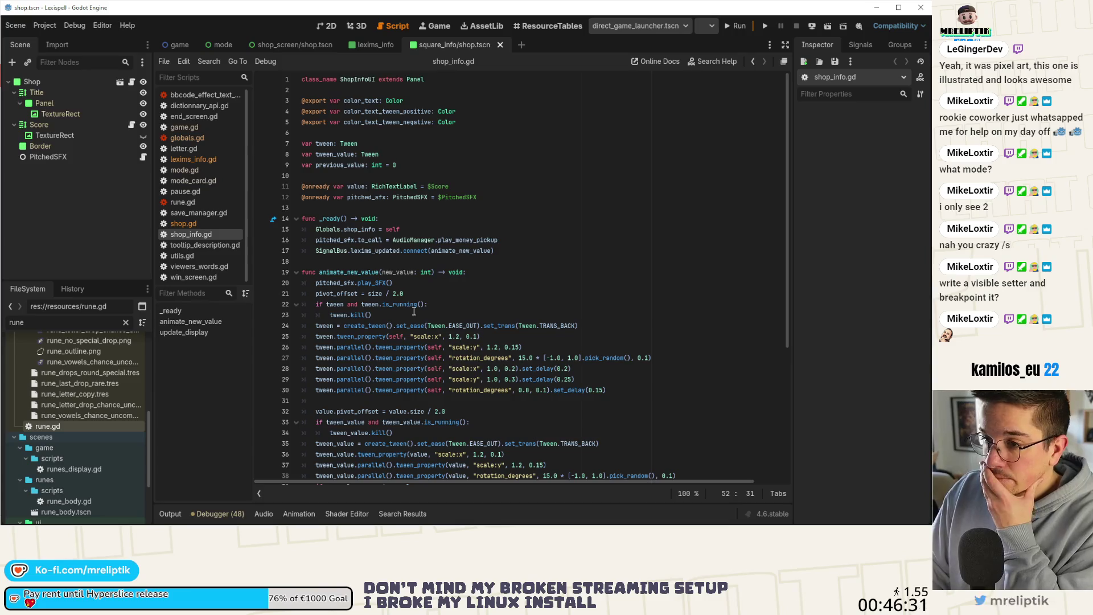
{"action": "scroll", "coordinate": [414, 307], "scroll_direction": "down", "scroll_amount": 2}
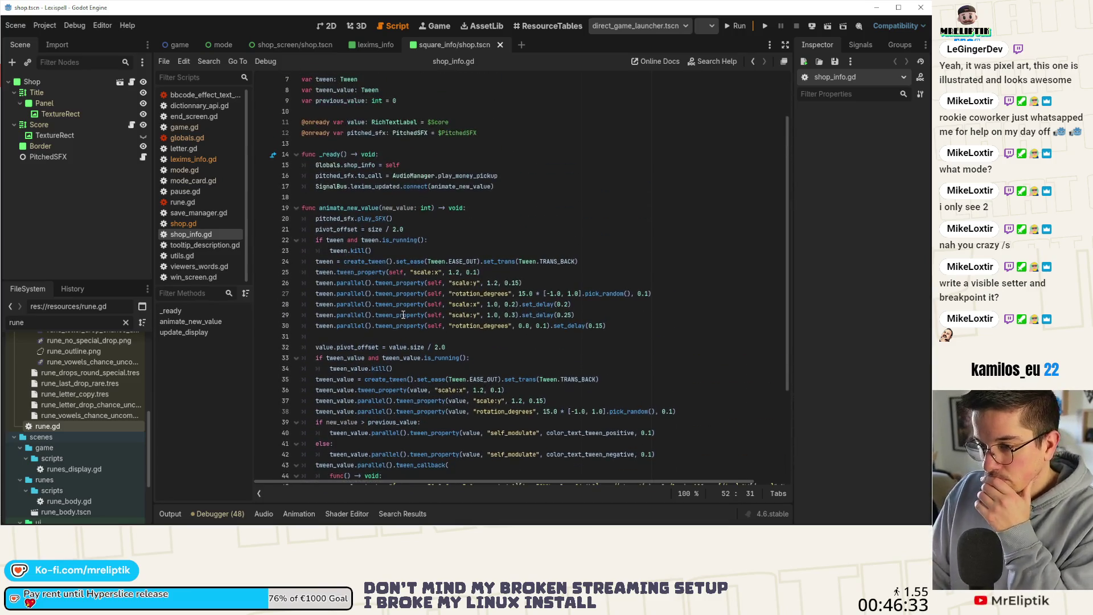
{"action": "left_click", "coordinate": [361, 210]}
{"action": "double_click", "coordinate": [360, 210]}
{"action": "scroll", "coordinate": [415, 281], "scroll_direction": "down", "scroll_amount": 4}
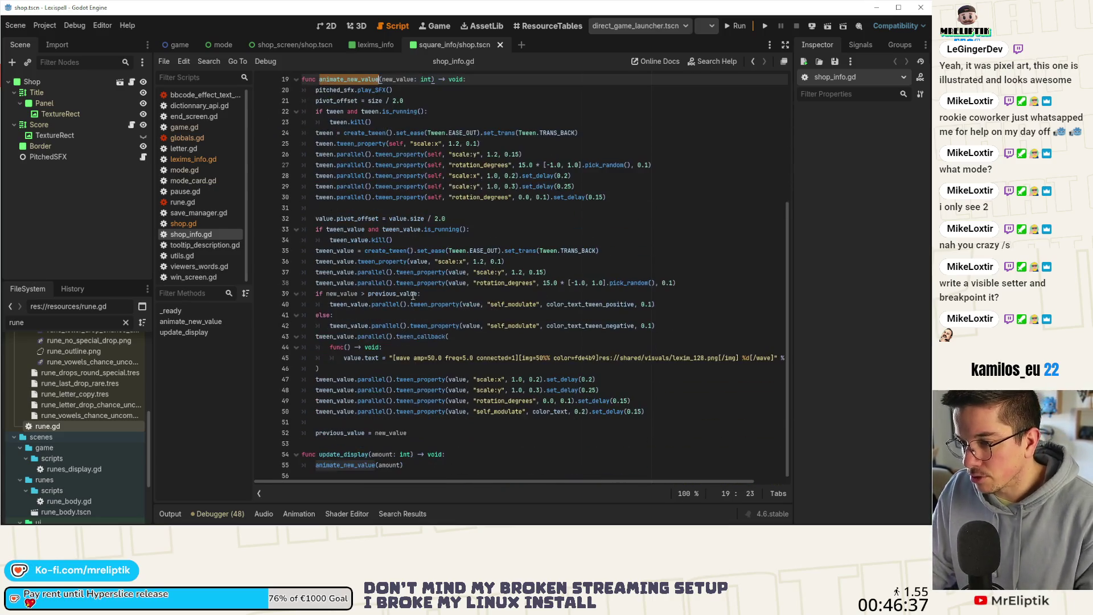
{"action": "left_click_drag", "start_coordinate": [404, 465], "coordinate": [269, 441]}
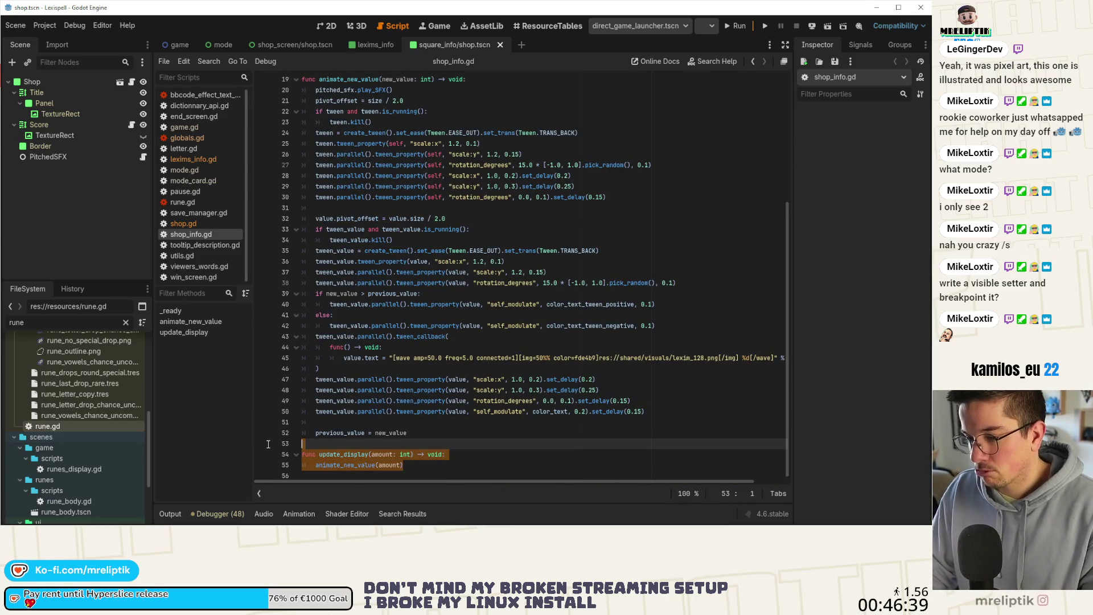
{"action": "key", "text": "BackSpace"}
{"action": "key", "text": "BackSpace"}
{"action": "key", "text": "ctrl+s"}
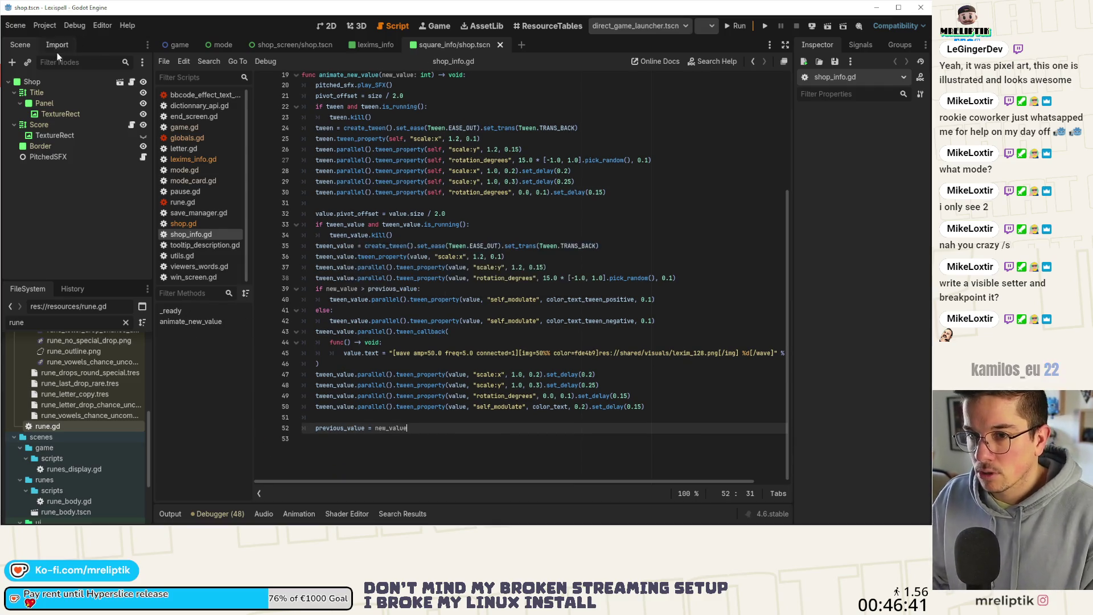
In the shop_screen shop.gd, rename the line 45 update_display call to animate_new_value and save
{"action": "left_click", "coordinate": [275, 43]}
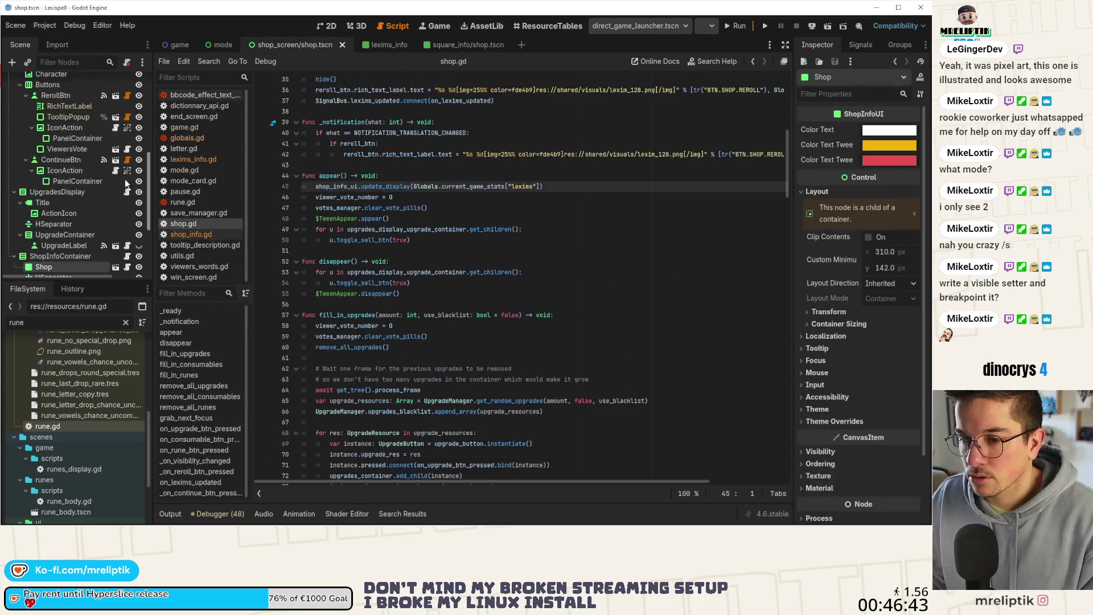
{"action": "double_click", "coordinate": [386, 186]}
{"action": "type", "text": "animate_new_value"}
{"action": "key", "text": "ctrl+s"}
Switch back to the square_info shop scene and run the game
{"action": "left_click", "coordinate": [464, 45]}
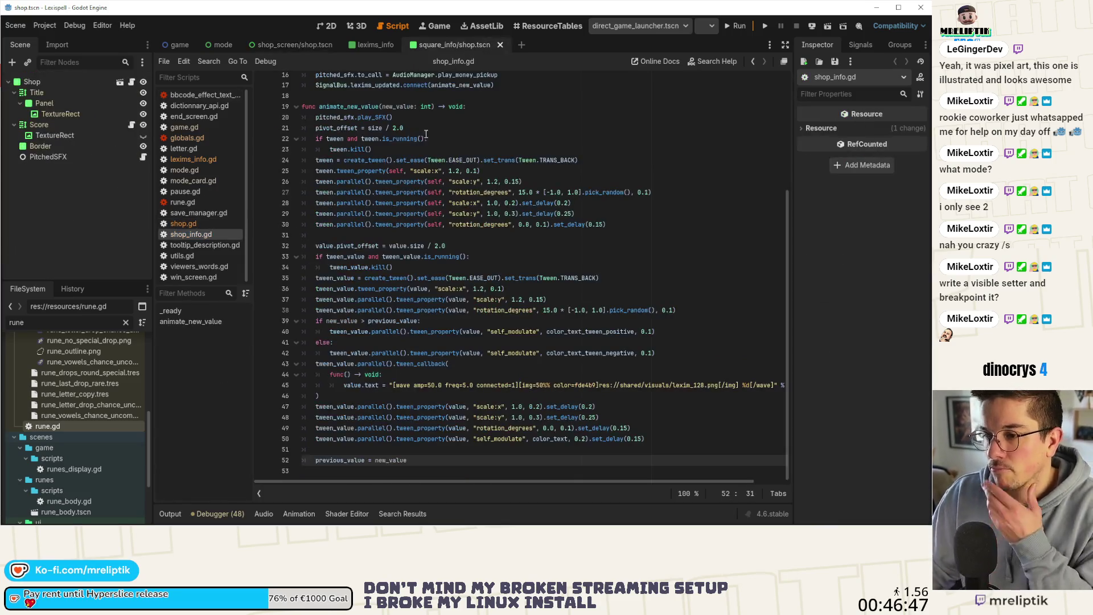
{"action": "scroll", "coordinate": [412, 283], "scroll_direction": "up", "scroll_amount": 5}
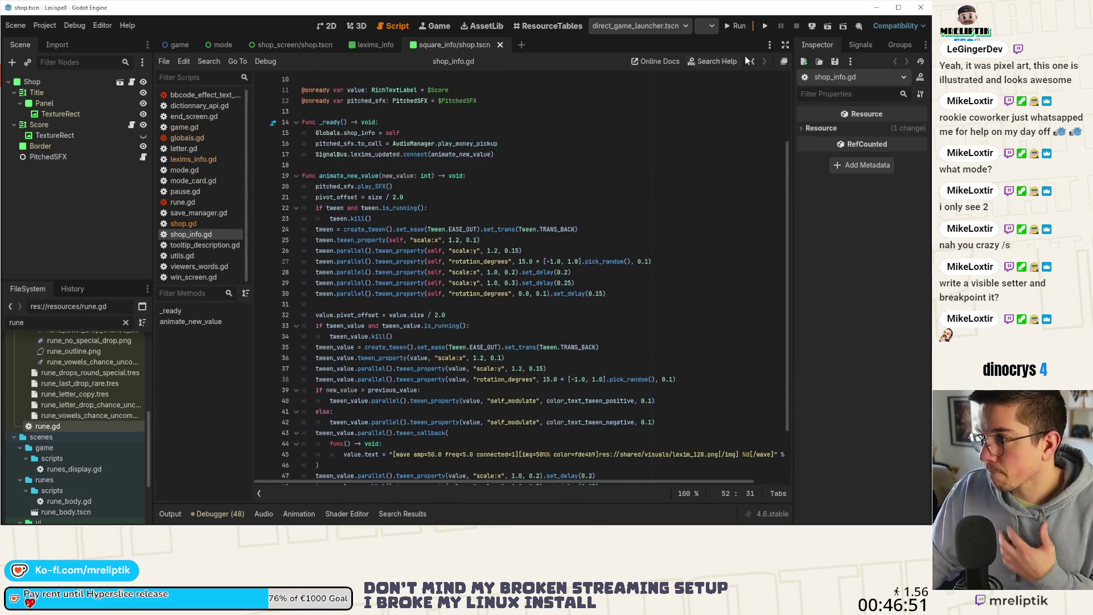
{"action": "left_click", "coordinate": [766, 29]}
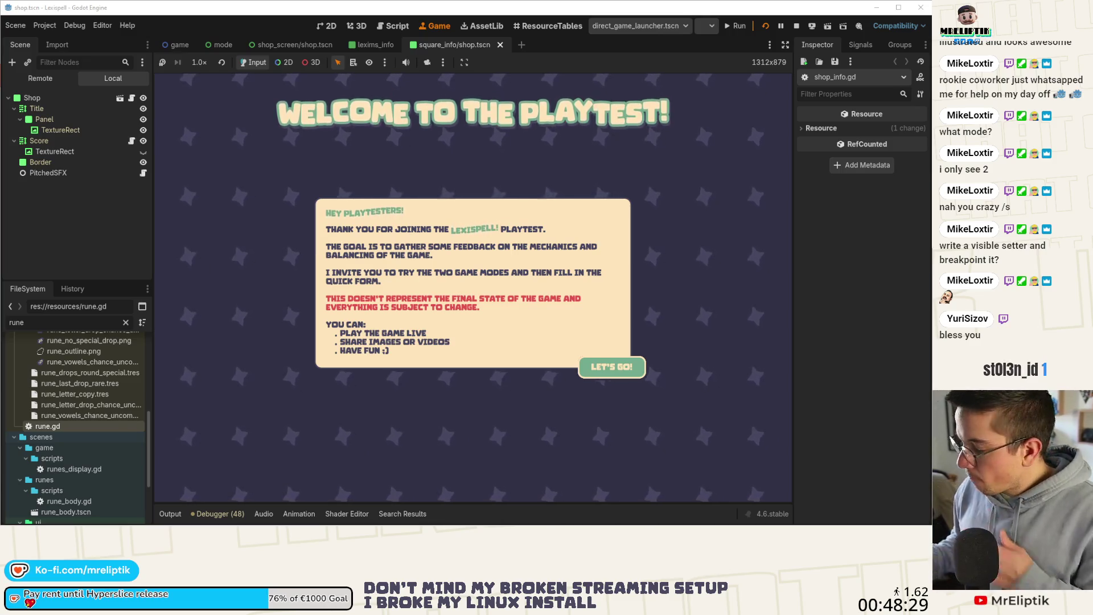
Start a new English run from the main menu and enter Chapter 1
{"action": "left_click", "coordinate": [630, 370]}
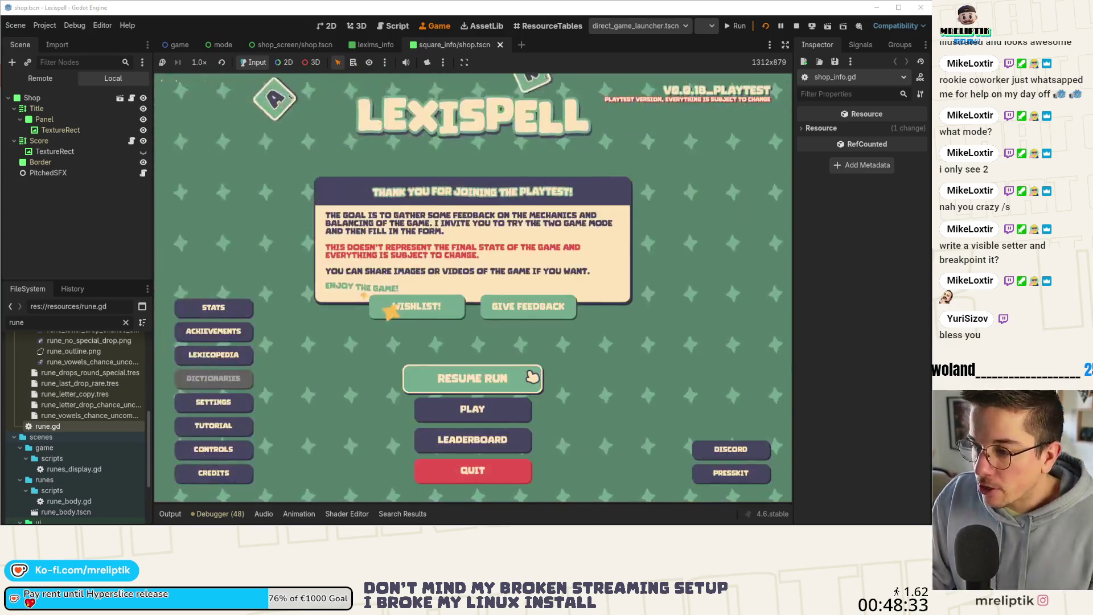
{"action": "left_click", "coordinate": [501, 377]}
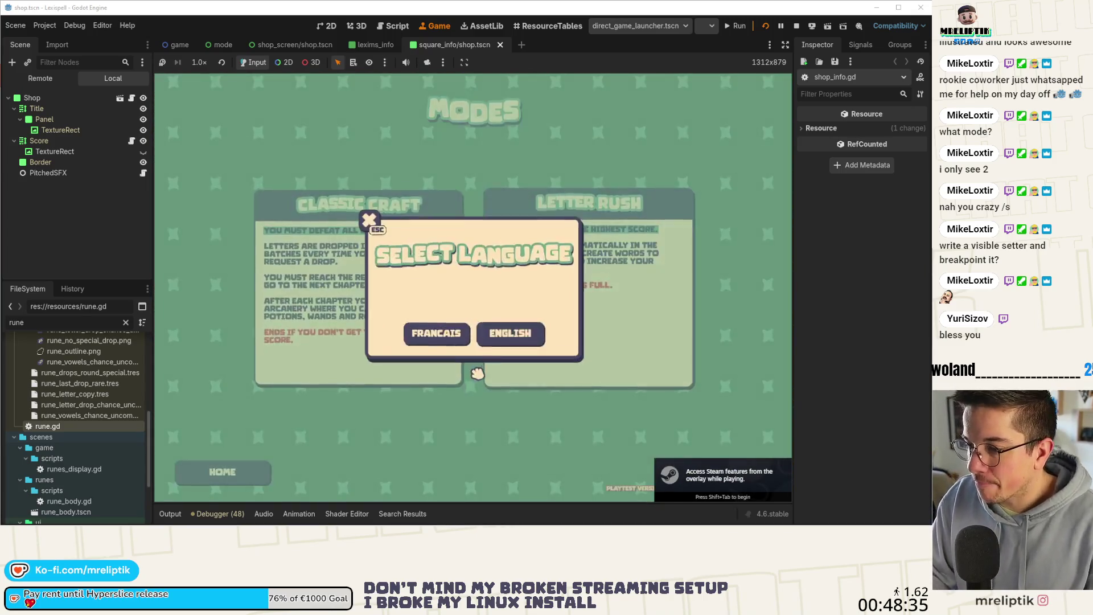
{"action": "left_click", "coordinate": [515, 334]}
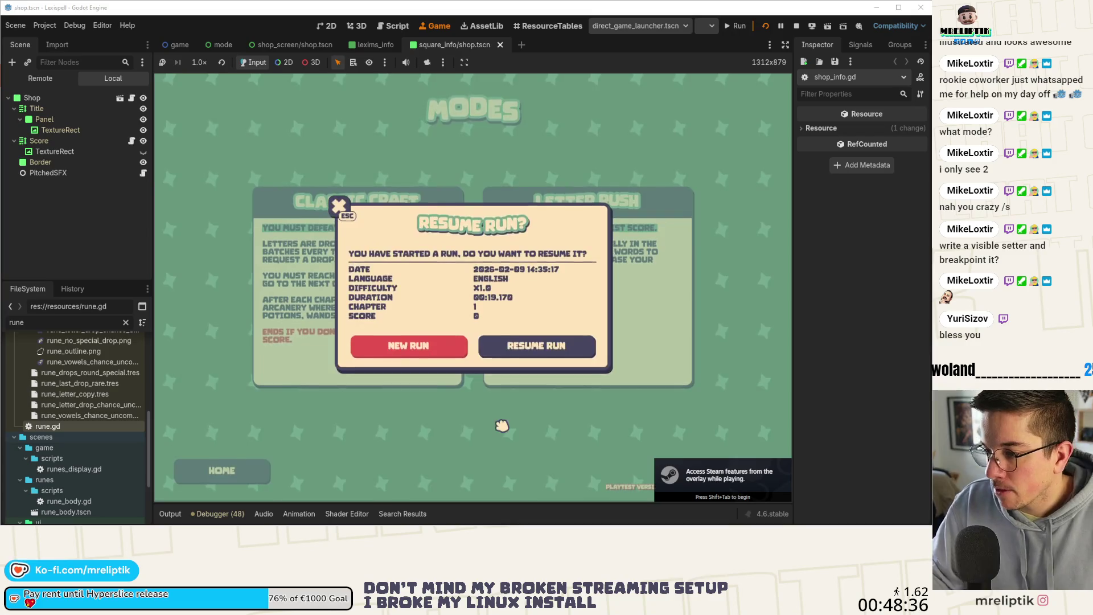
{"action": "left_click", "coordinate": [456, 353]}
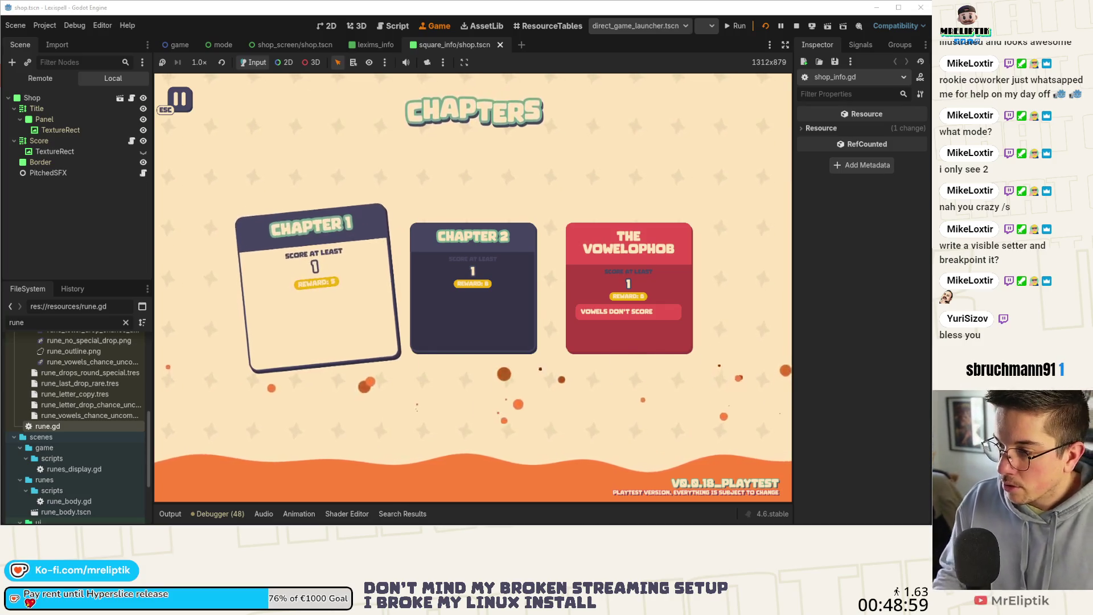
{"action": "left_click", "coordinate": [264, 305]}
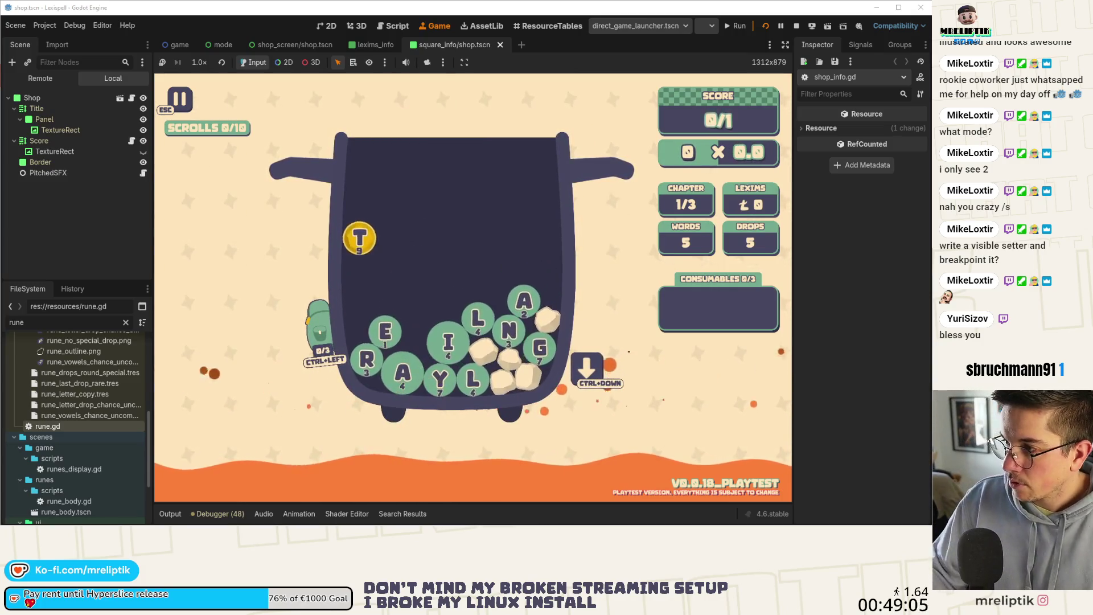
Spell AIL with the A, I and L runes and submit it
{"action": "left_click", "coordinate": [544, 301]}
{"action": "left_click", "coordinate": [454, 341]}
{"action": "left_click", "coordinate": [499, 324]}
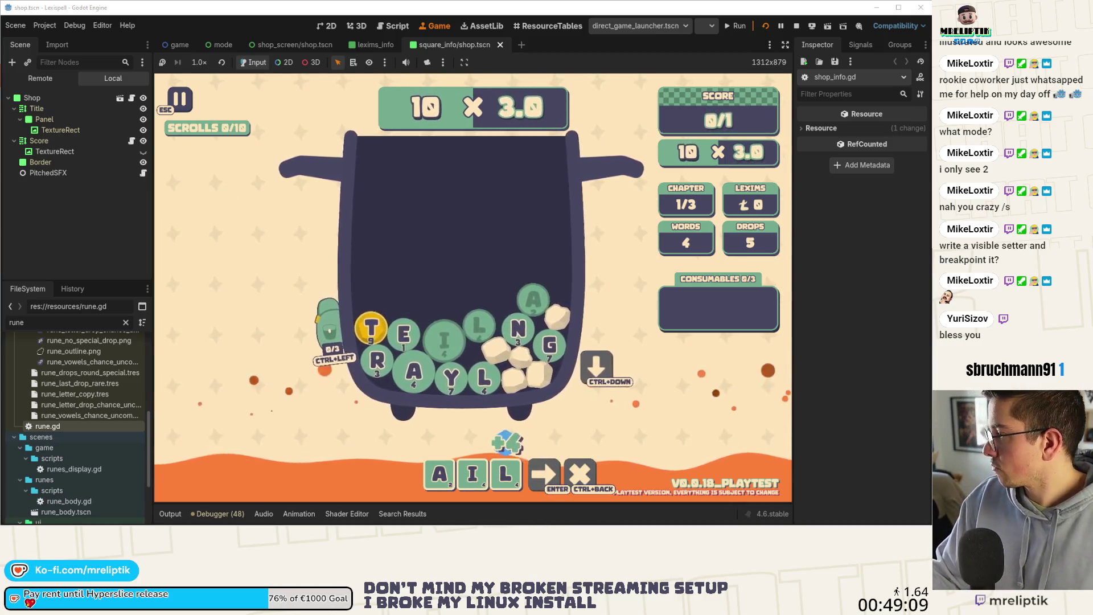
{"action": "key", "text": "Return"}
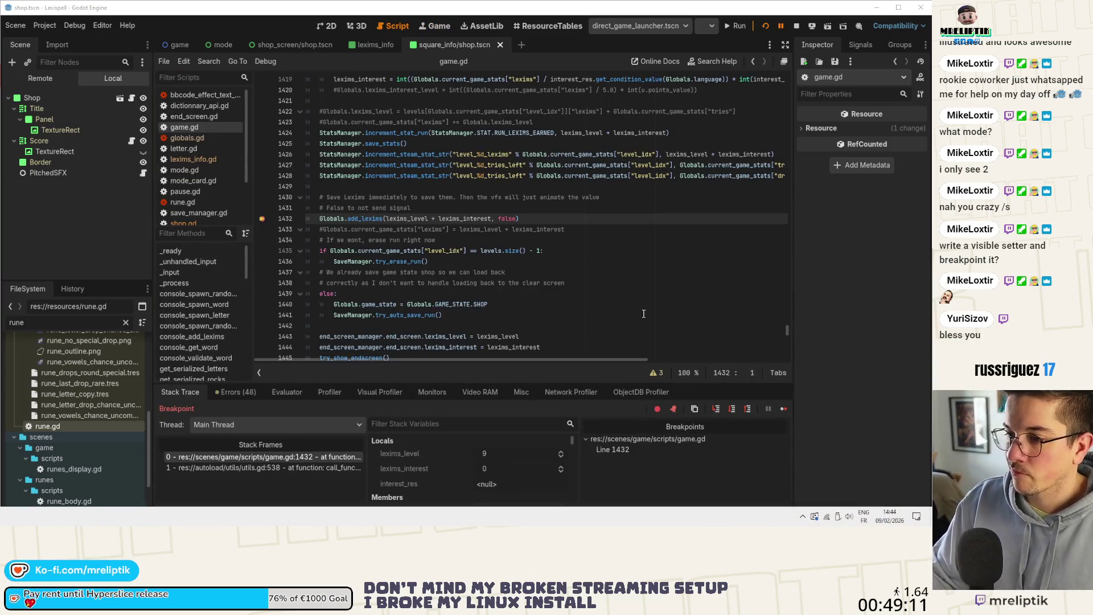
Resume from the breakpoint, then continue through the Clear panel and Arcanery shop to the chapters screen
{"action": "left_click", "coordinate": [784, 408]}
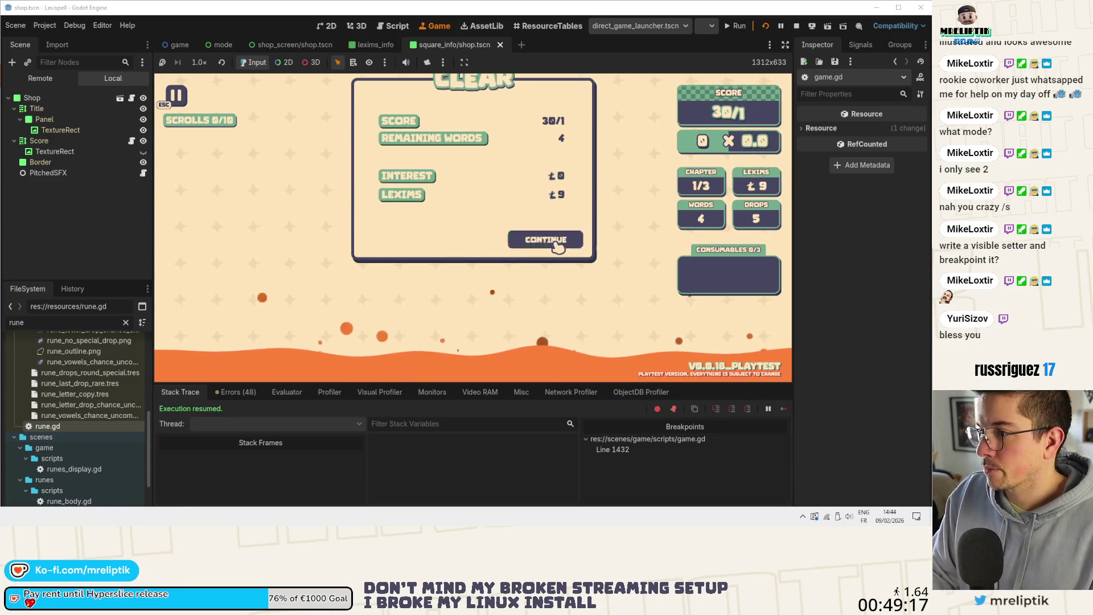
{"action": "left_click", "coordinate": [556, 242]}
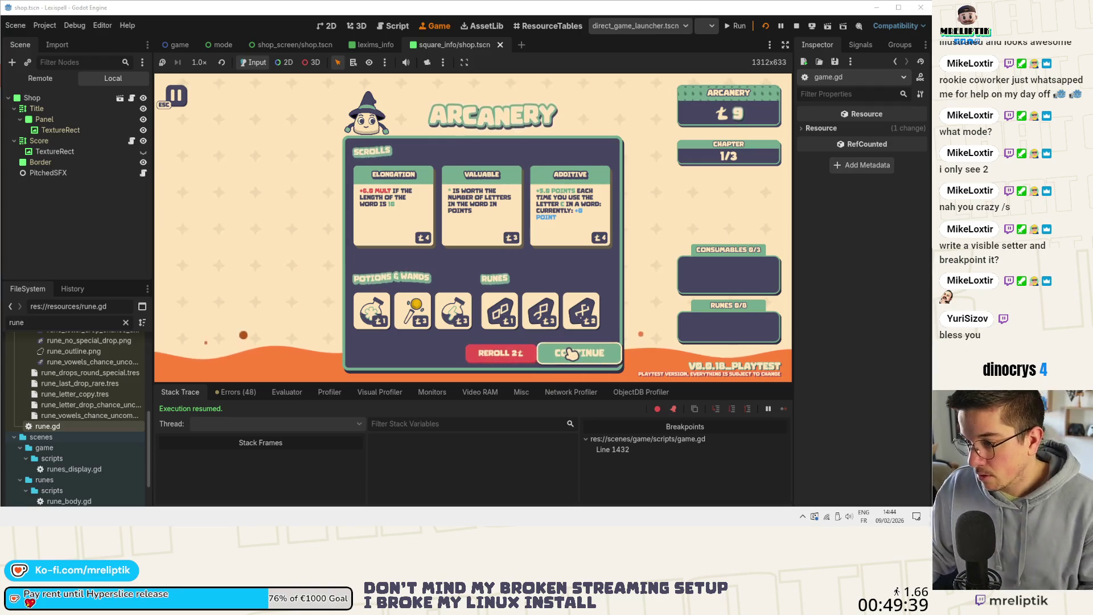
{"action": "left_click", "coordinate": [186, 439]}
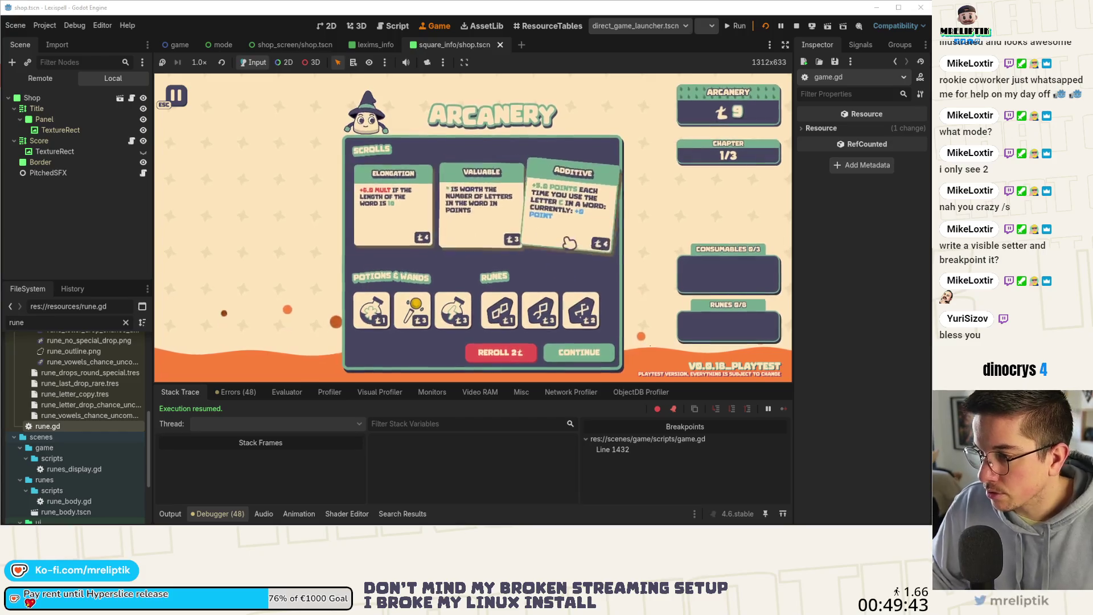
{"action": "left_click", "coordinate": [576, 353]}
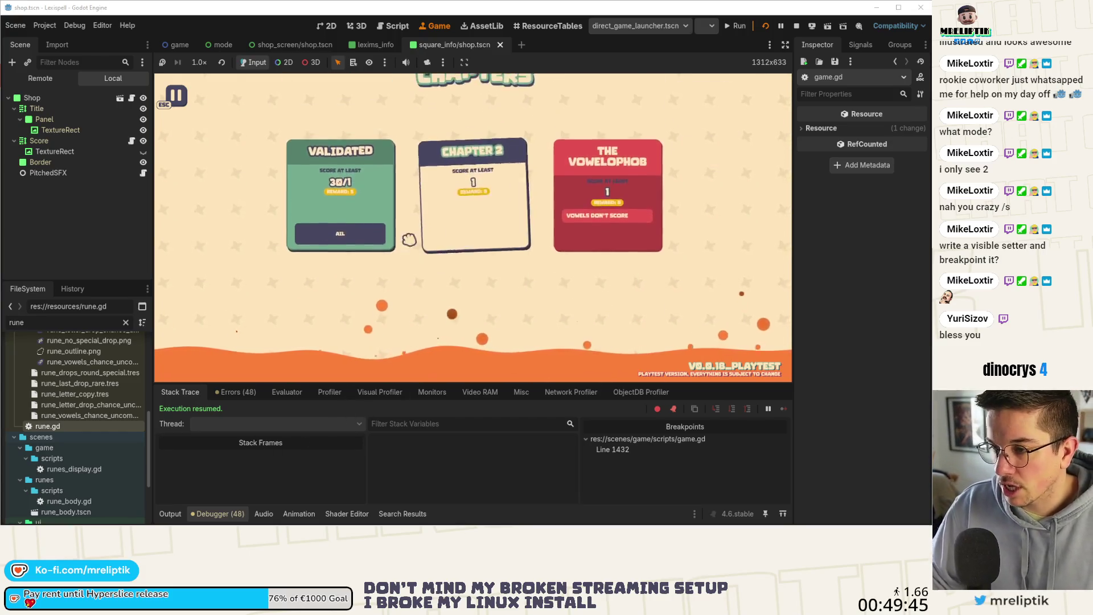
Play Chapter 2 by submitting VASE, resume from the breakpoint, and continue past the clear results
{"action": "left_click", "coordinate": [166, 513]}
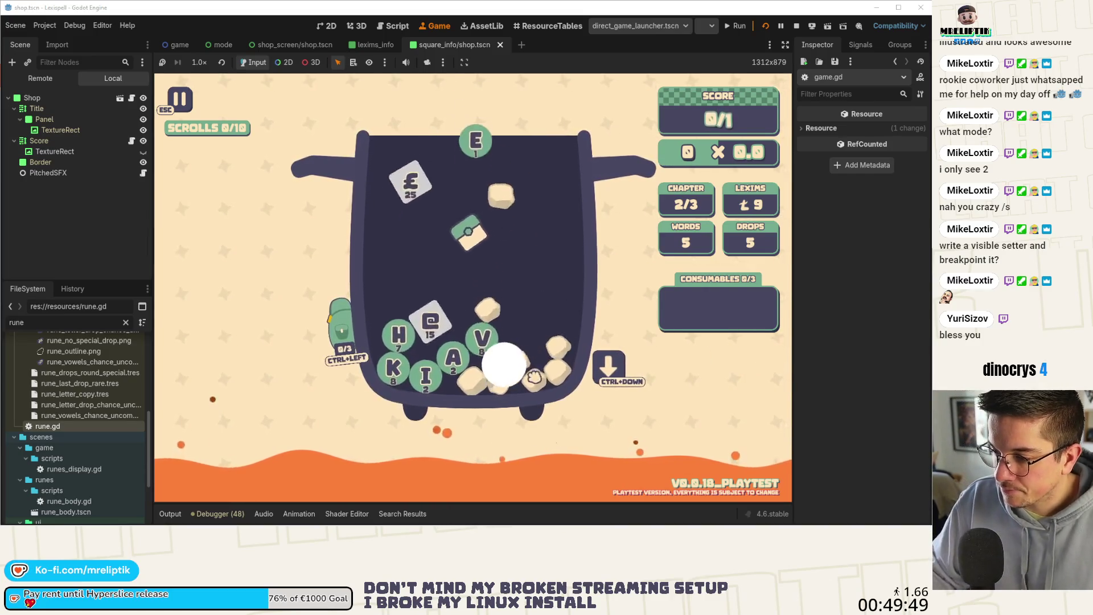
{"action": "left_click", "coordinate": [449, 350]}
{"action": "left_click", "coordinate": [416, 342]}
{"action": "left_click", "coordinate": [487, 373]}
{"action": "left_click", "coordinate": [490, 317]}
{"action": "left_click", "coordinate": [555, 482]}
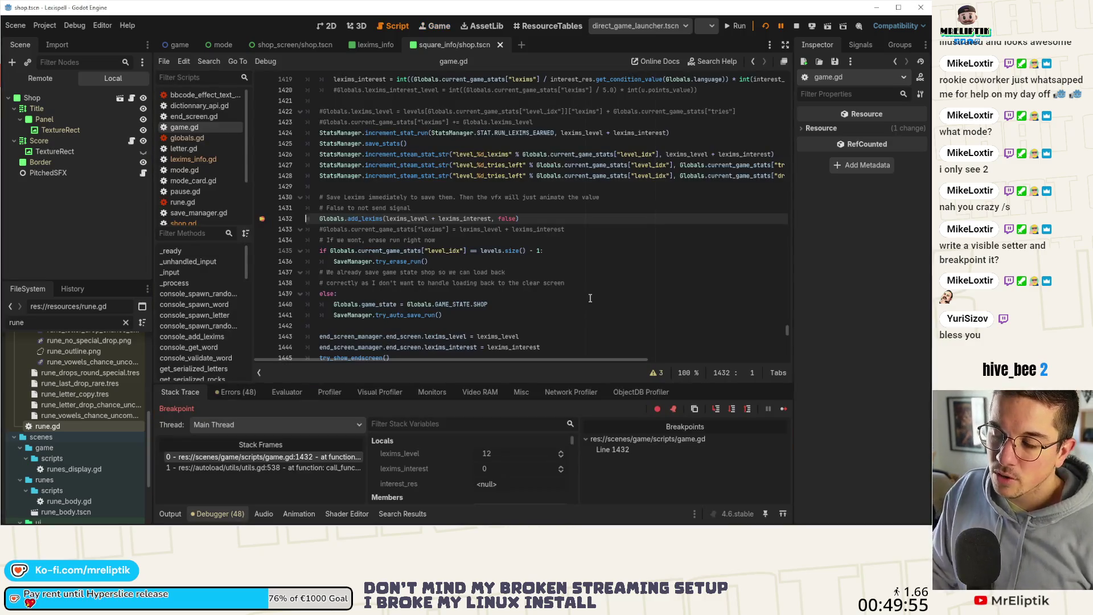
{"action": "left_click", "coordinate": [785, 408]}
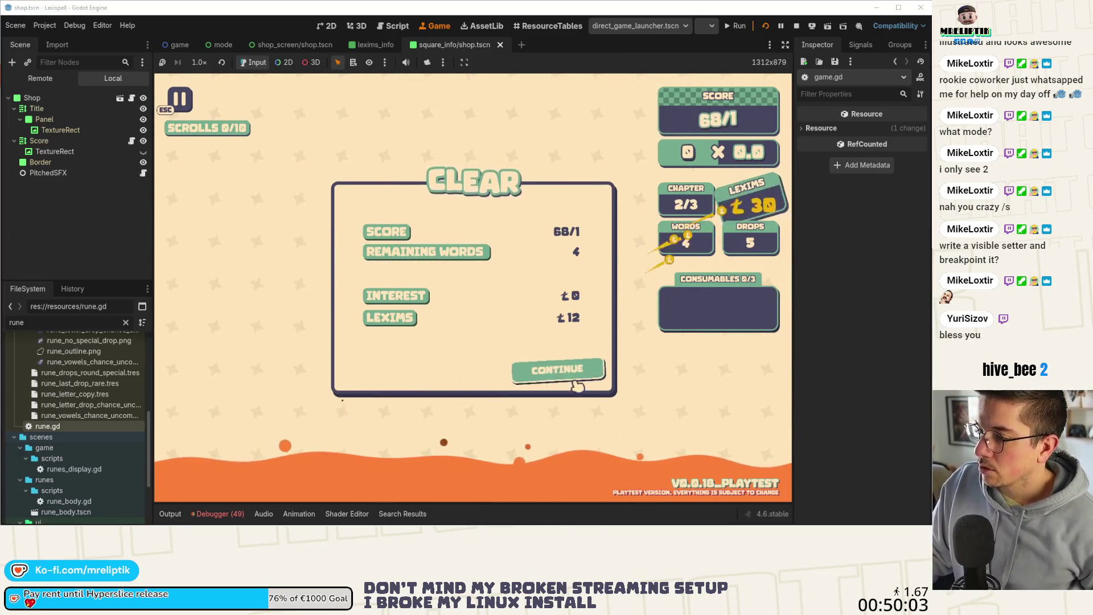
{"action": "left_click", "coordinate": [564, 371]}
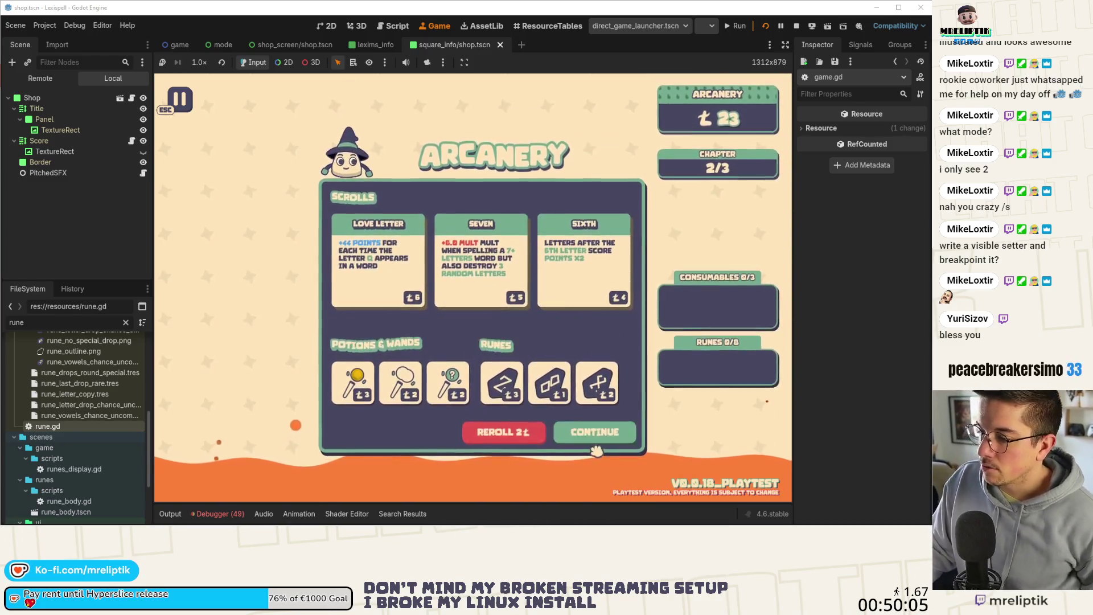
Leave the shop, finish The Vowelophob chapter, and choose GO ENDLESS! to enter Endless Mode
{"action": "left_click", "coordinate": [592, 432]}
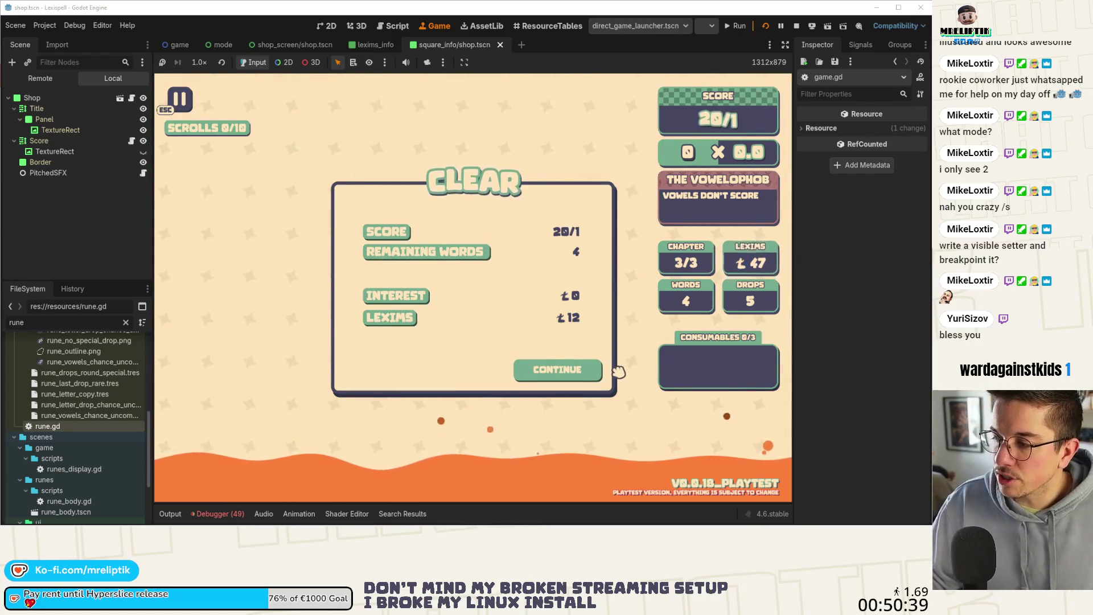
{"action": "left_click", "coordinate": [545, 374]}
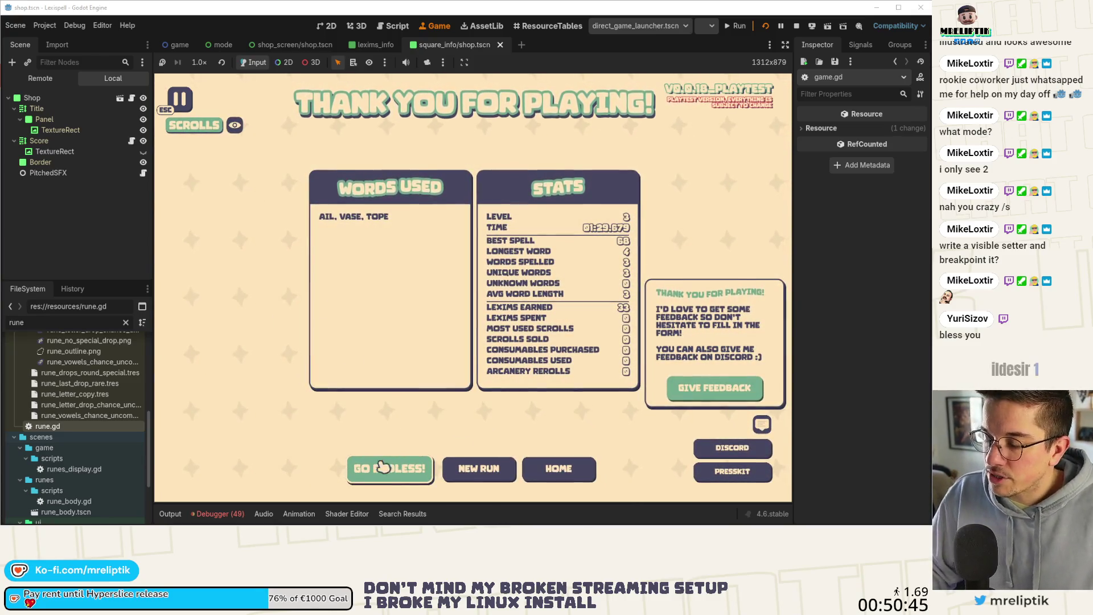
{"action": "left_click", "coordinate": [378, 470]}
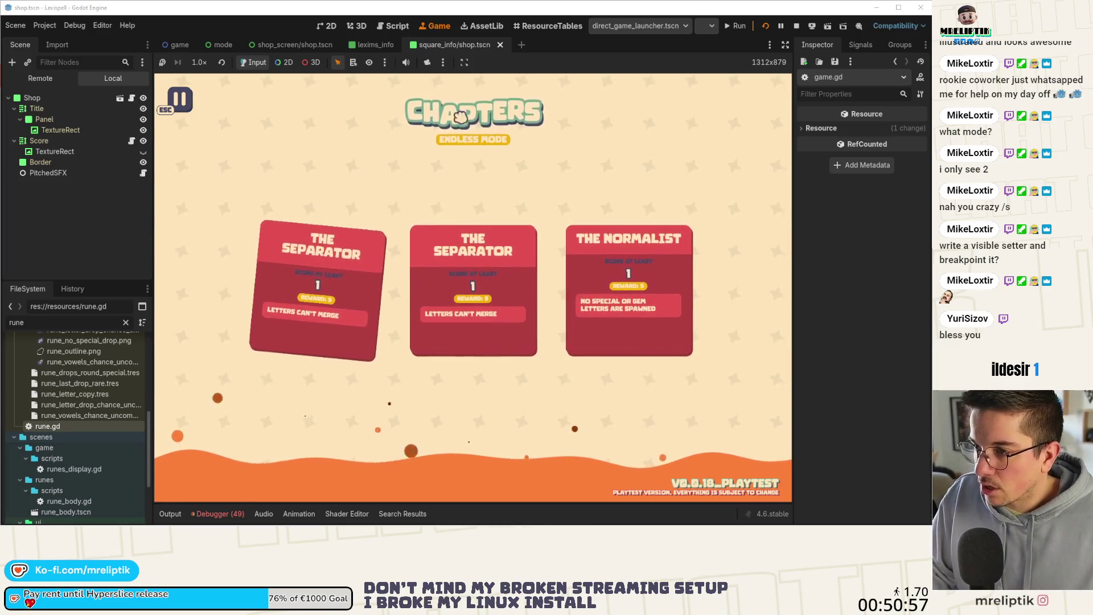
{"action": "left_click", "coordinate": [220, 514]}
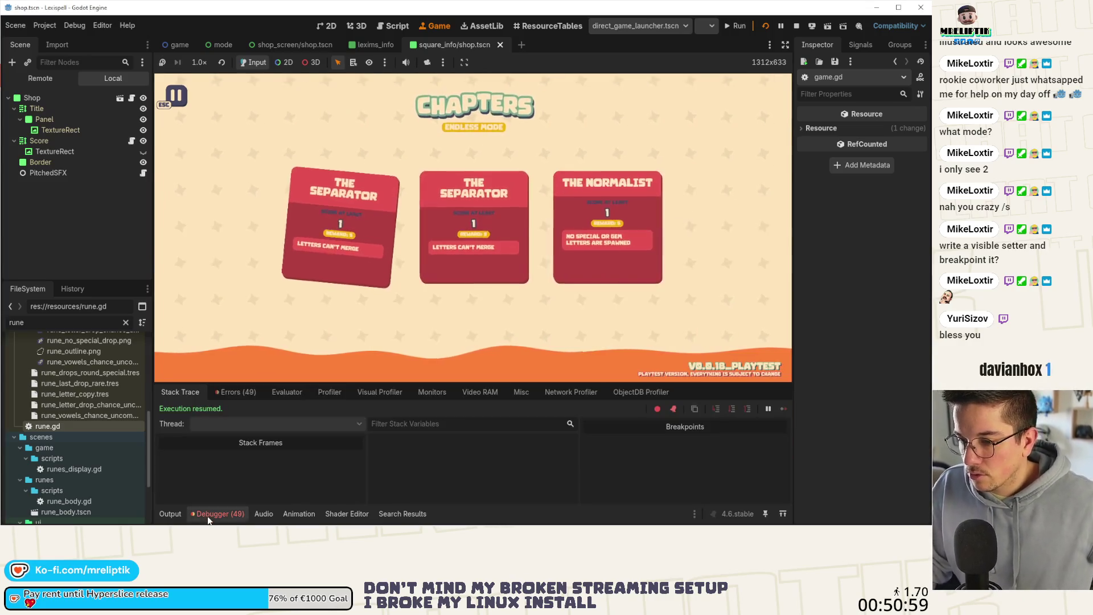
From the errors list, open the ternary warning in twitch_manager.gd line 61, then show the stack trace
{"action": "left_click", "coordinate": [239, 392]}
{"action": "scroll", "coordinate": [305, 473], "scroll_direction": "down", "scroll_amount": 1}
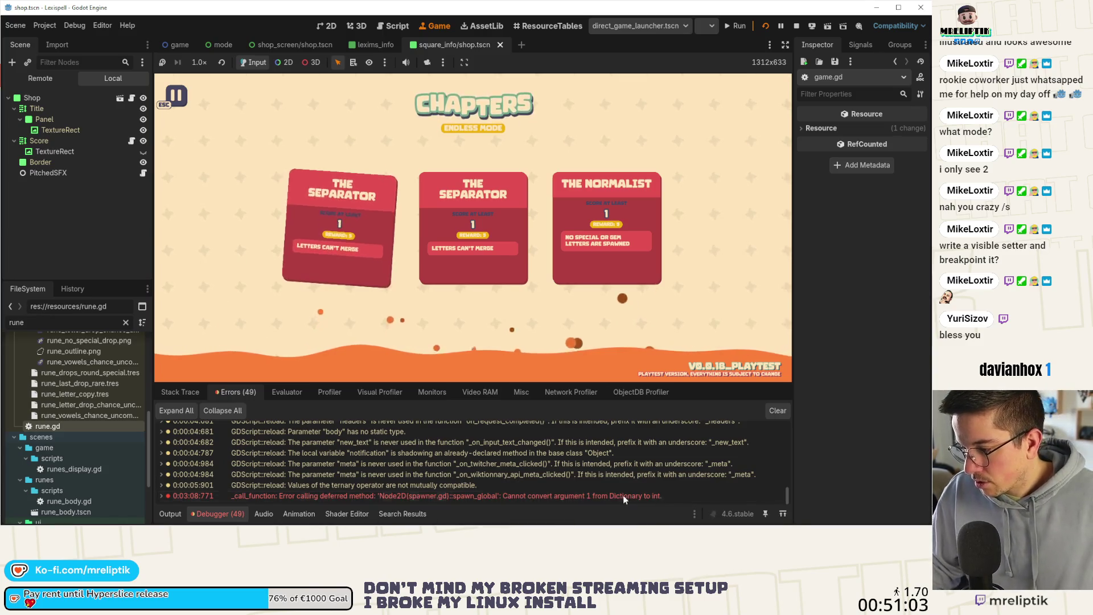
{"action": "double_click", "coordinate": [510, 487]}
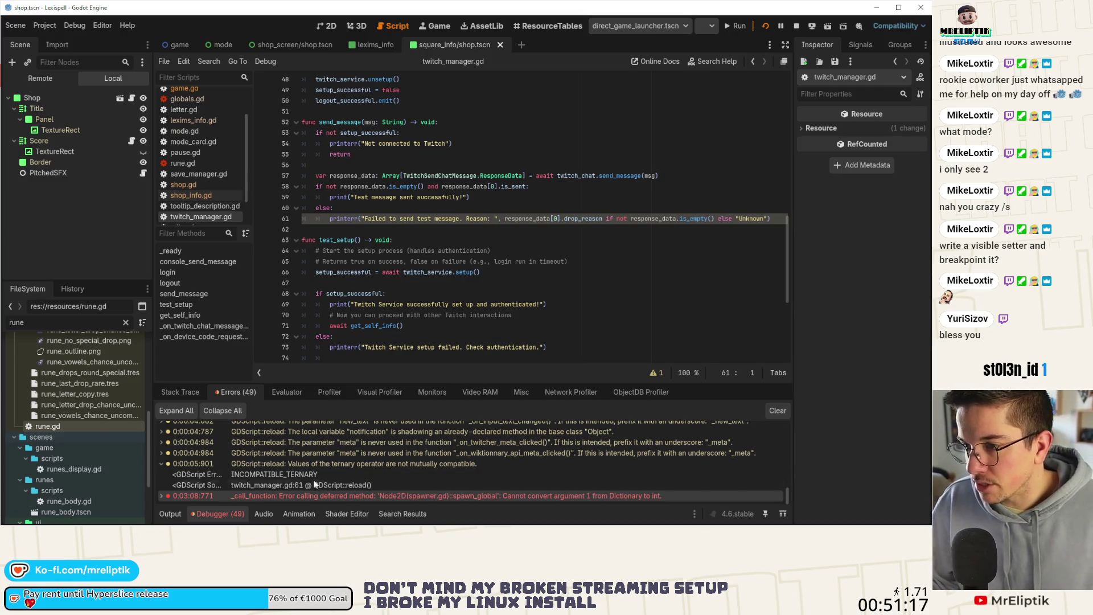
{"action": "left_click", "coordinate": [177, 393]}
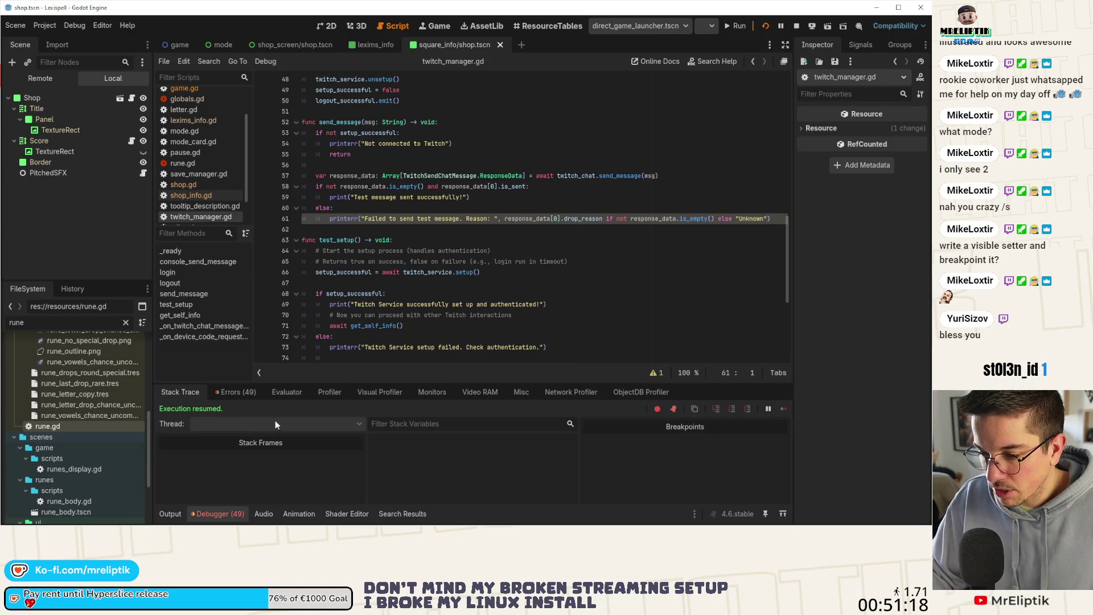
Close the Output log, show the running game, bring up the game scene, and open game.gd
{"action": "left_click", "coordinate": [179, 511]}
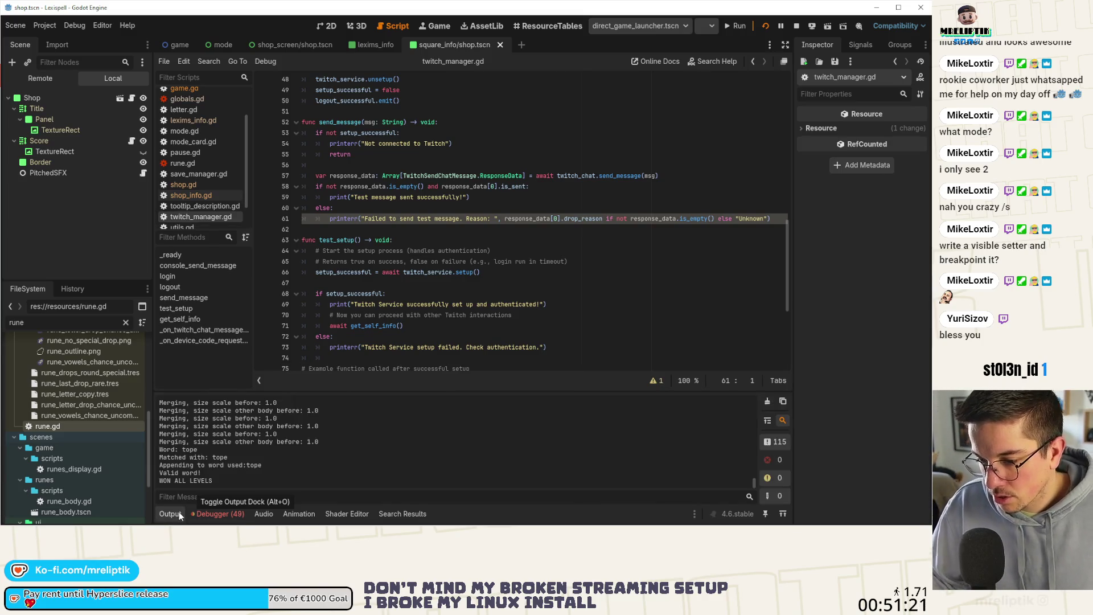
{"action": "left_click", "coordinate": [179, 511]}
{"action": "left_click", "coordinate": [330, 26]}
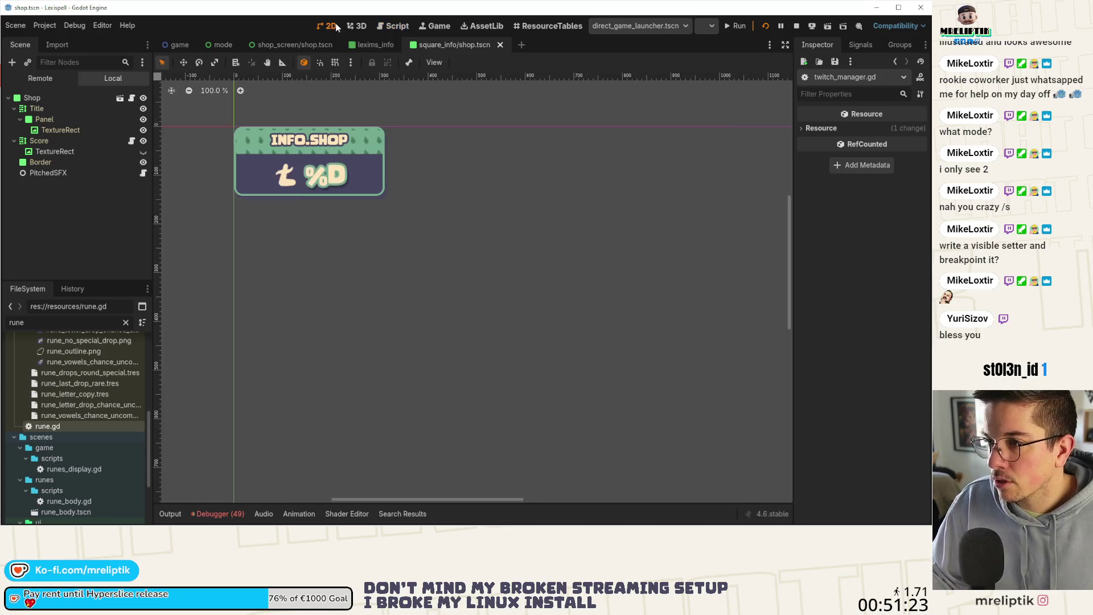
{"action": "left_click", "coordinate": [449, 25]}
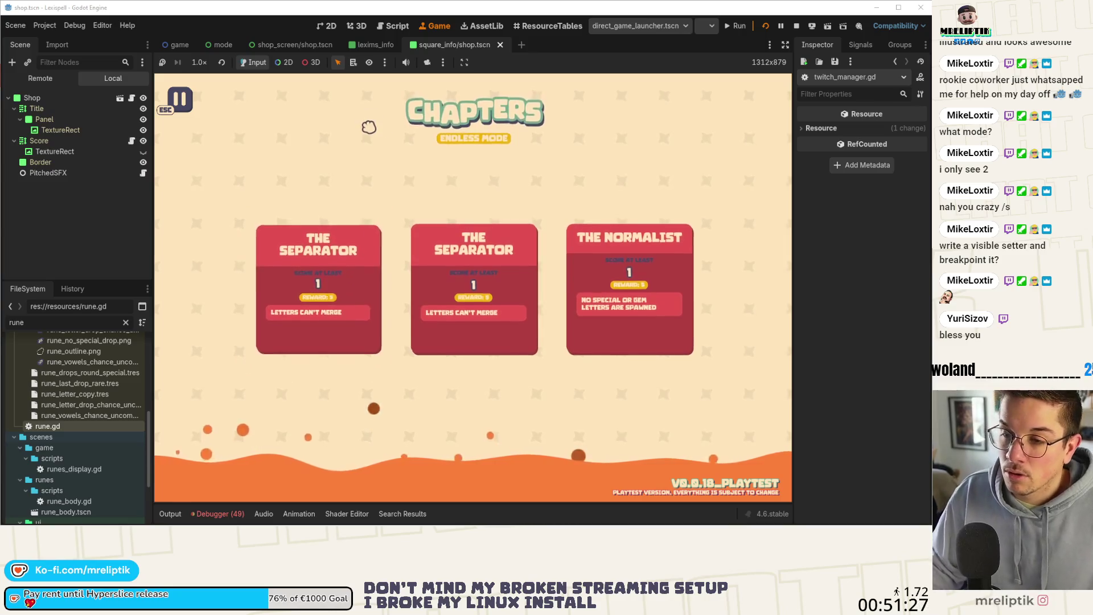
{"action": "left_click", "coordinate": [177, 44]}
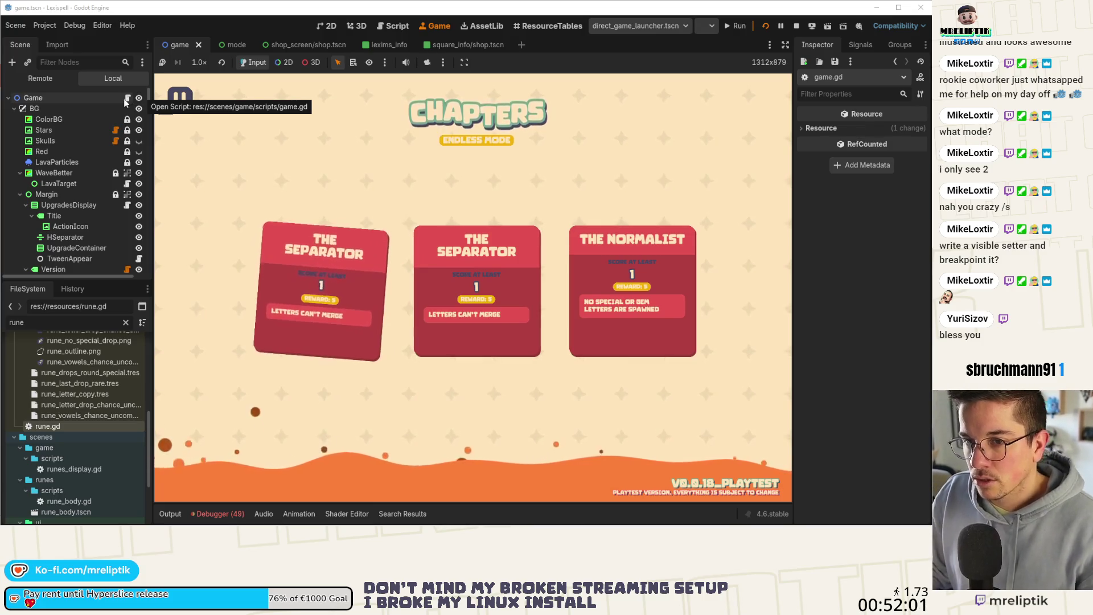
{"action": "left_click", "coordinate": [127, 100]}
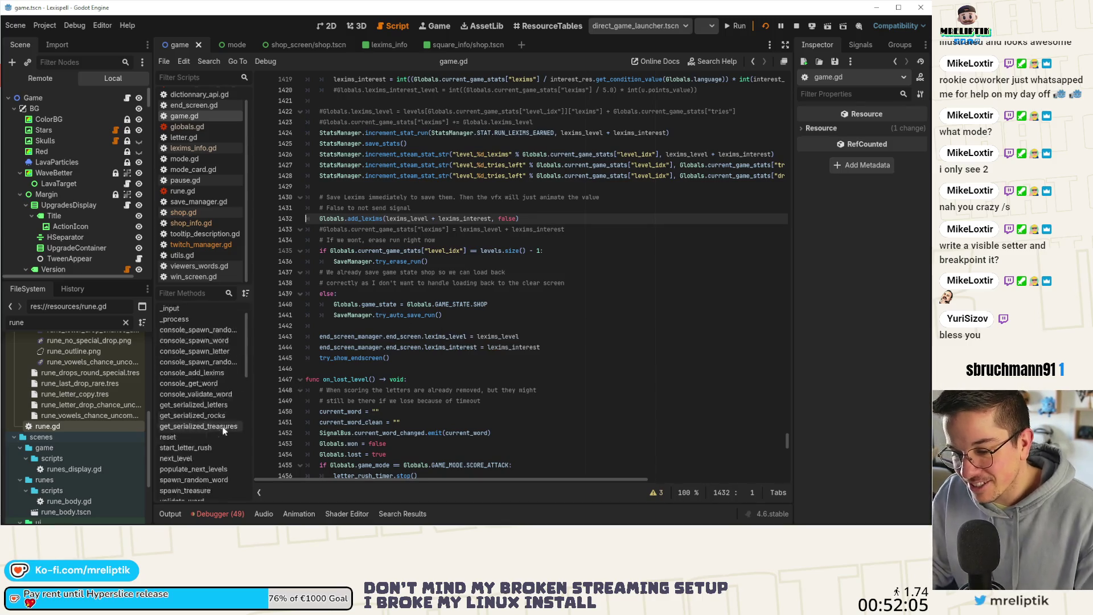
Jump to the on_continue_infinite function in game.gd and read through lines 1547-1557
{"action": "scroll", "coordinate": [228, 418], "scroll_direction": "down", "scroll_amount": 8}
{"action": "left_click", "coordinate": [200, 481]}
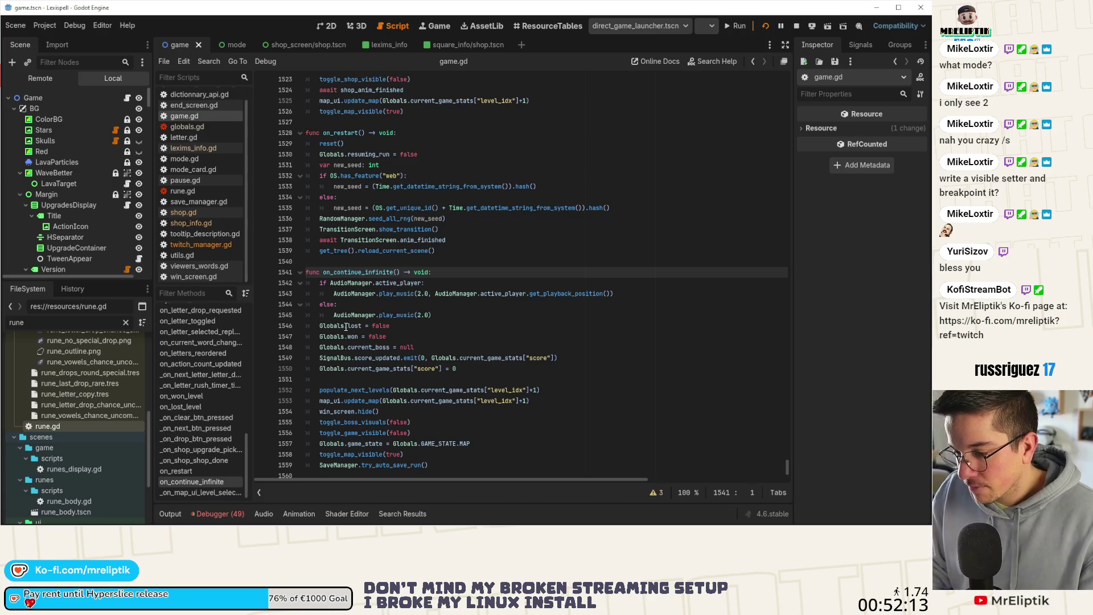
{"action": "left_click", "coordinate": [428, 336]}
{"action": "scroll", "coordinate": [436, 322], "scroll_direction": "down", "scroll_amount": 2}
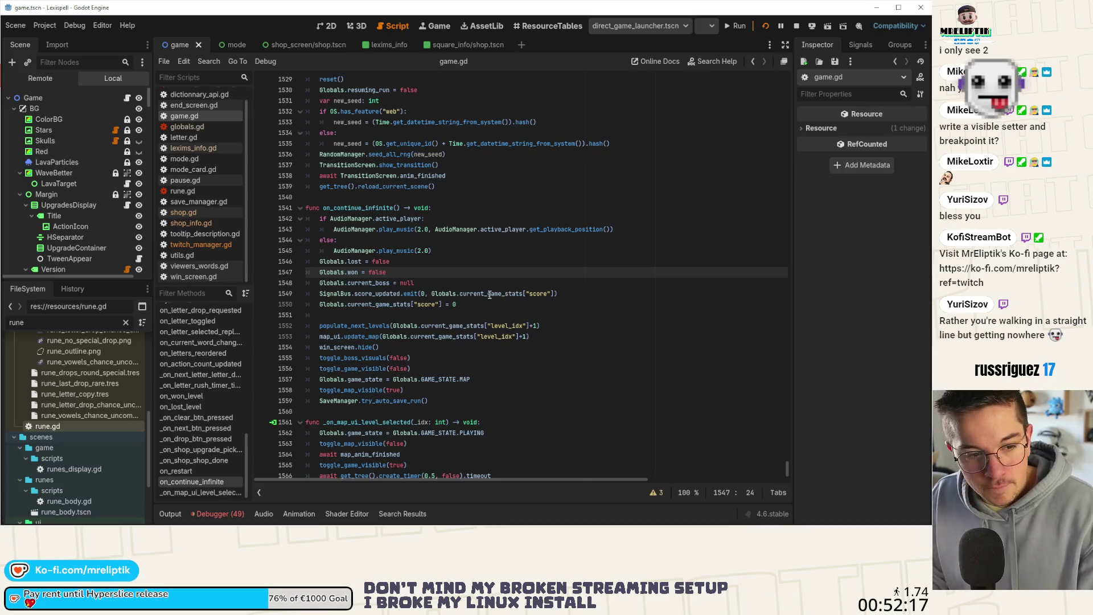
{"action": "mouse_move", "coordinate": [490, 294]}
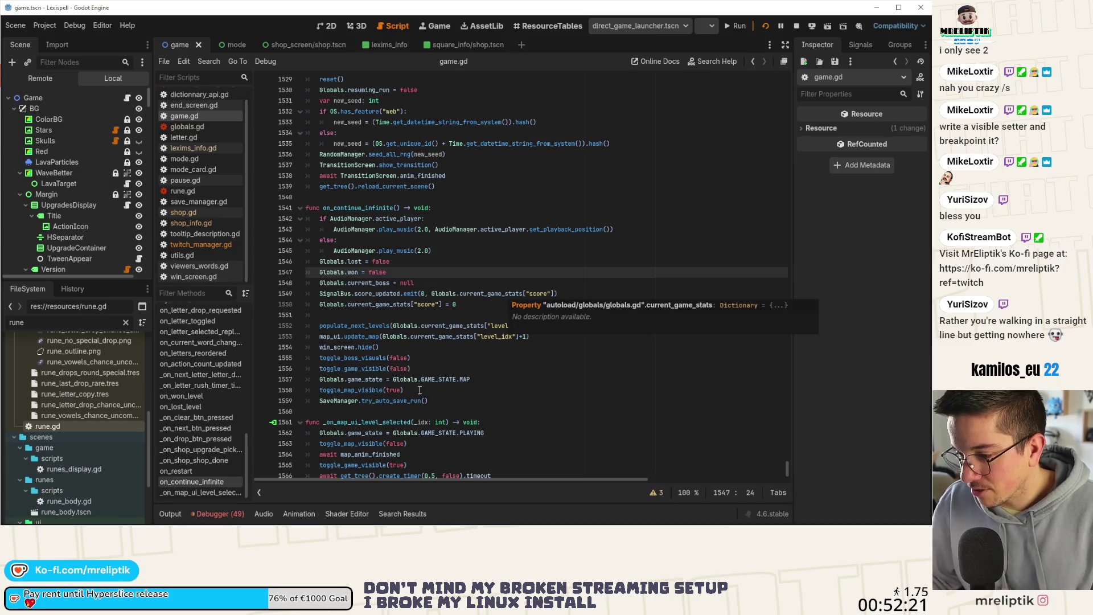
{"action": "left_click", "coordinate": [477, 375]}
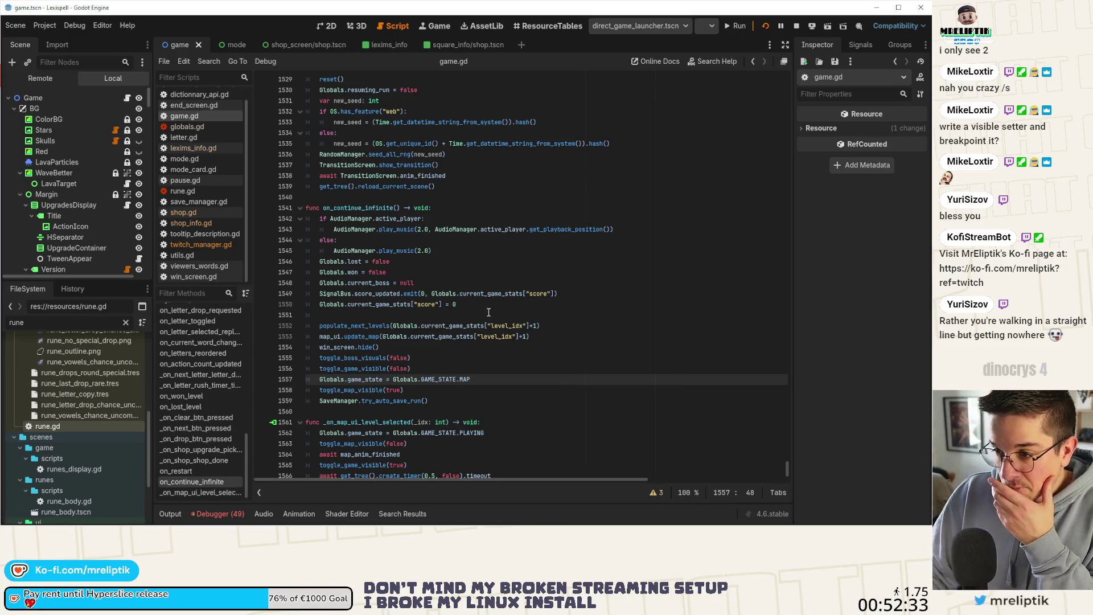
Highlight on_continue_infinite, current_boss and the populate_next_levels call, then jump to its definition
{"action": "left_click_drag", "start_coordinate": [375, 208], "coordinate": [376, 218]}
{"action": "double_click", "coordinate": [370, 205]}
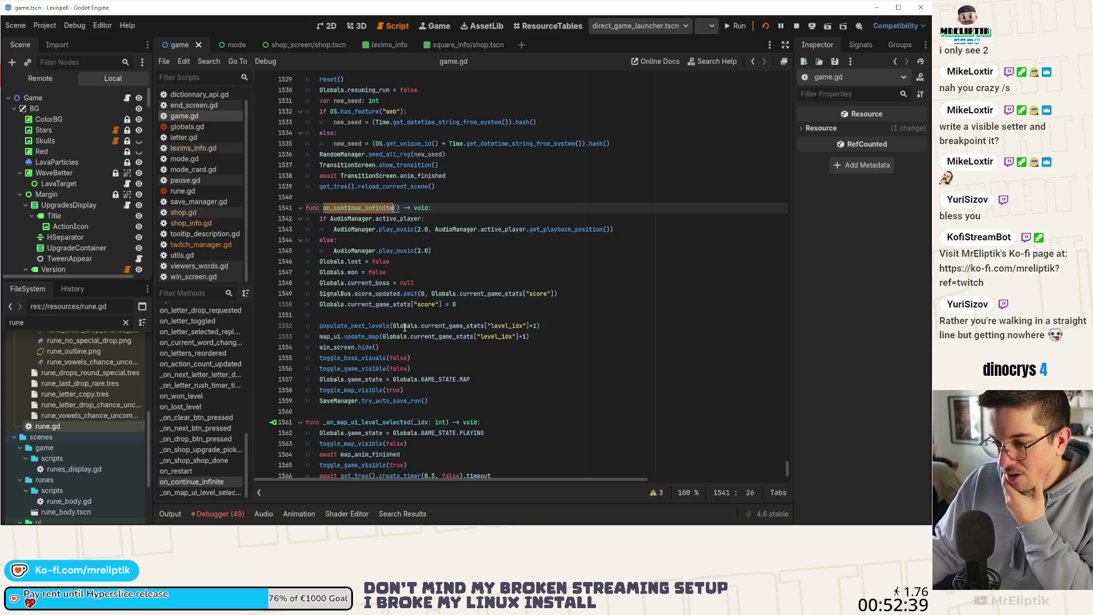
{"action": "double_click", "coordinate": [367, 325]}
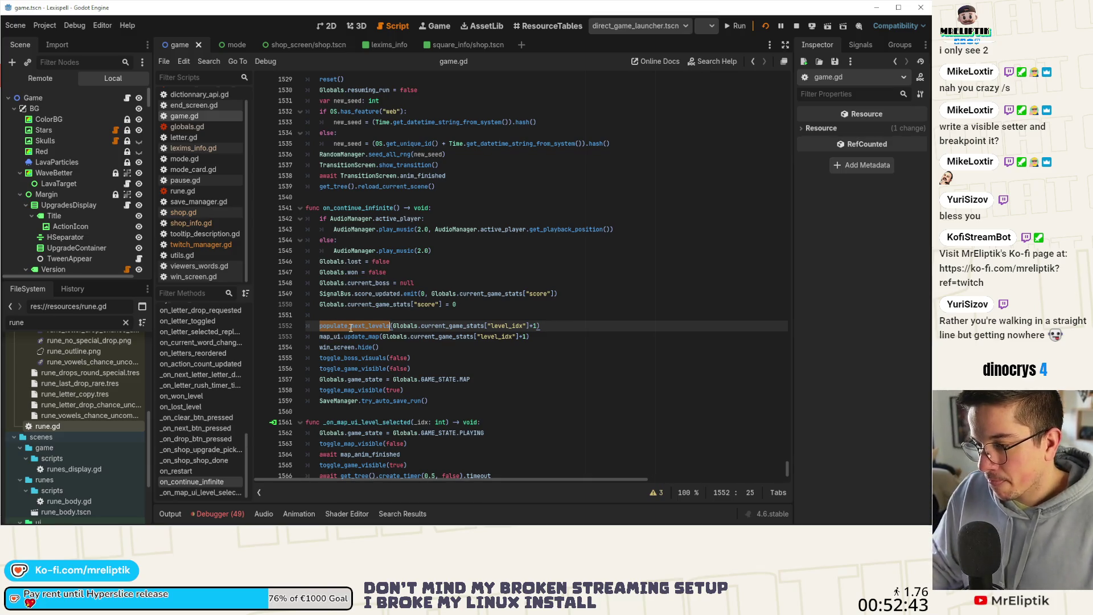
{"action": "mouse_move", "coordinate": [351, 328]}
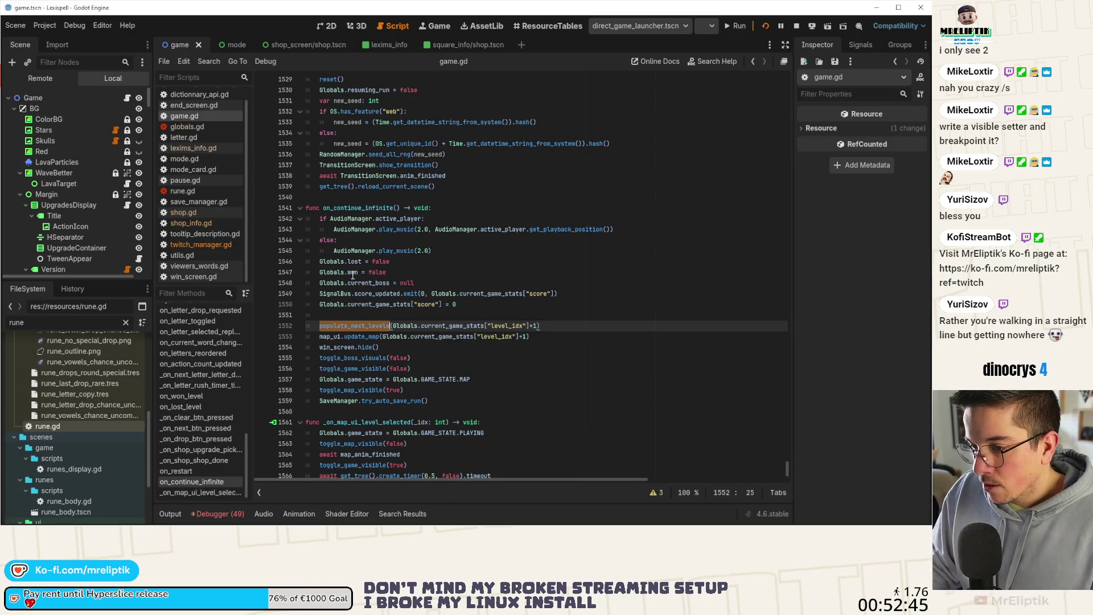
{"action": "double_click", "coordinate": [359, 282]}
{"action": "double_click", "coordinate": [368, 327]}
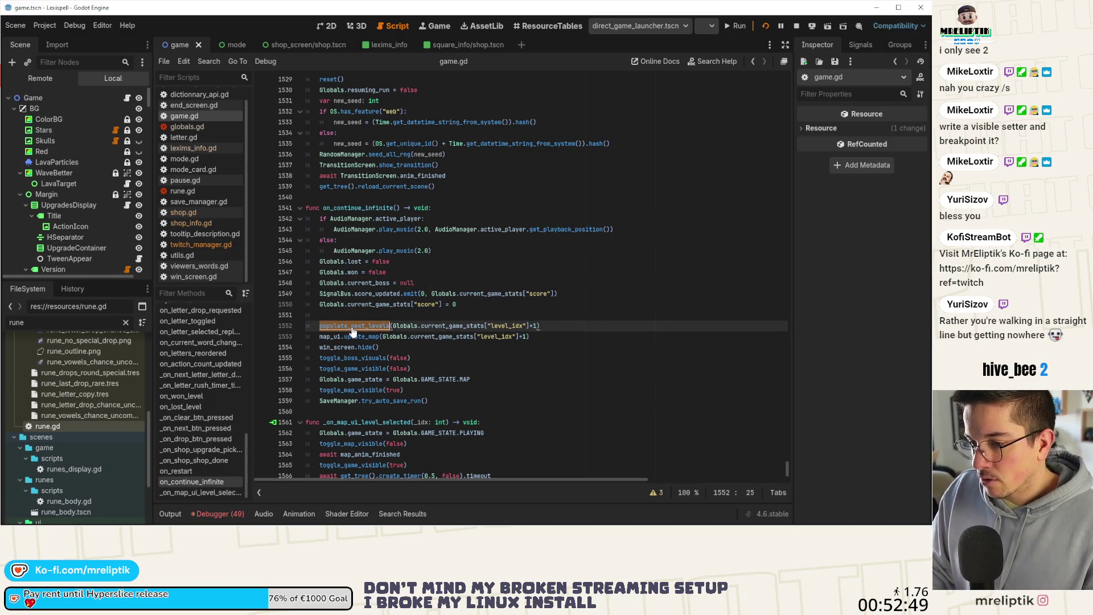
{"action": "left_click", "coordinate": [365, 326], "text": "ctrl"}
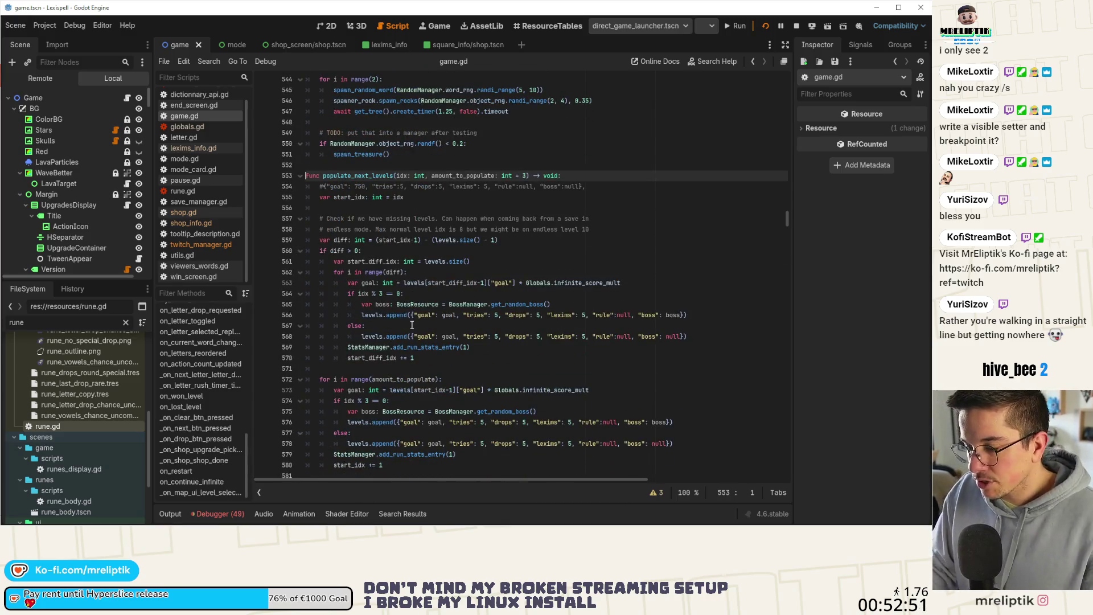
Scroll through populate_next_levels, then return to the running game's Supported Inputs screen
{"action": "scroll", "coordinate": [497, 350], "scroll_direction": "down", "scroll_amount": 2}
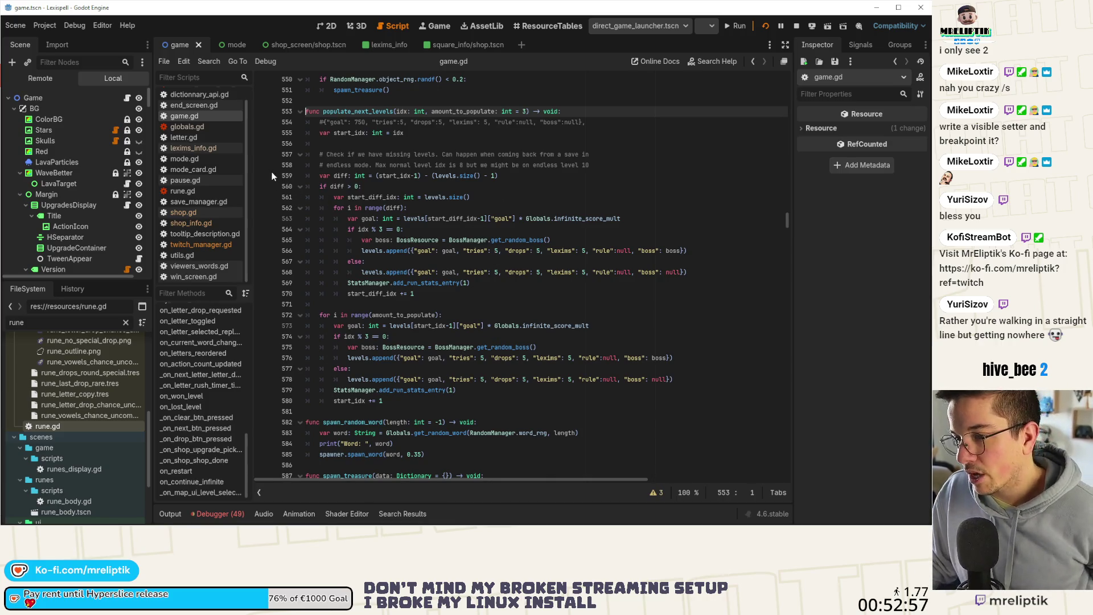
{"action": "left_click", "coordinate": [736, 26]}
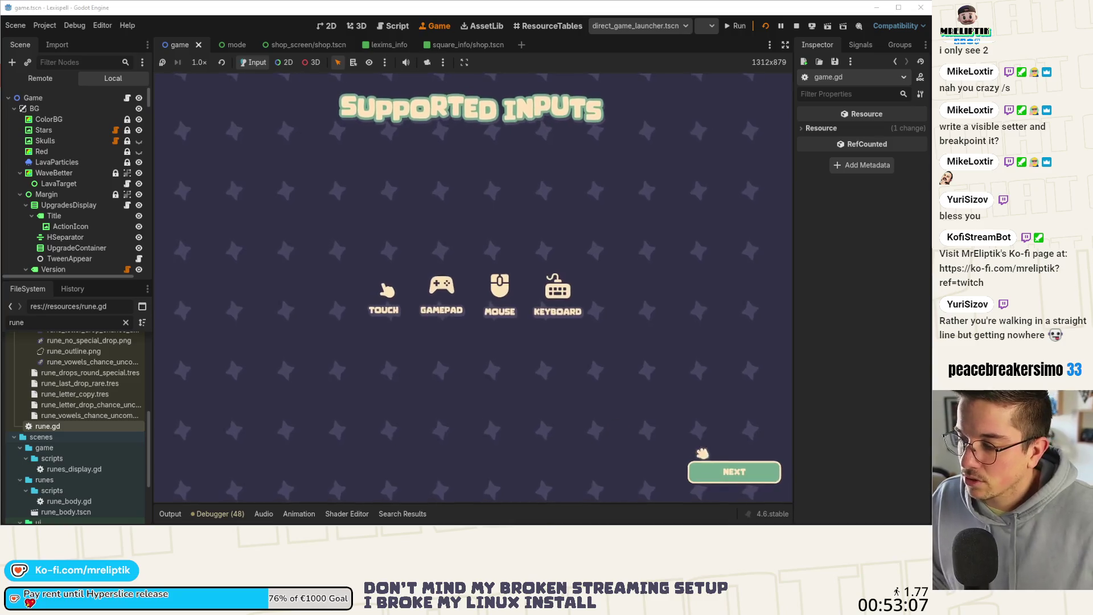
Start a new Classic Craft run in English and enter Chapter 1
{"action": "left_click", "coordinate": [604, 365]}
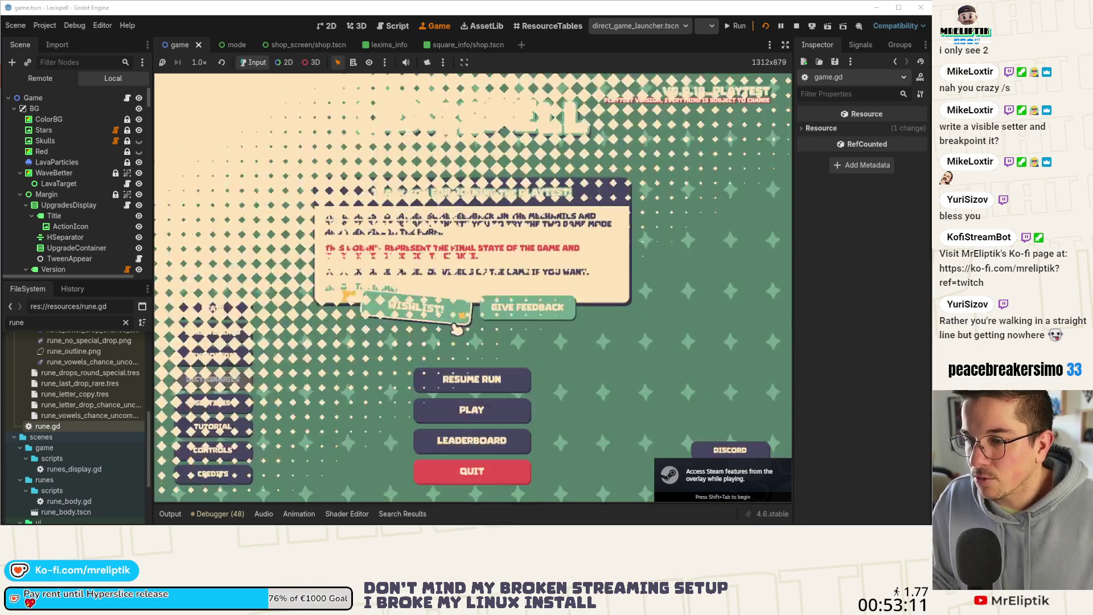
{"action": "left_click", "coordinate": [497, 415]}
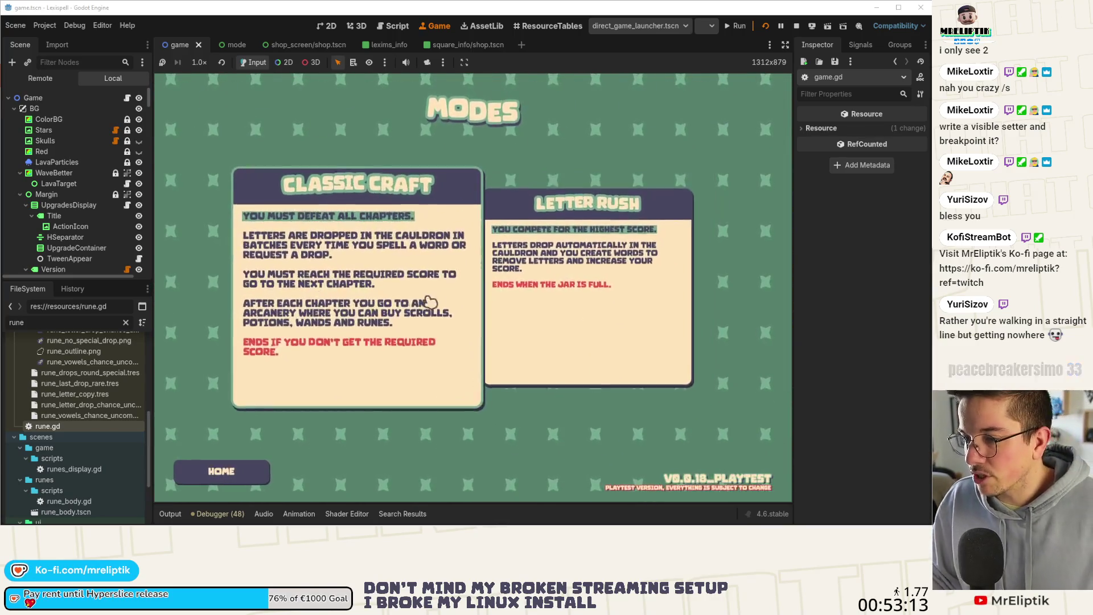
{"action": "left_click", "coordinate": [499, 365]}
{"action": "left_click", "coordinate": [501, 332]}
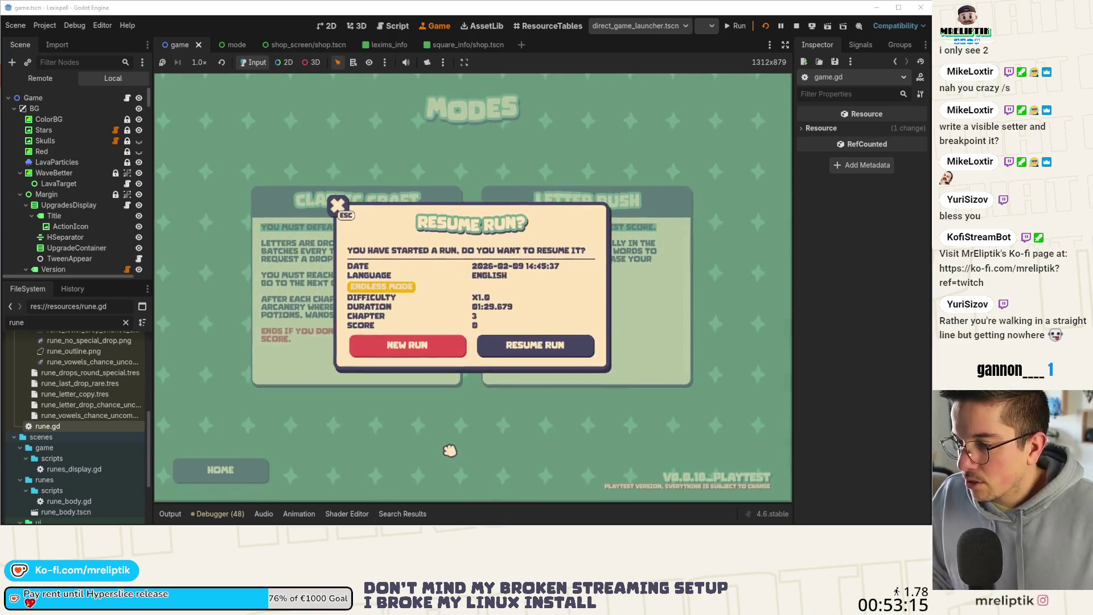
{"action": "left_click", "coordinate": [422, 348]}
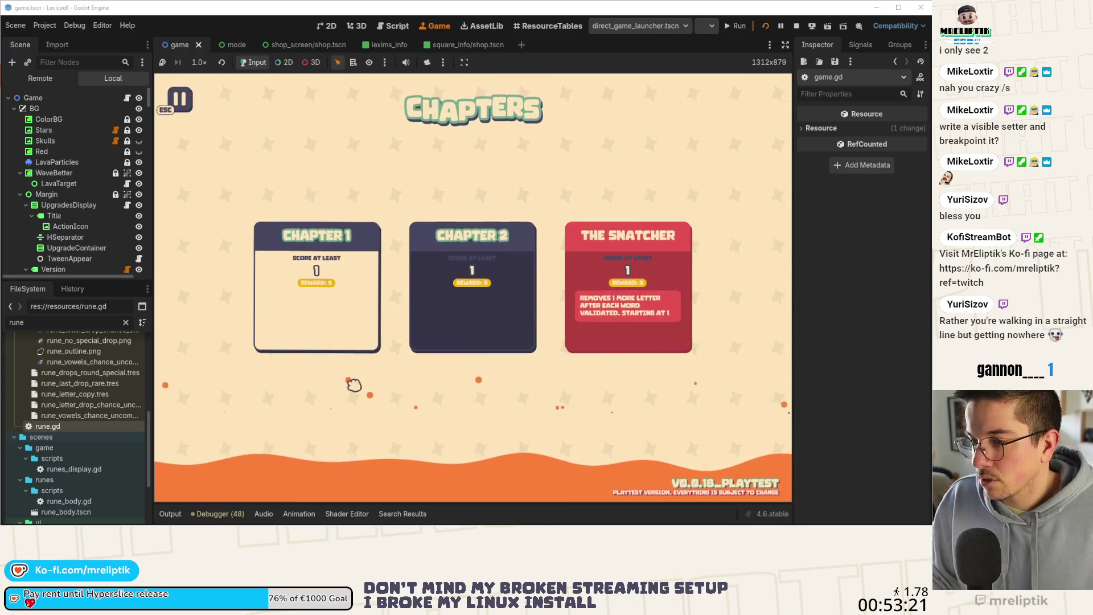
{"action": "left_click", "coordinate": [355, 307]}
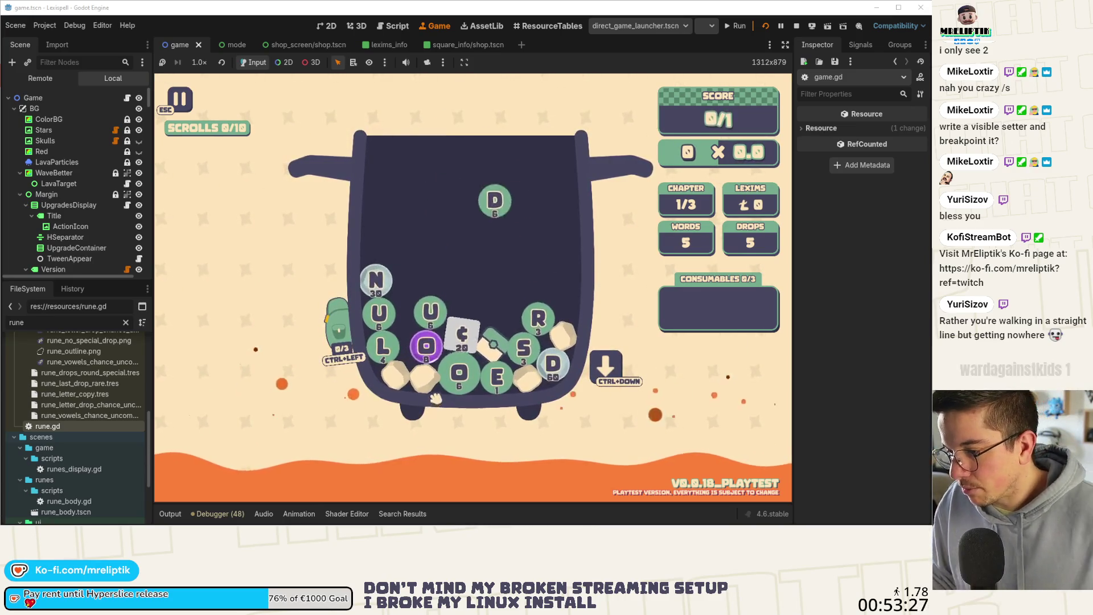
Build and submit the word RUD from the cauldron runes
{"action": "left_click", "coordinate": [383, 314]}
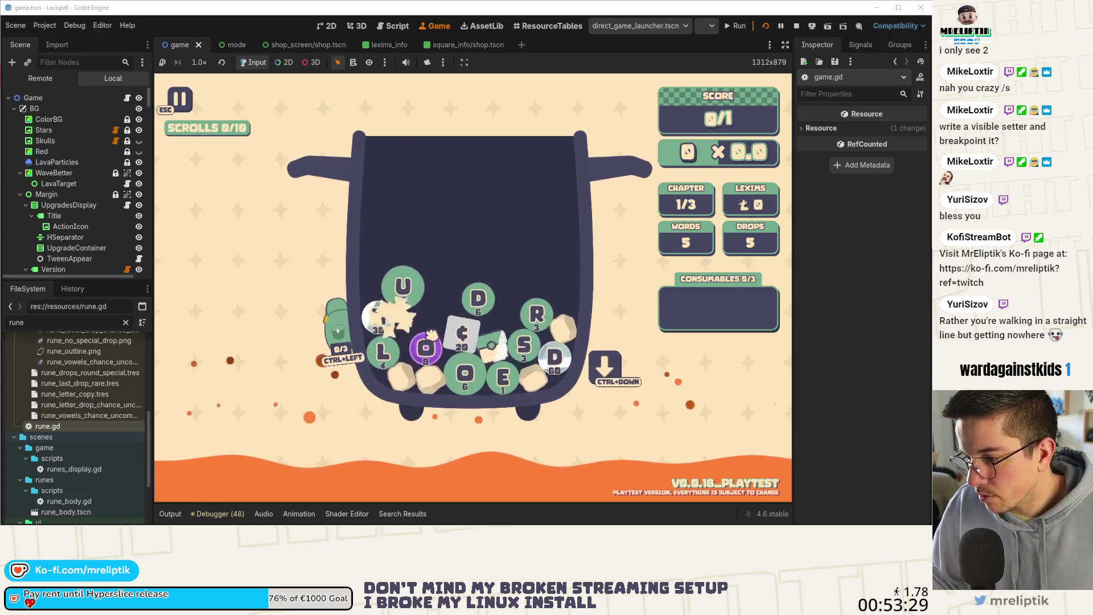
{"action": "left_click", "coordinate": [418, 316]}
{"action": "left_click", "coordinate": [497, 316]}
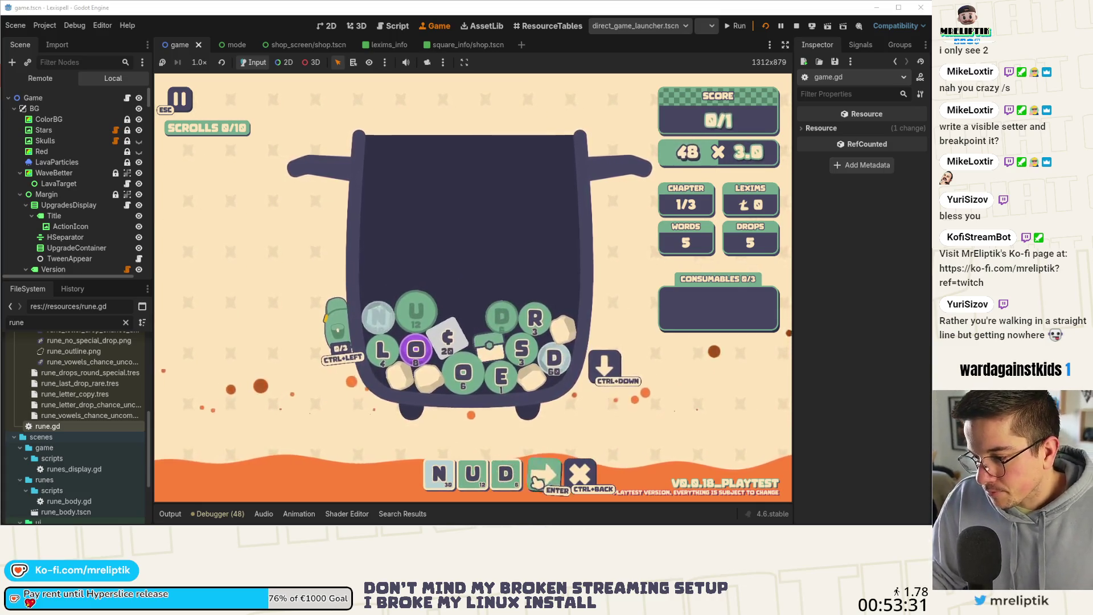
{"action": "left_click", "coordinate": [375, 317]}
{"action": "left_click", "coordinate": [501, 318]}
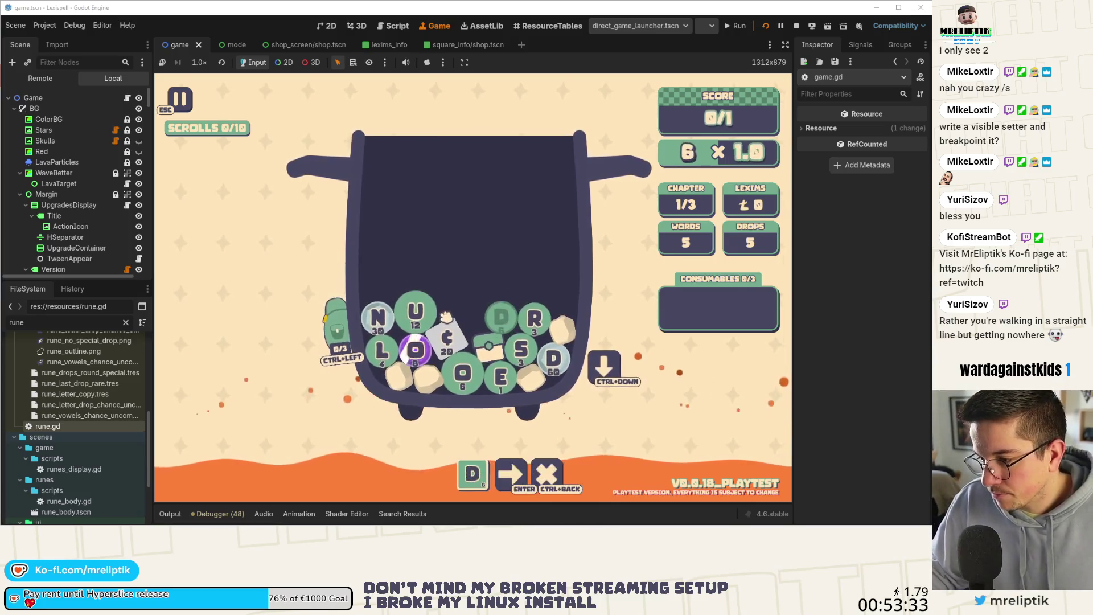
{"action": "key", "text": "ctrl+BackSpace"}
{"action": "left_click", "coordinate": [534, 320]}
{"action": "left_click", "coordinate": [416, 312]}
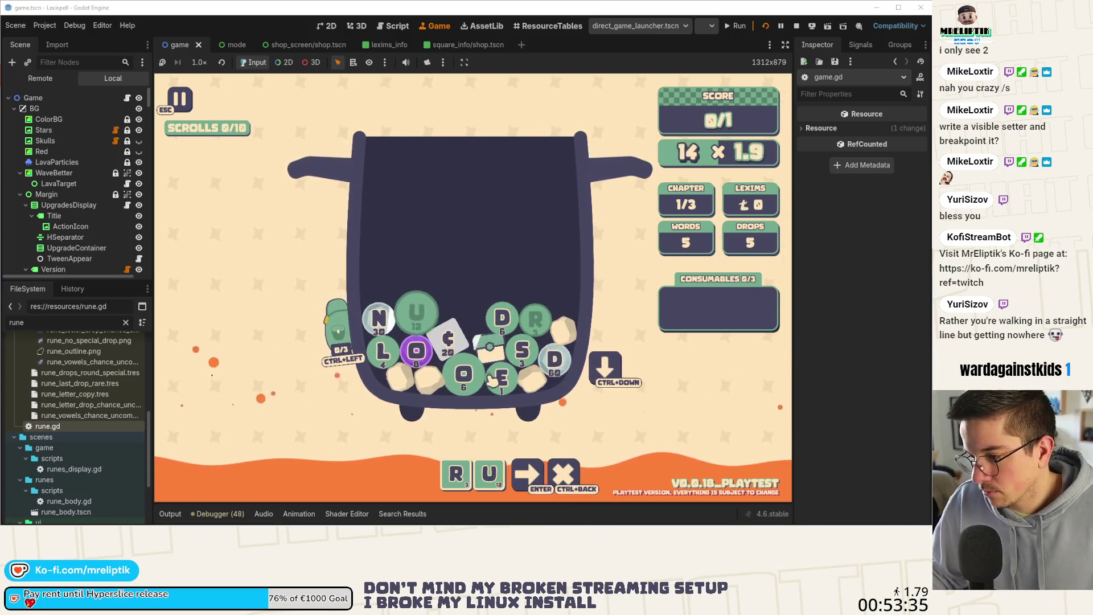
{"action": "left_click", "coordinate": [553, 358]}
{"action": "left_click", "coordinate": [548, 468]}
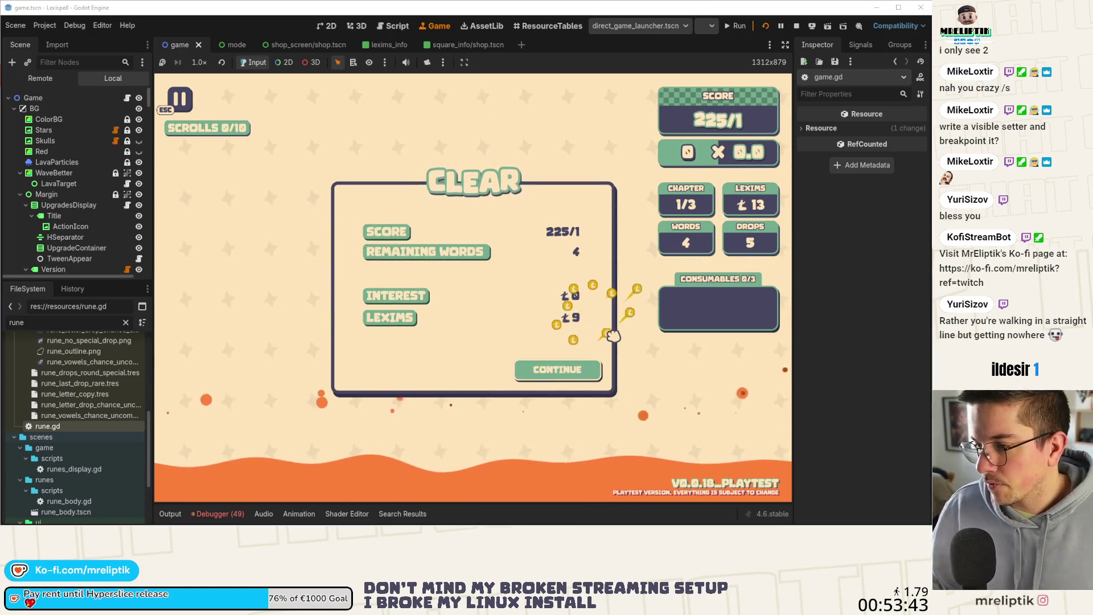
Continue past the chapter summary and Arcanery shop, then show the debugger's Errors list
{"action": "left_click", "coordinate": [576, 372]}
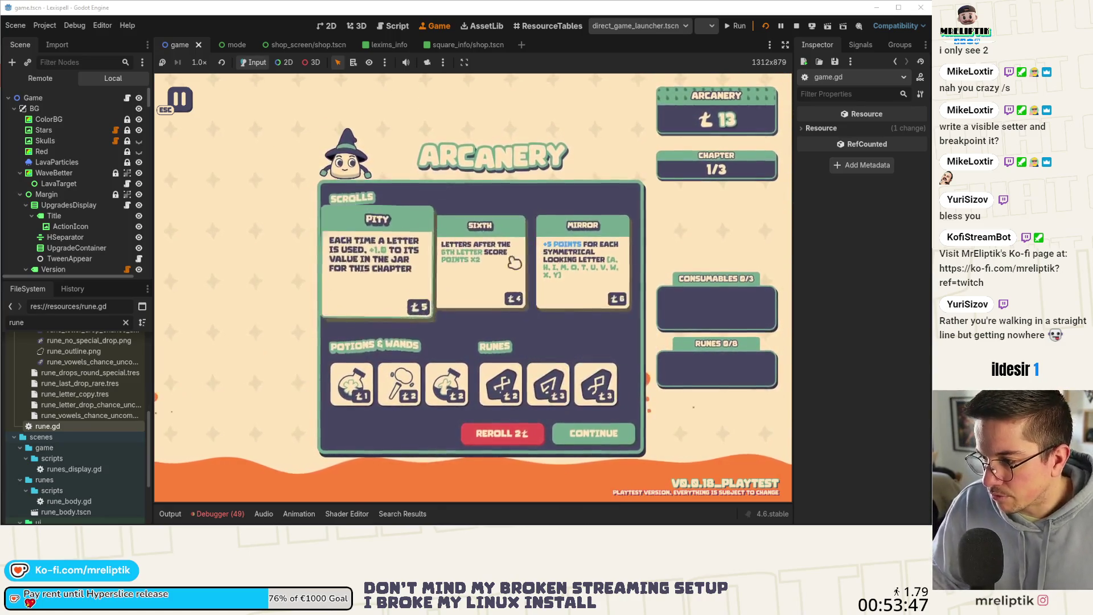
{"action": "left_click", "coordinate": [573, 433]}
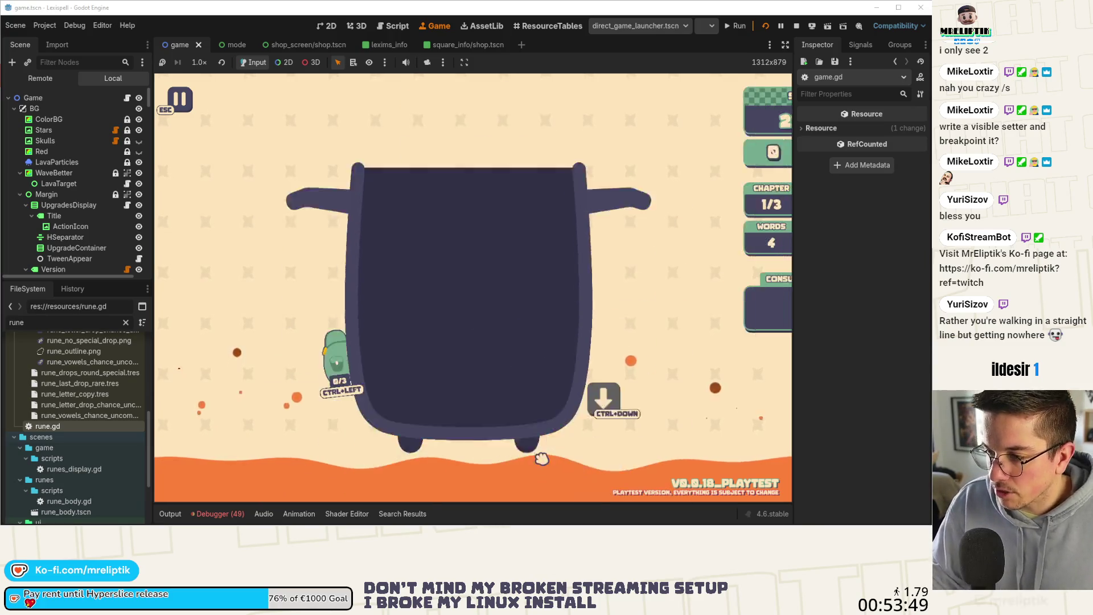
{"action": "left_click", "coordinate": [221, 512]}
{"action": "left_click", "coordinate": [238, 395]}
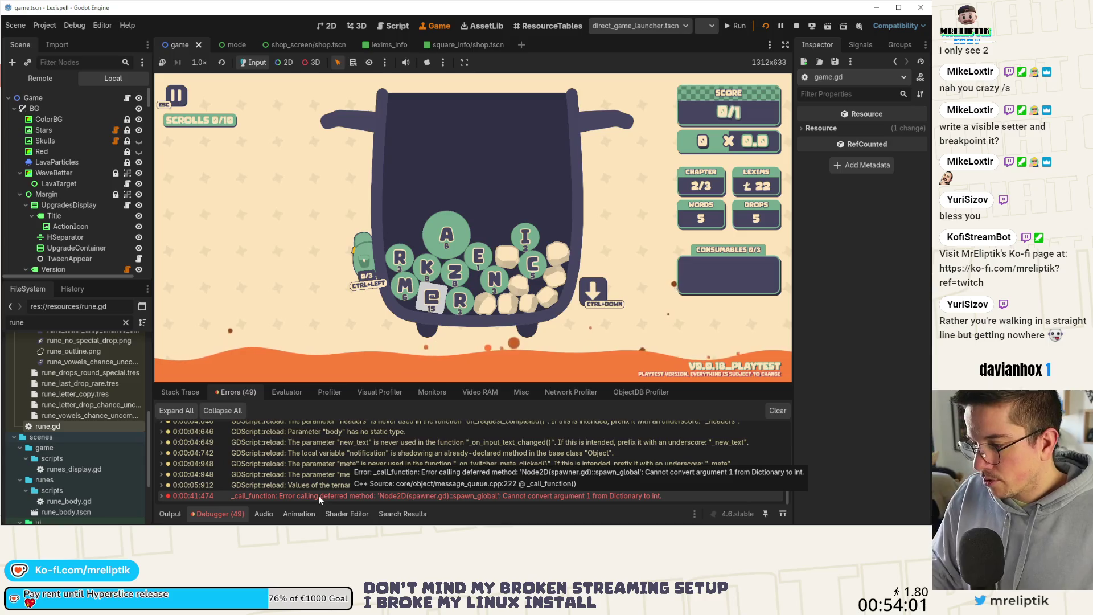
Inspect the spawn_global conversion error and its stack trace, then collapse the bottom panel
{"action": "double_click", "coordinate": [319, 495]}
{"action": "scroll", "coordinate": [285, 494], "scroll_direction": "down", "scroll_amount": 1}
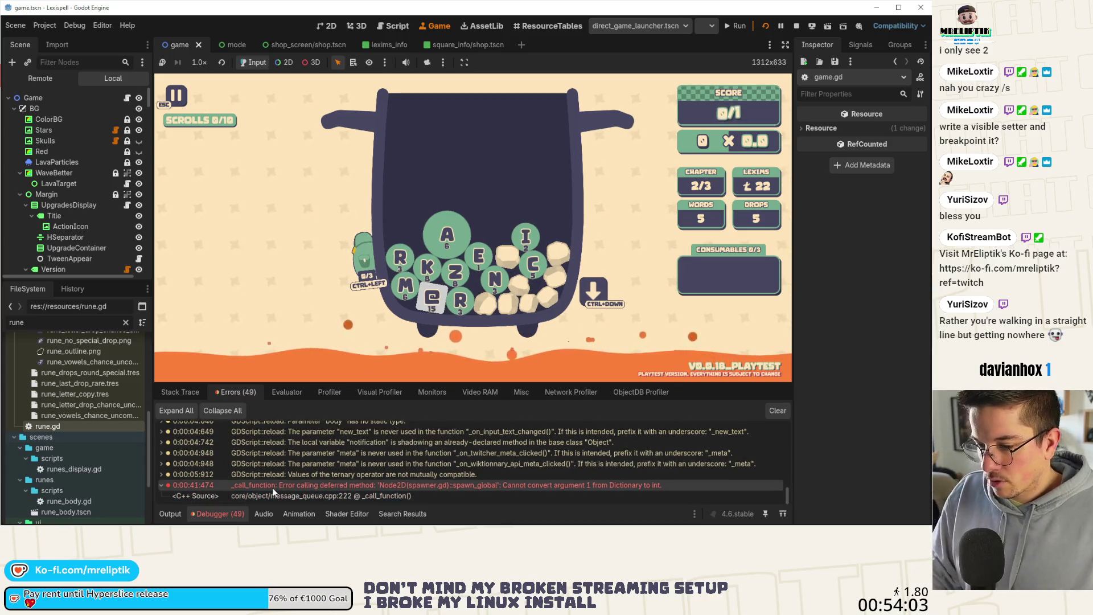
{"action": "double_click", "coordinate": [316, 492]}
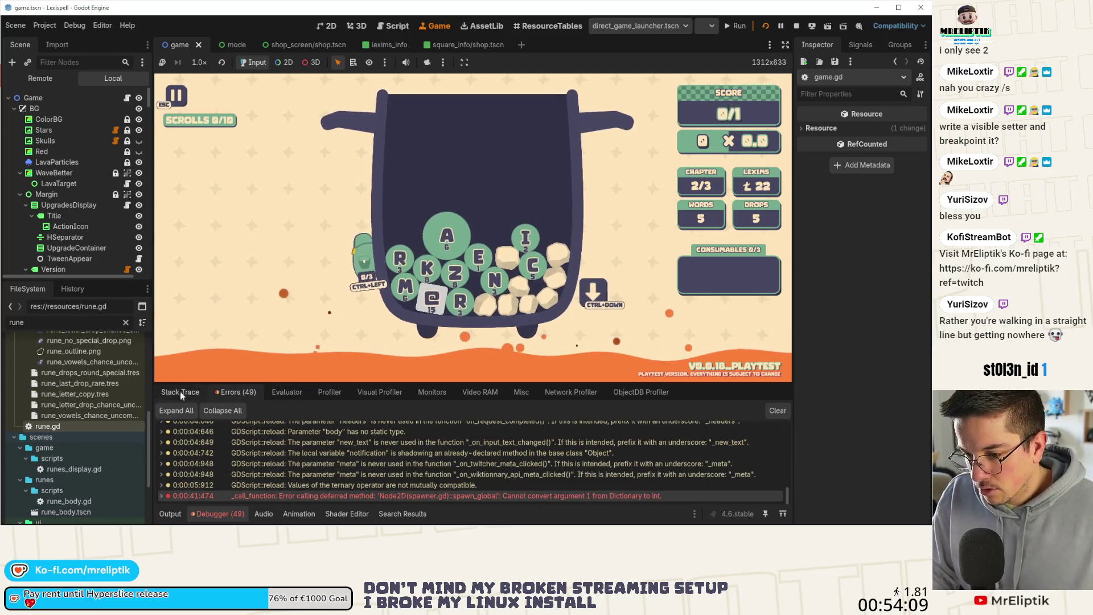
{"action": "double_click", "coordinate": [239, 496]}
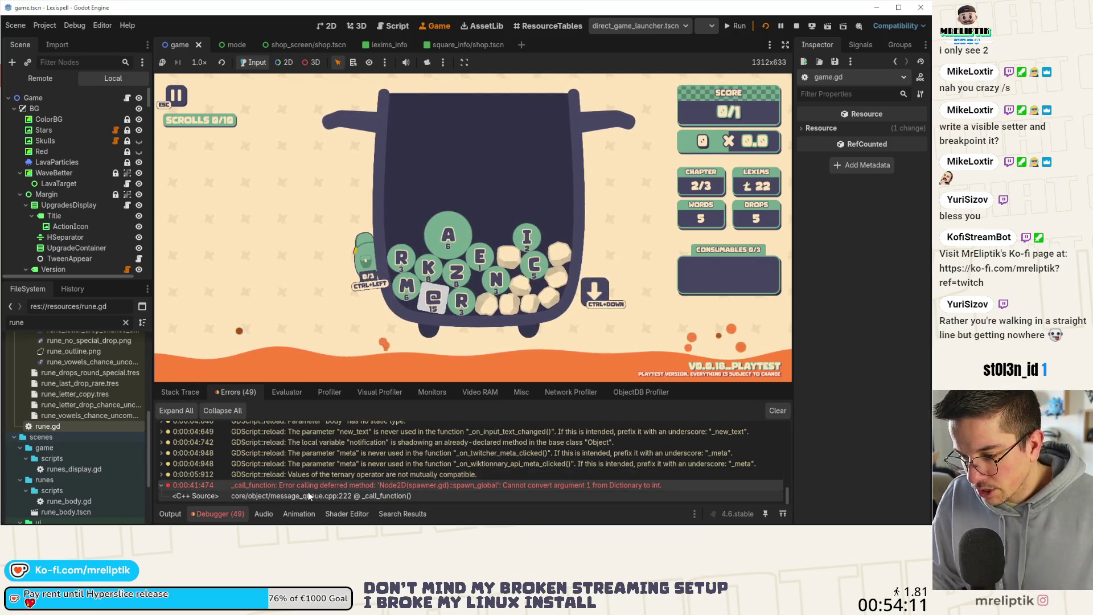
{"action": "left_click", "coordinate": [193, 393]}
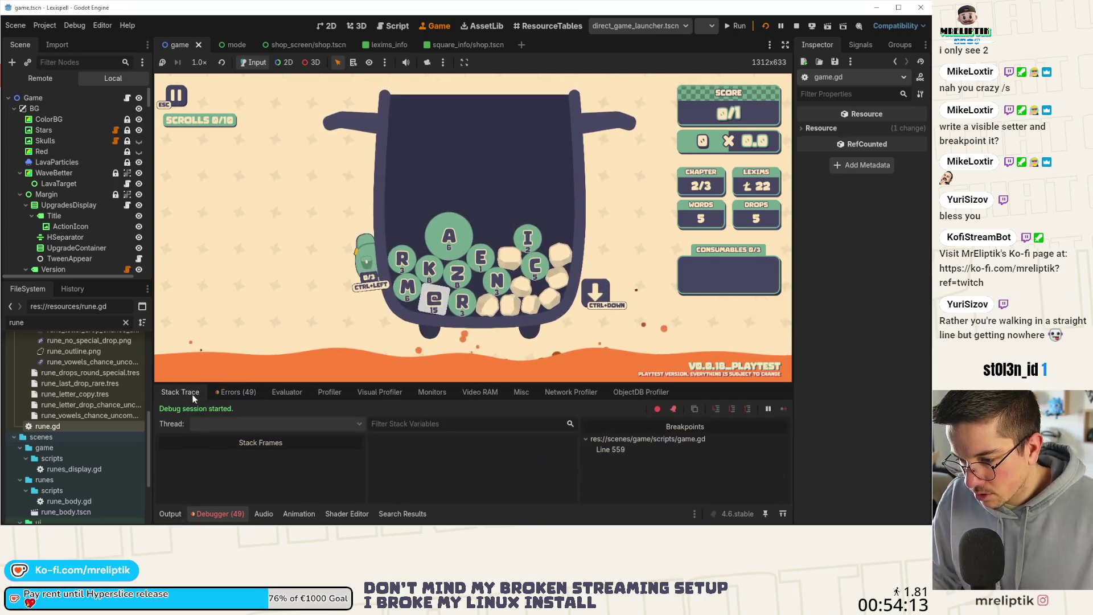
{"action": "left_click", "coordinate": [170, 514]}
{"action": "left_click", "coordinate": [169, 514]}
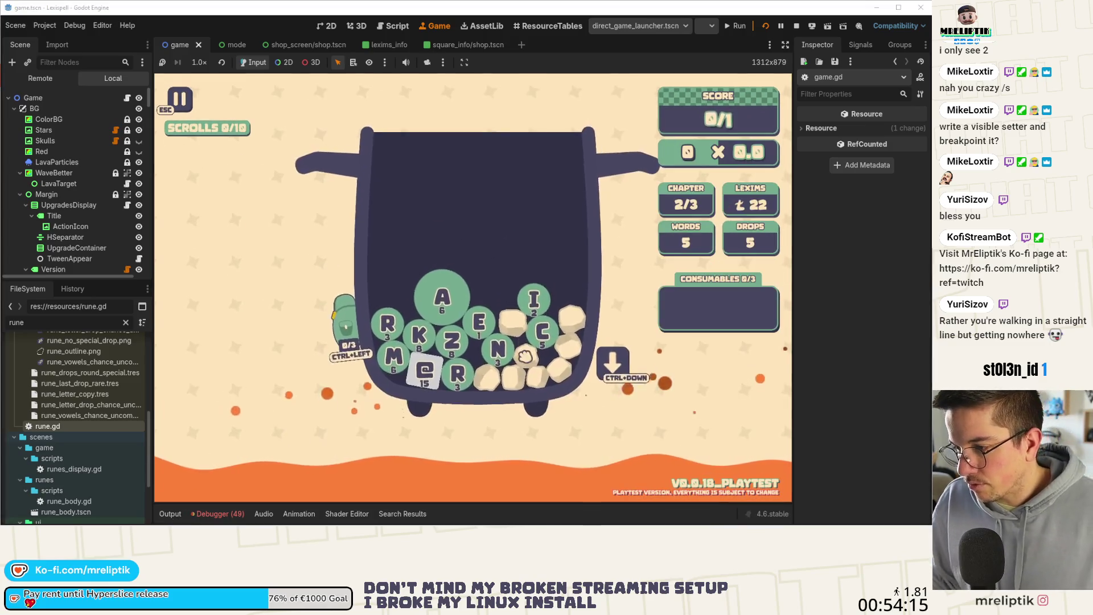
Type and submit the word RAN
{"action": "key", "text": "r"}
{"action": "key", "text": "a"}
{"action": "key", "text": "n"}
{"action": "key", "text": "Return"}
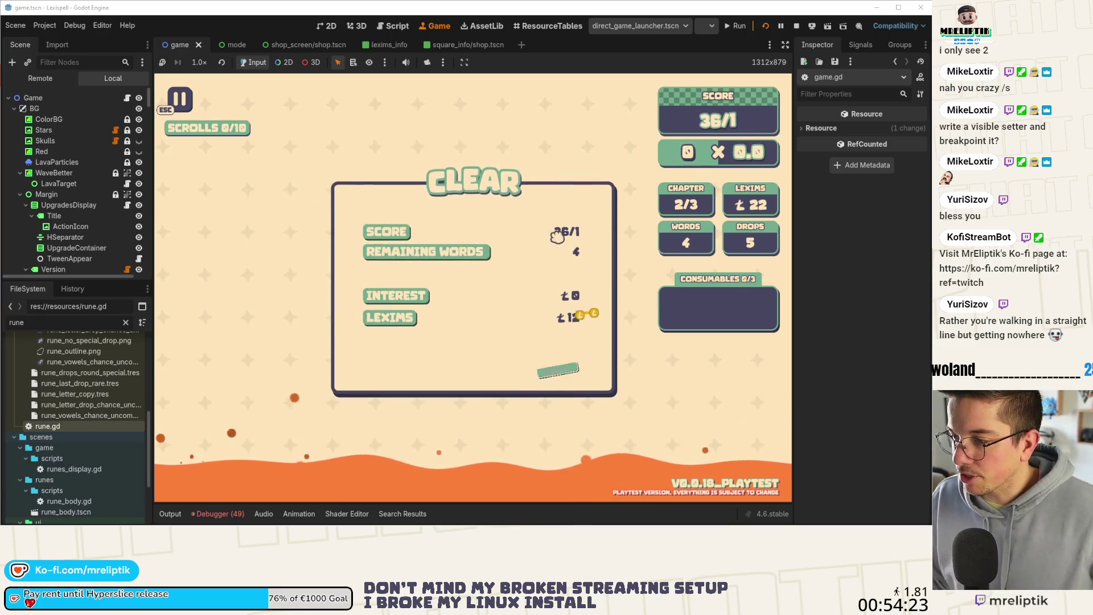
Continue through the shop and results, then choose GO ENDLESS! to hit the line 559 breakpoint
{"action": "left_click", "coordinate": [588, 382]}
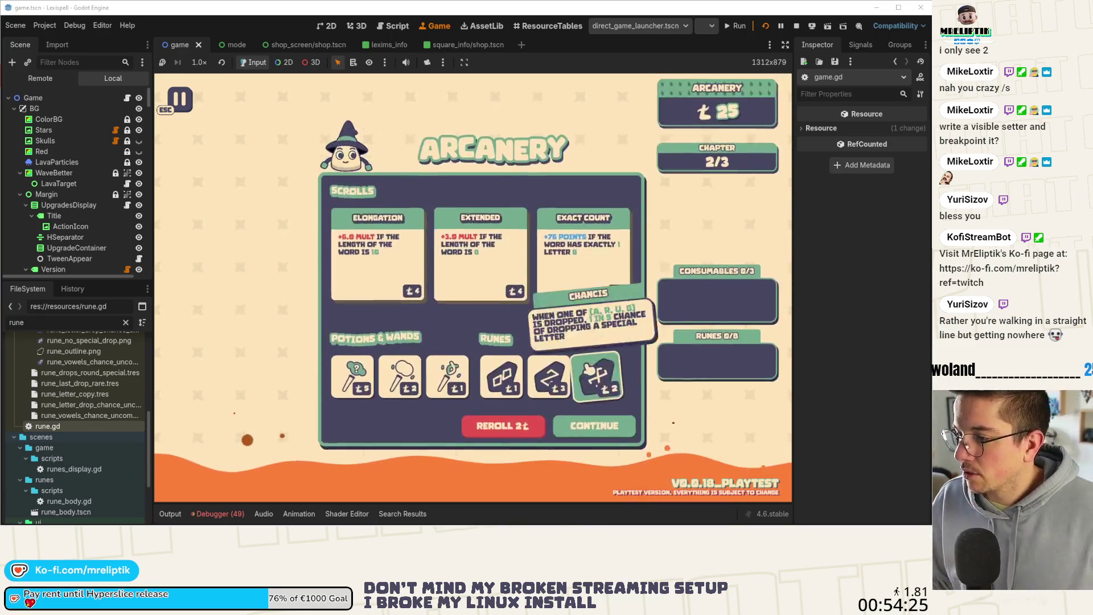
{"action": "left_click", "coordinate": [597, 434]}
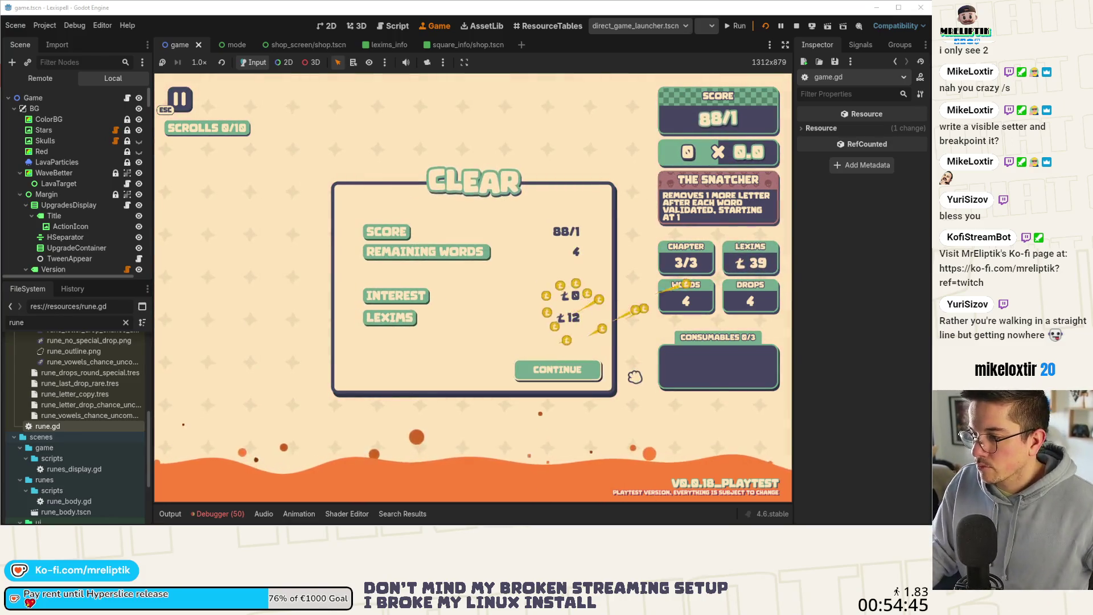
{"action": "left_click", "coordinate": [560, 371]}
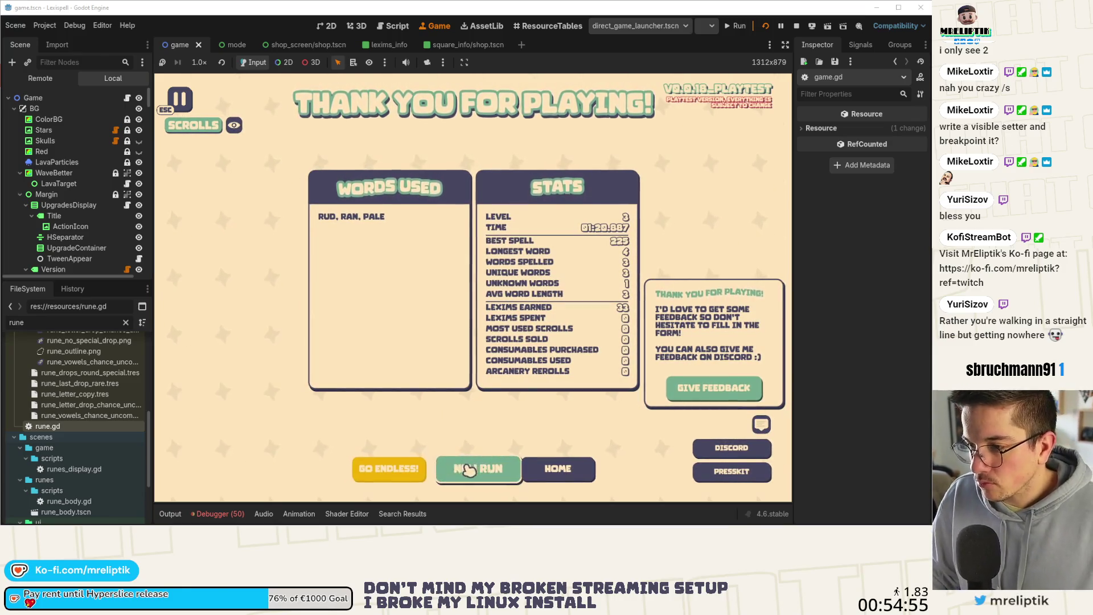
{"action": "left_click", "coordinate": [394, 467]}
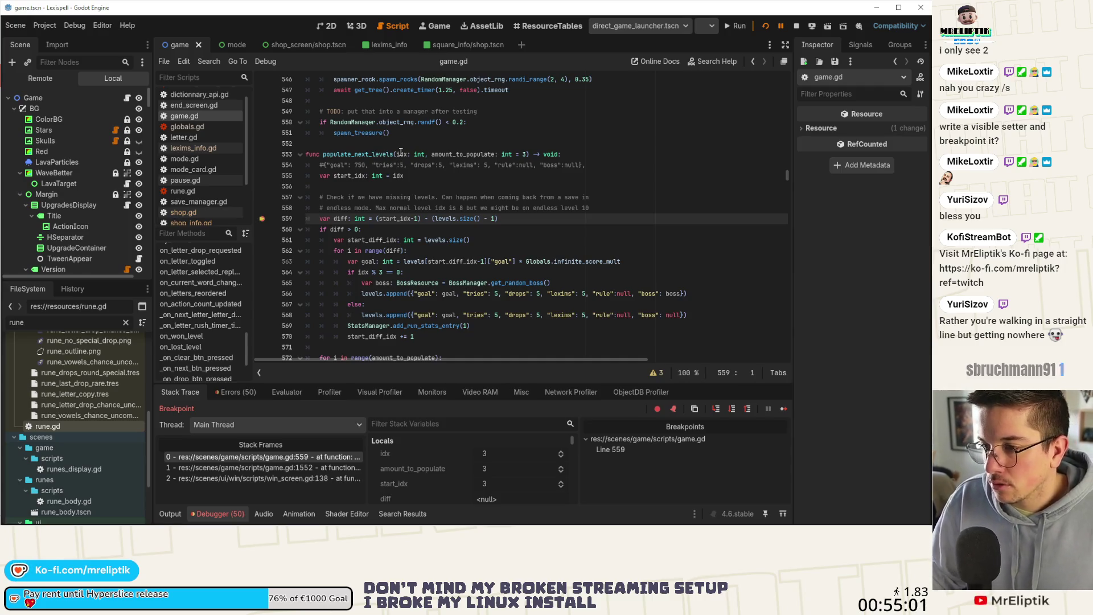
Step over populate_next_levels from line 559 to line 574, checking idx and diff values
{"action": "mouse_move", "coordinate": [400, 152]}
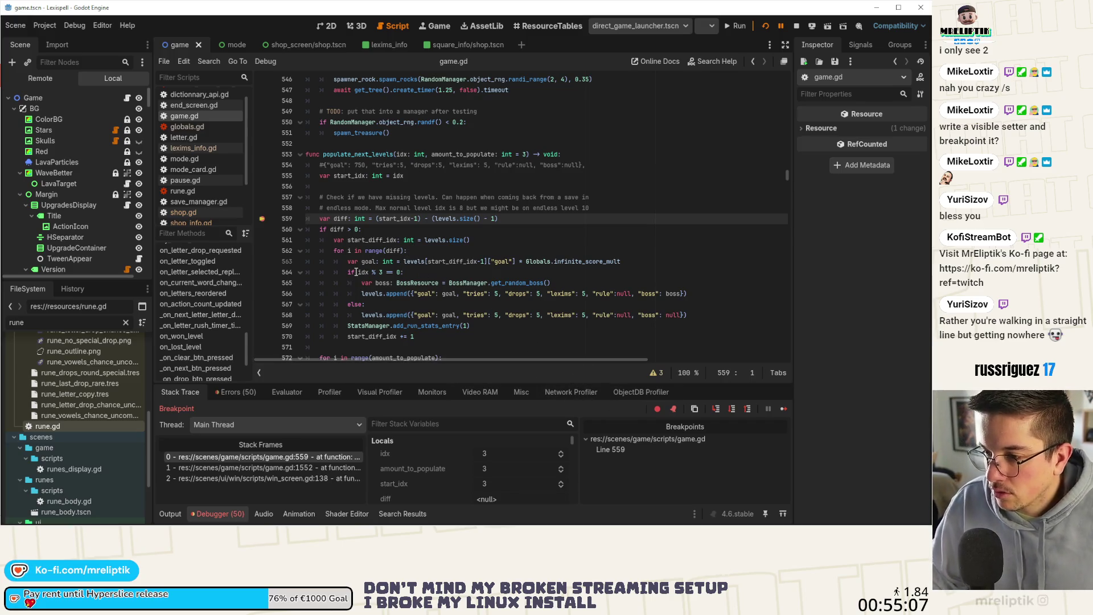
{"action": "mouse_move", "coordinate": [359, 273]}
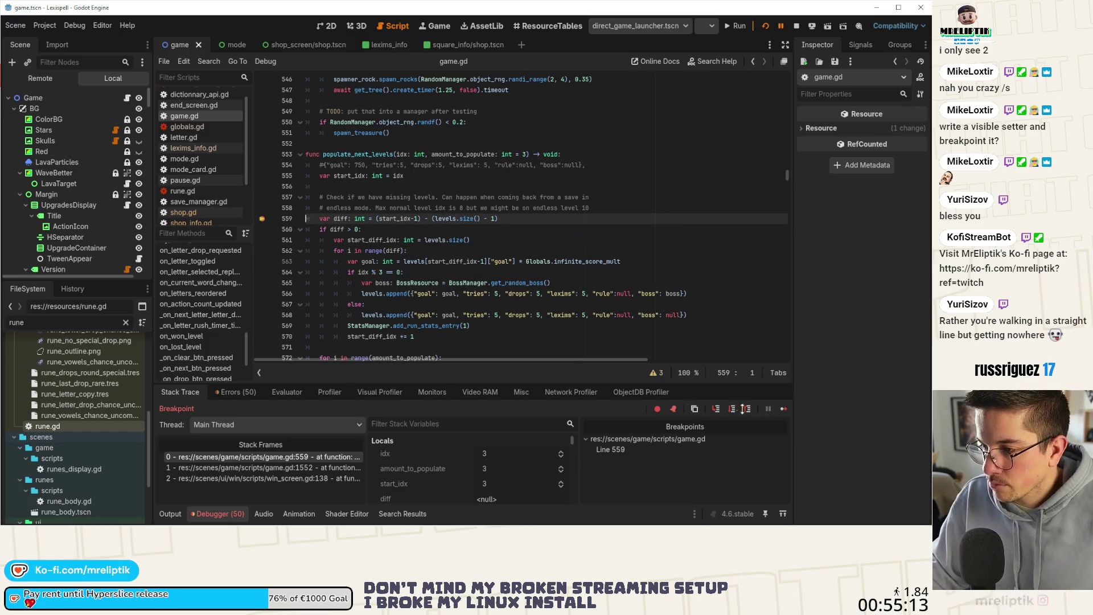
{"action": "left_click", "coordinate": [733, 409]}
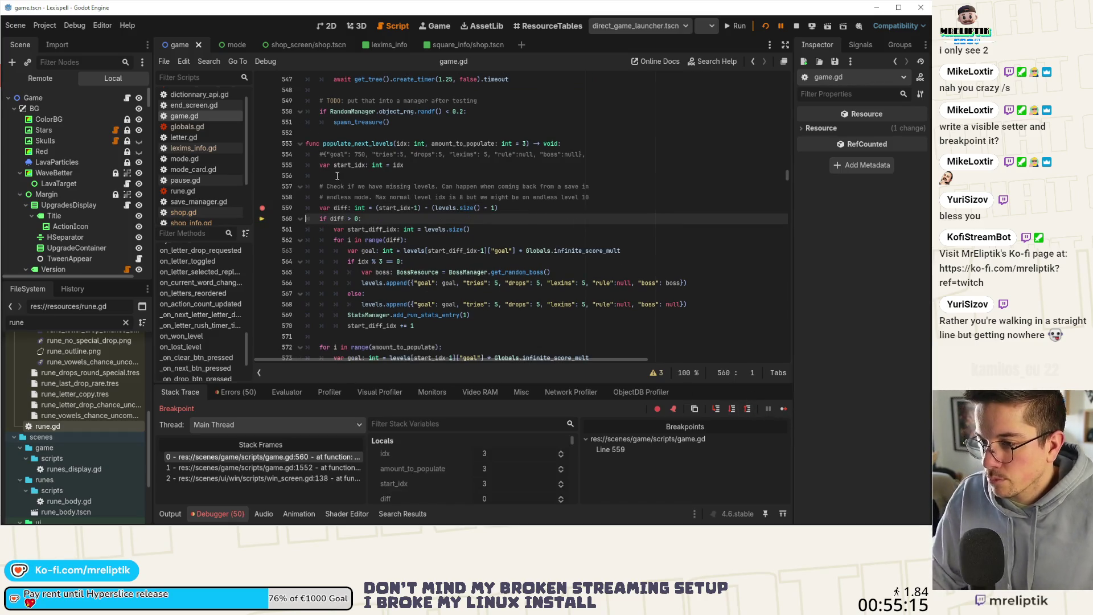
{"action": "mouse_move", "coordinate": [336, 206]}
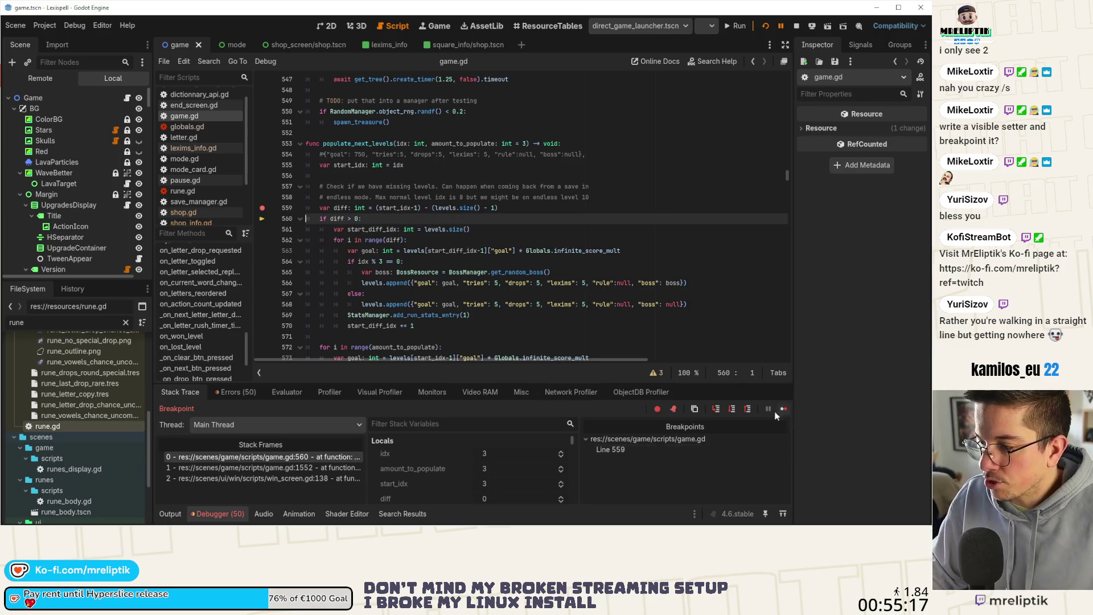
{"action": "left_click", "coordinate": [732, 409]}
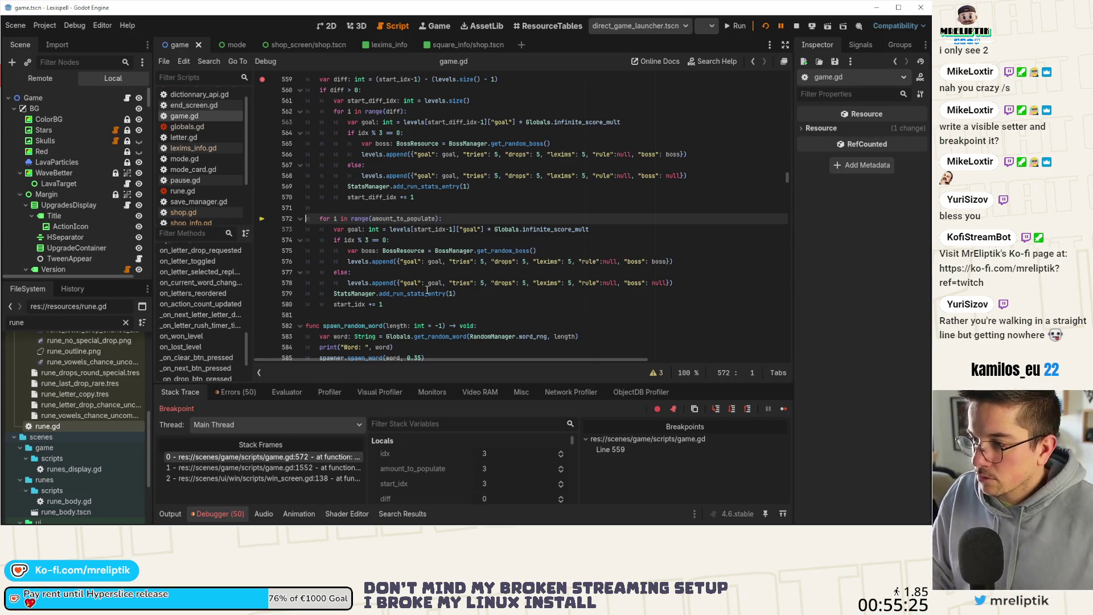
{"action": "scroll", "coordinate": [542, 246], "scroll_direction": "up", "scroll_amount": 2}
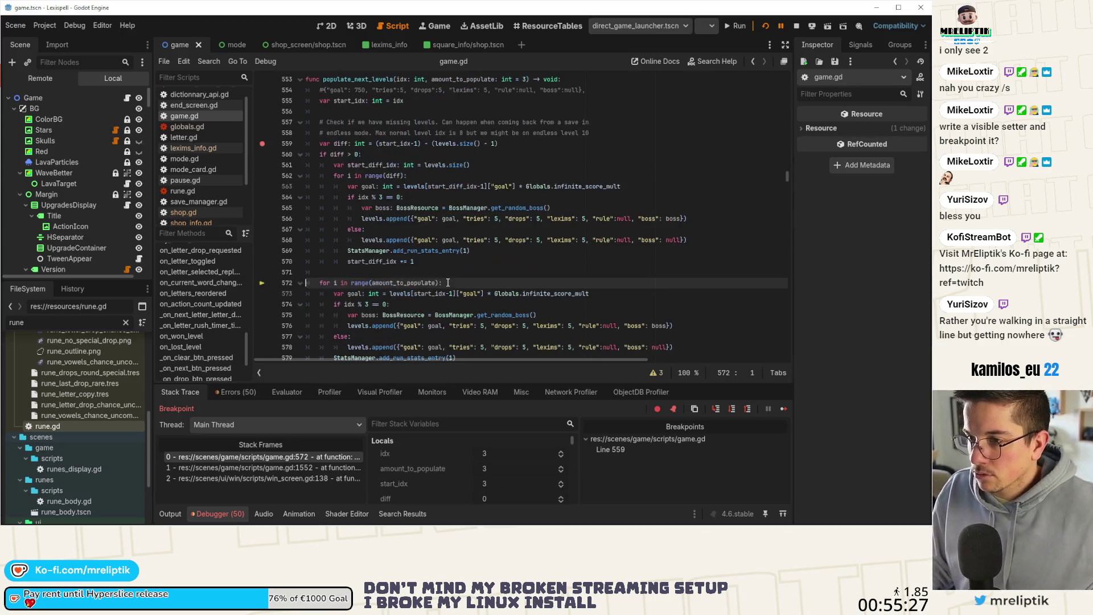
{"action": "scroll", "coordinate": [542, 246], "scroll_direction": "down", "scroll_amount": 1}
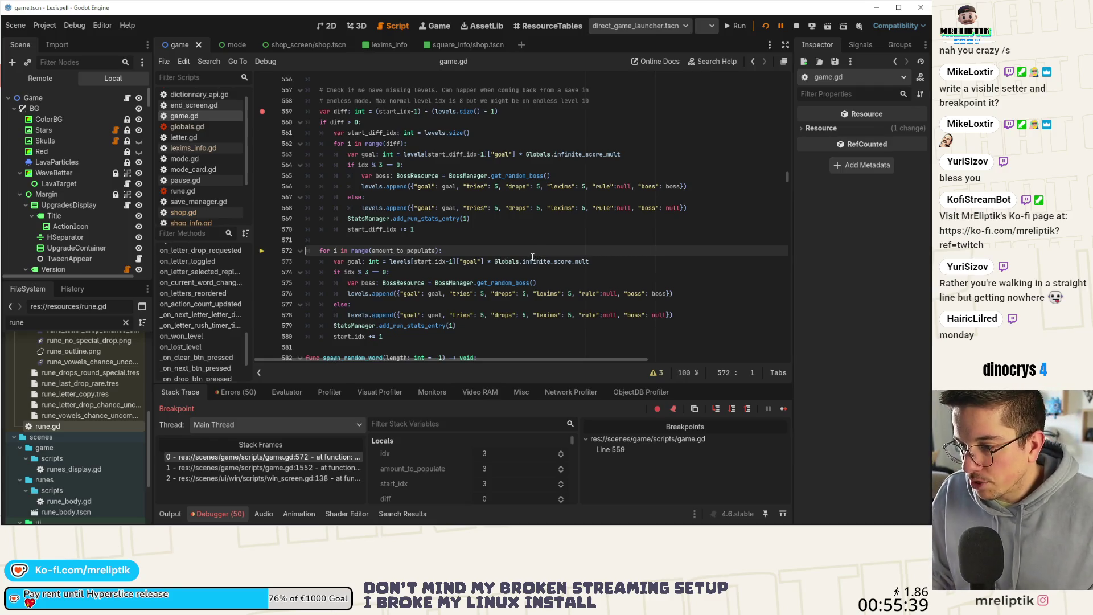
{"action": "left_click", "coordinate": [716, 409]}
{"action": "left_click", "coordinate": [716, 410]}
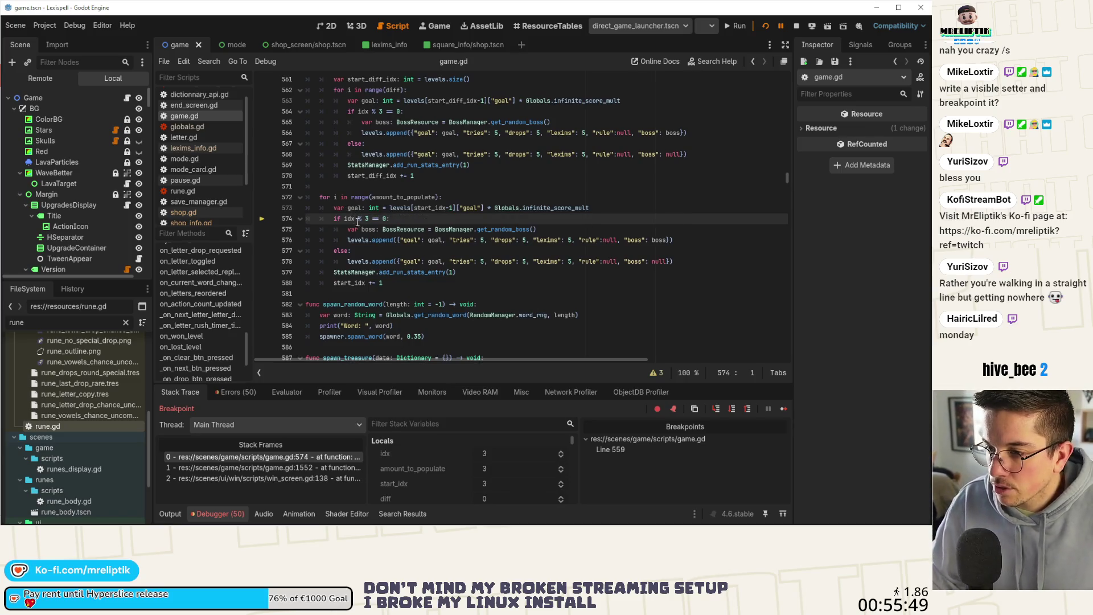
Look over the surrounding loop code, focusing on the idx condition on line 564
{"action": "mouse_move", "coordinate": [353, 221]}
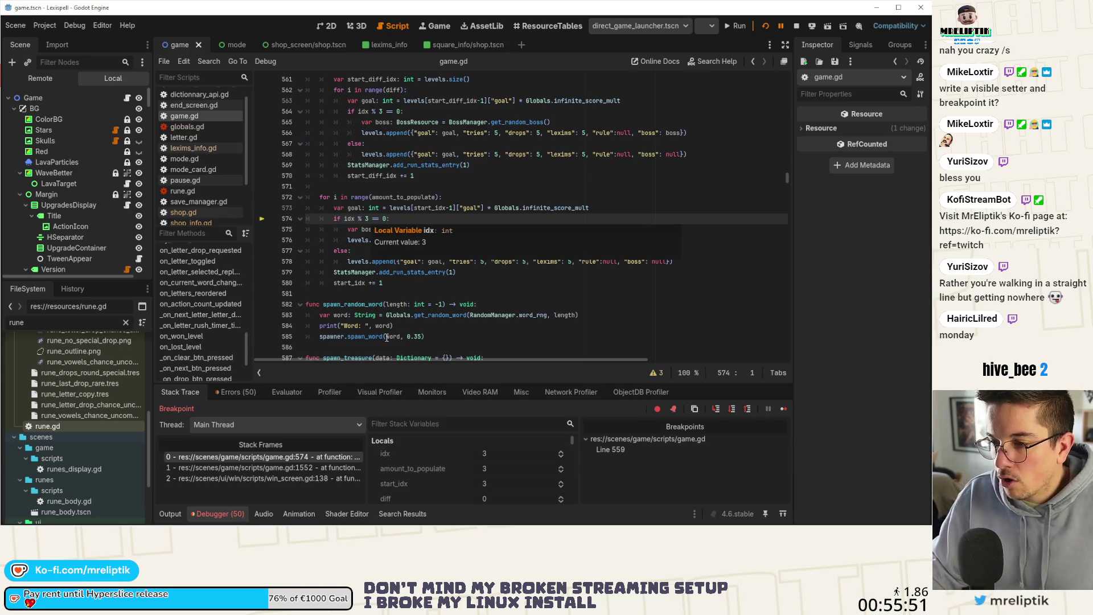
{"action": "scroll", "coordinate": [457, 257], "scroll_direction": "up", "scroll_amount": 2}
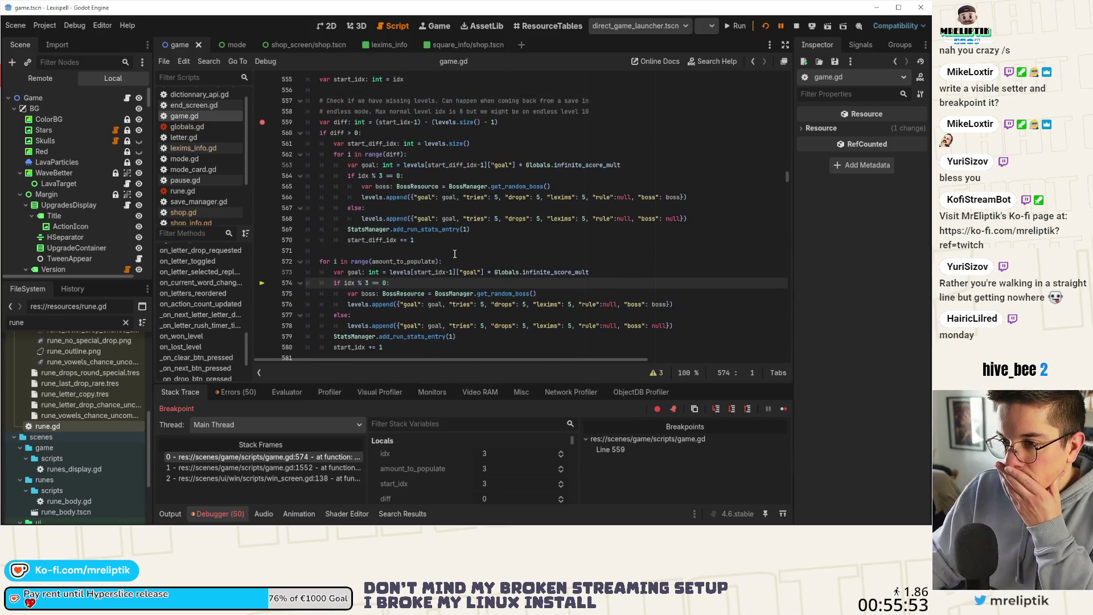
{"action": "scroll", "coordinate": [457, 256], "scroll_direction": "up", "scroll_amount": 2}
{"action": "scroll", "coordinate": [466, 239], "scroll_direction": "down", "scroll_amount": 3}
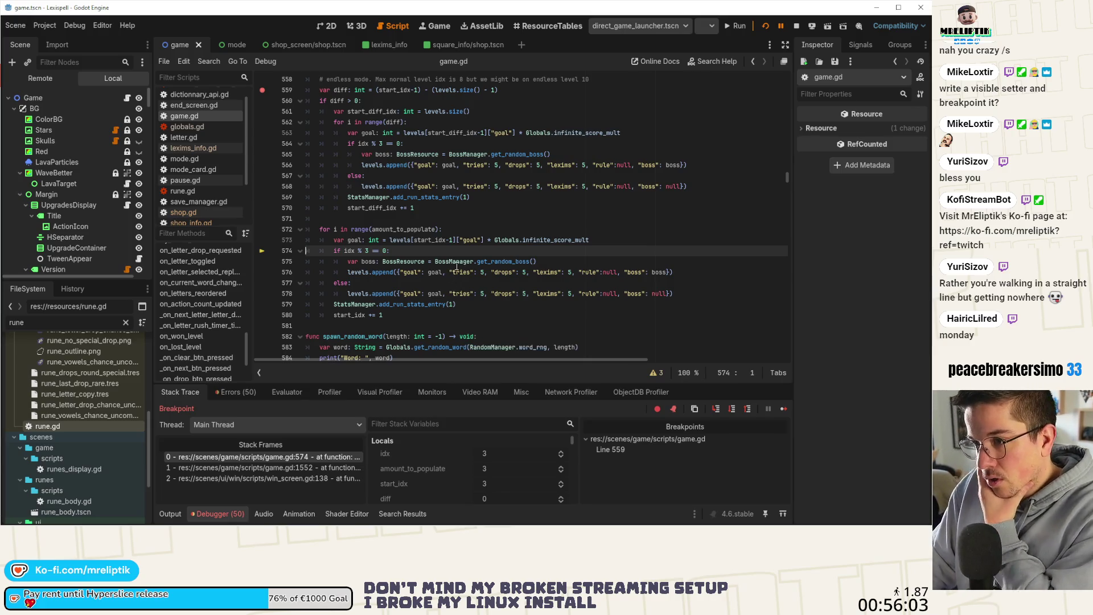
{"action": "scroll", "coordinate": [398, 215], "scroll_direction": "up", "scroll_amount": 1}
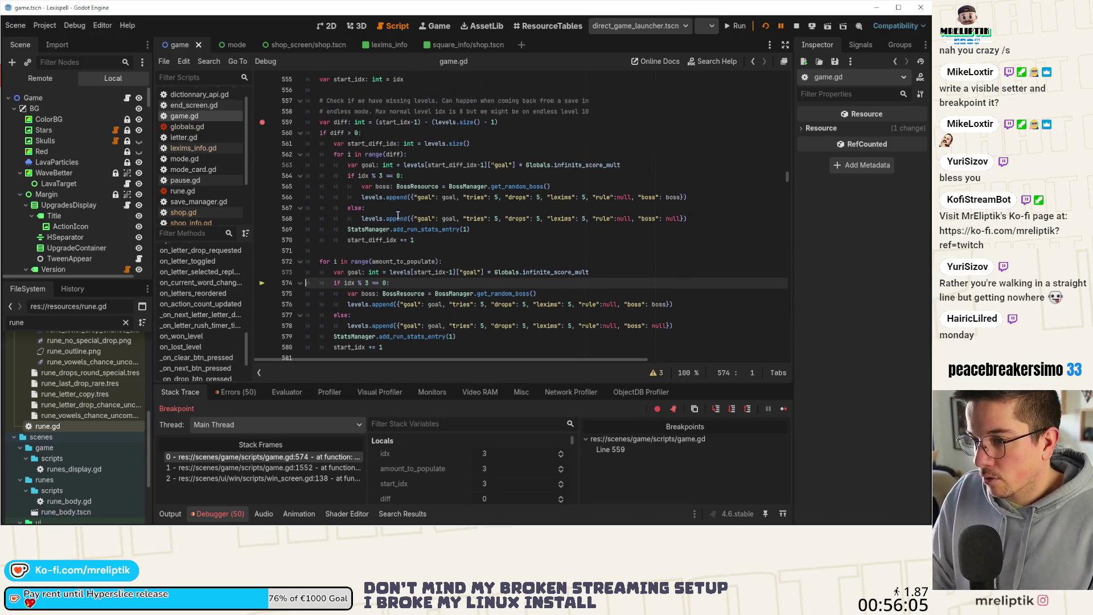
{"action": "left_click", "coordinate": [369, 175]}
{"action": "scroll", "coordinate": [390, 209], "scroll_direction": "up", "scroll_amount": 1}
{"action": "scroll", "coordinate": [390, 209], "scroll_direction": "up", "scroll_amount": 1}
{"action": "mouse_move", "coordinate": [429, 207]}
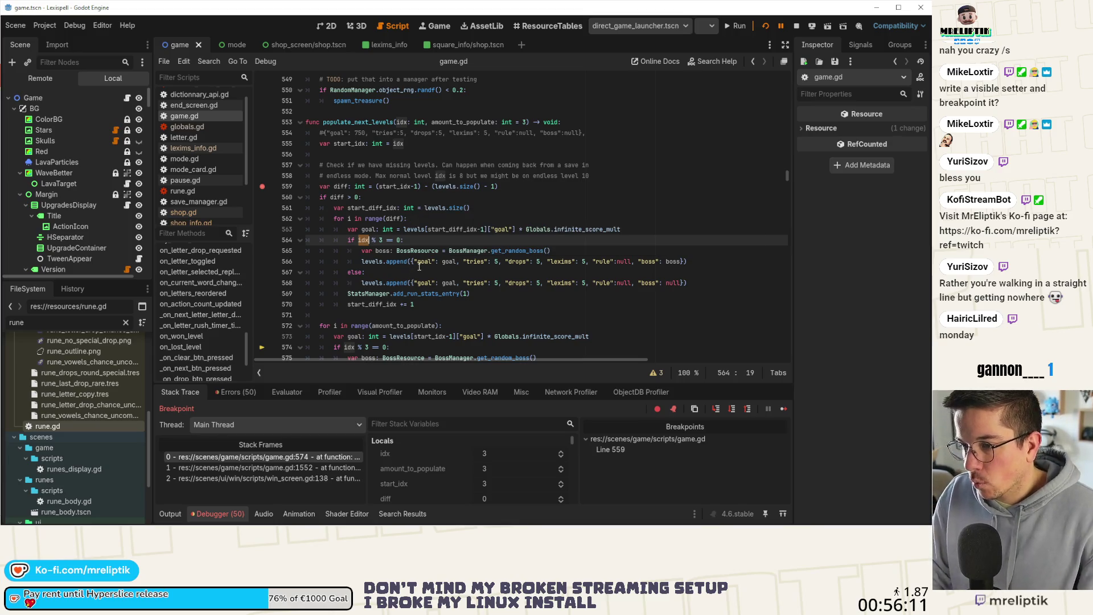
{"action": "scroll", "coordinate": [418, 264], "scroll_direction": "down", "scroll_amount": 2}
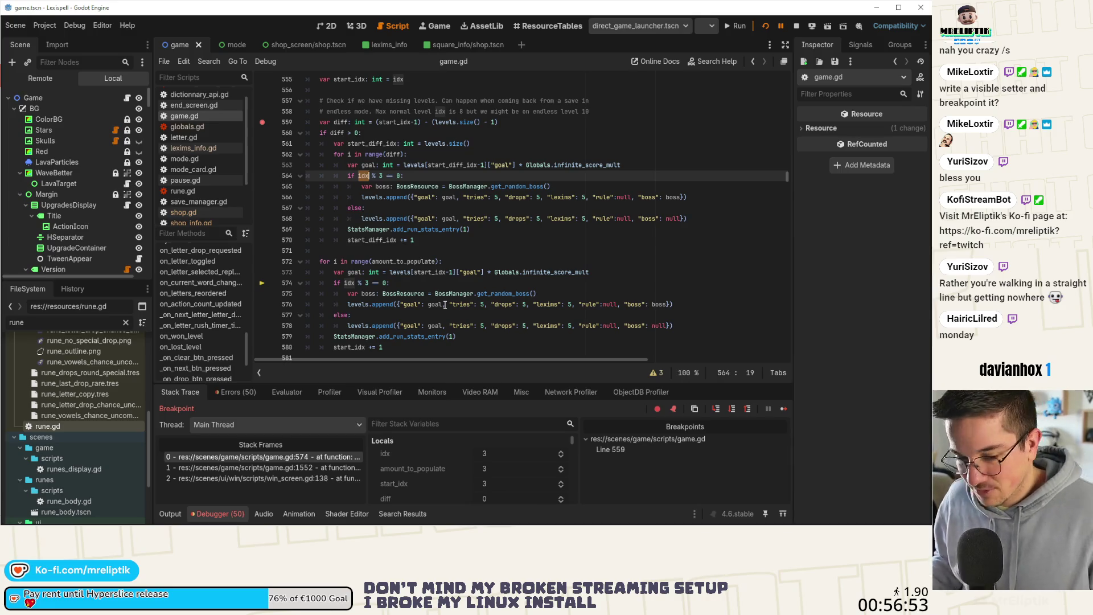
{"action": "mouse_move", "coordinate": [444, 524]}
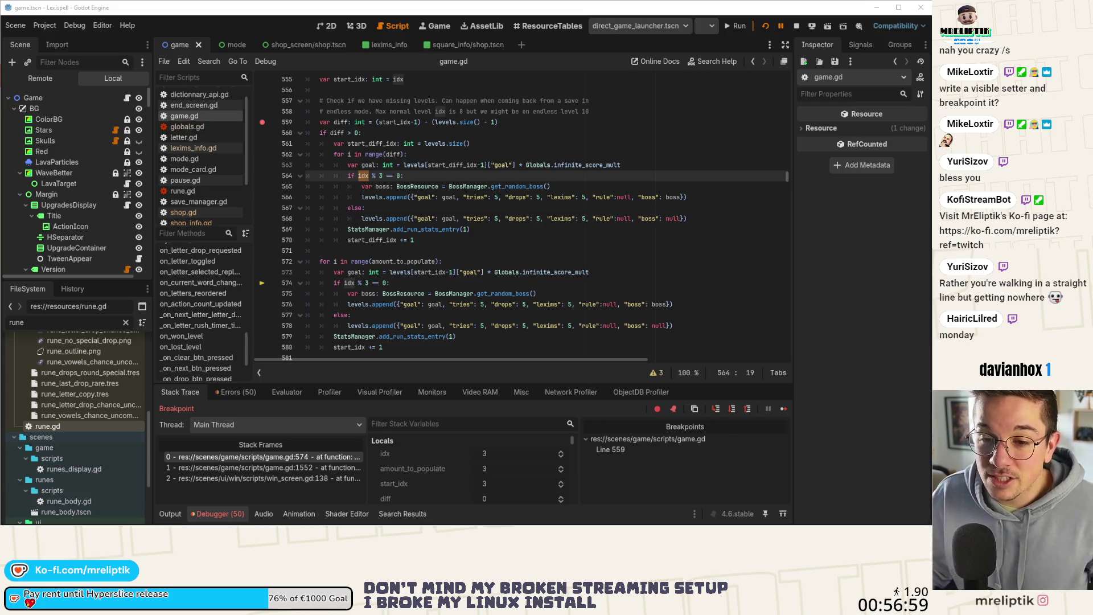
{"action": "left_click", "coordinate": [339, 261]}
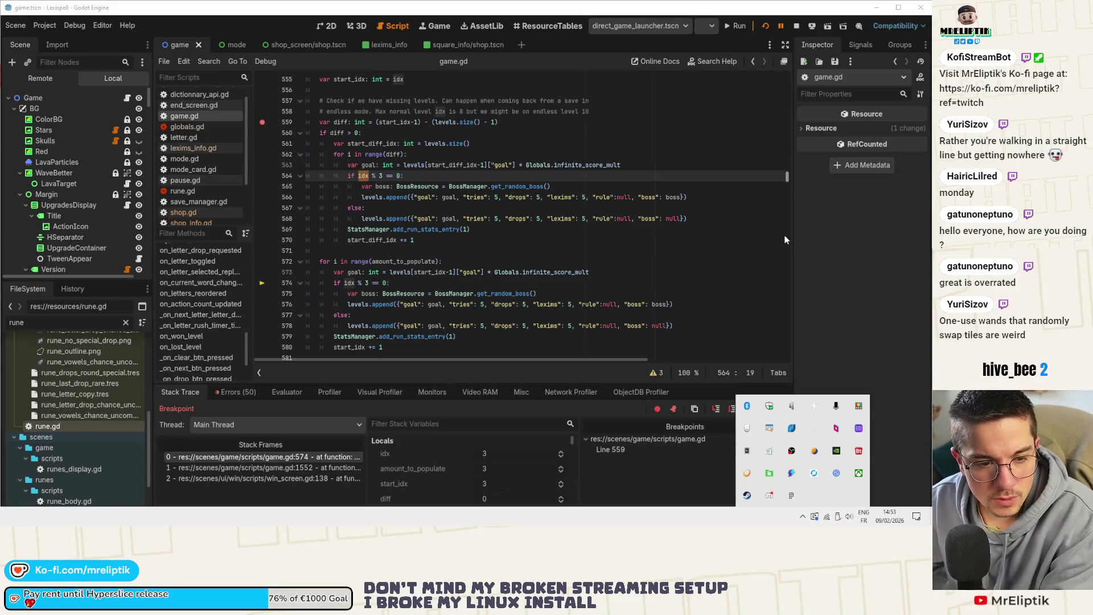
{"action": "left_click", "coordinate": [846, 258]}
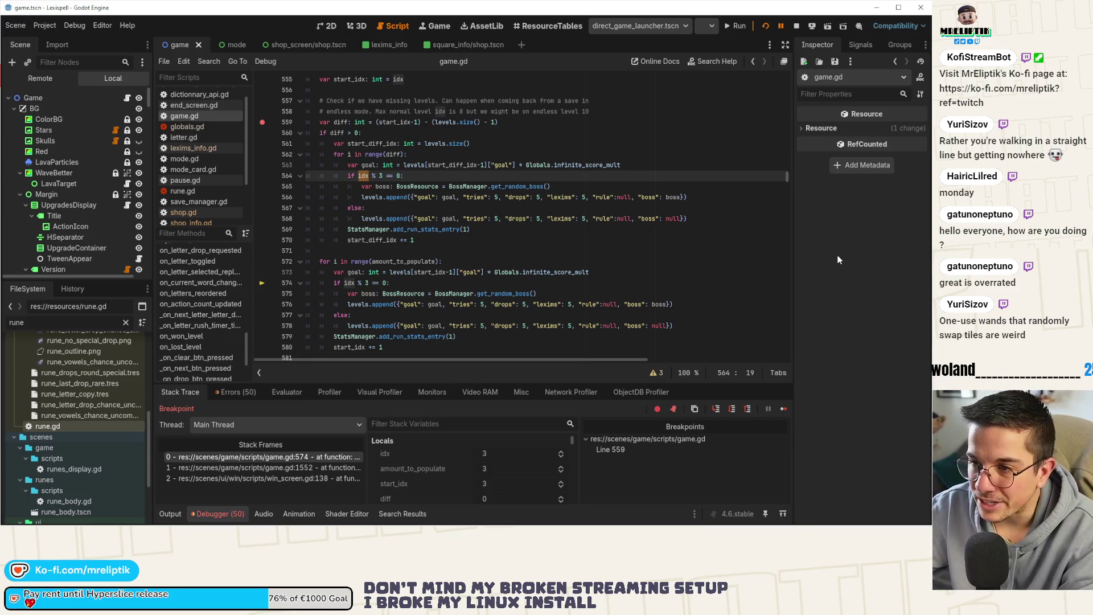
{"action": "left_click", "coordinate": [326, 26]}
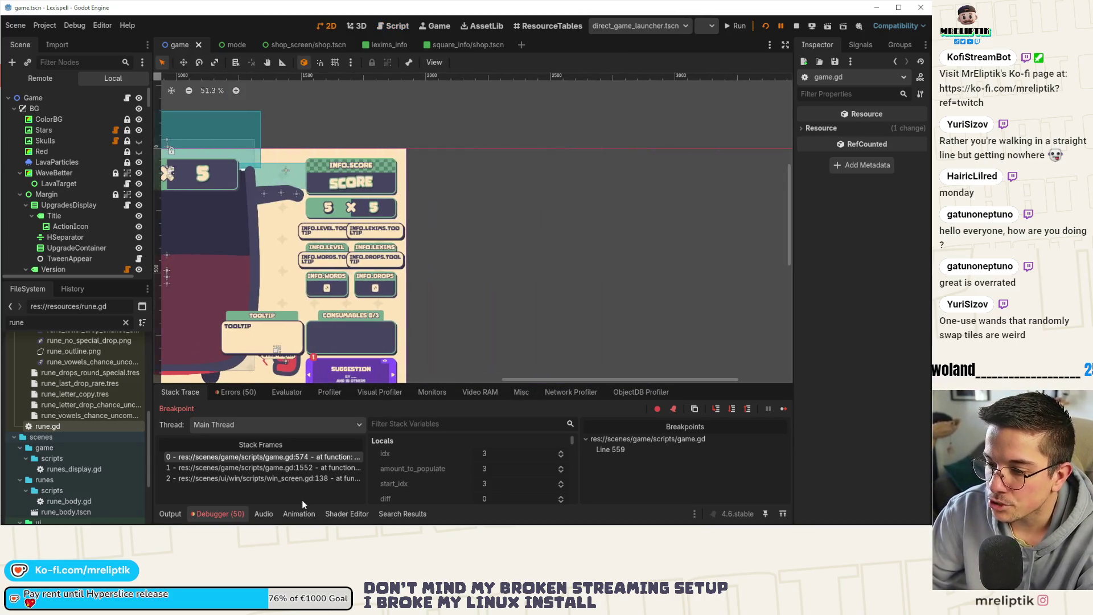
{"action": "left_click", "coordinate": [170, 513]}
{"action": "left_click", "coordinate": [170, 513]}
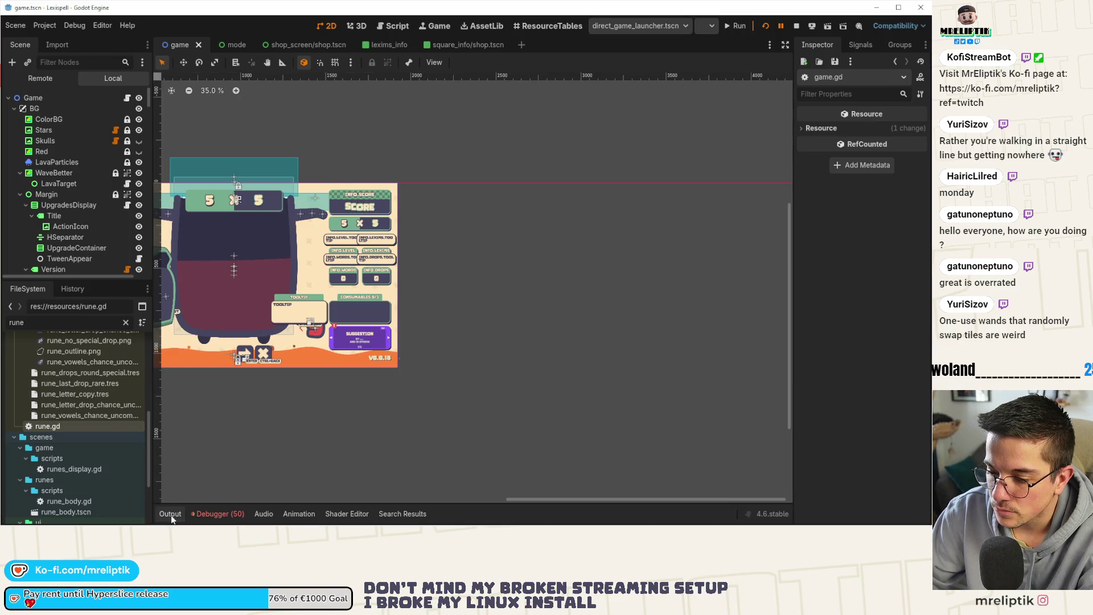
{"action": "scroll", "coordinate": [383, 368], "scroll_direction": "down", "scroll_amount": 2}
{"action": "scroll", "coordinate": [383, 369], "scroll_direction": "up", "scroll_amount": 3}
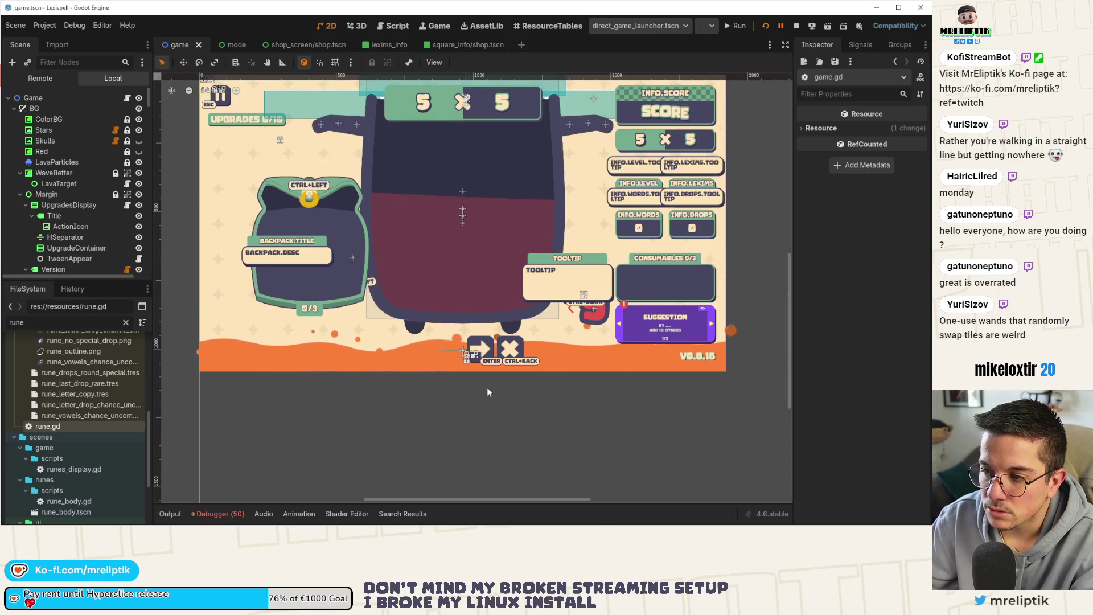
{"action": "scroll", "coordinate": [460, 314], "scroll_direction": "up", "scroll_amount": 2}
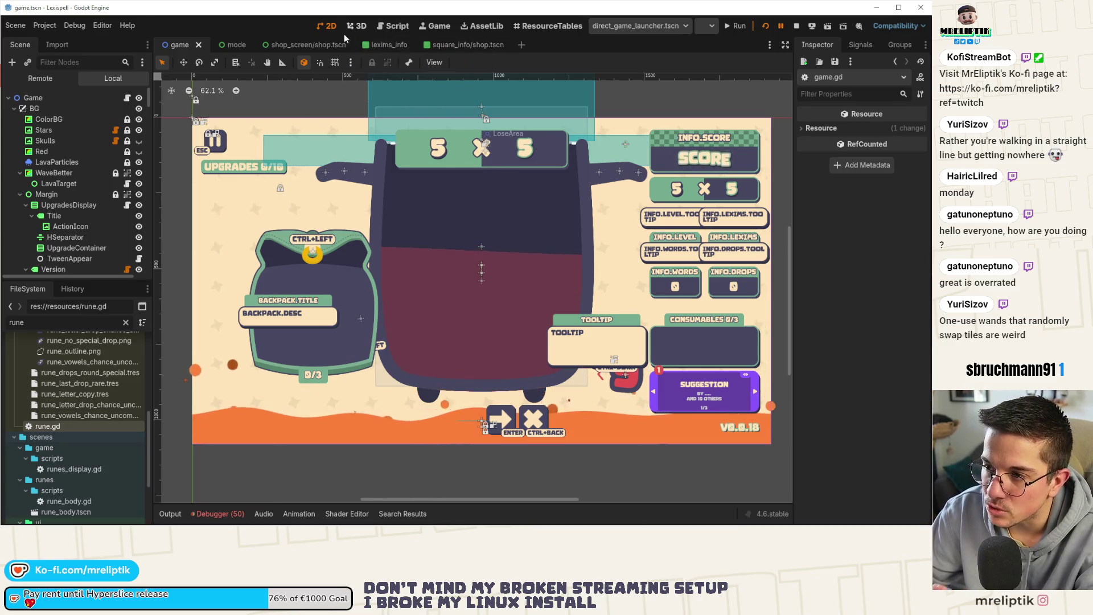
{"action": "left_click", "coordinate": [314, 45]}
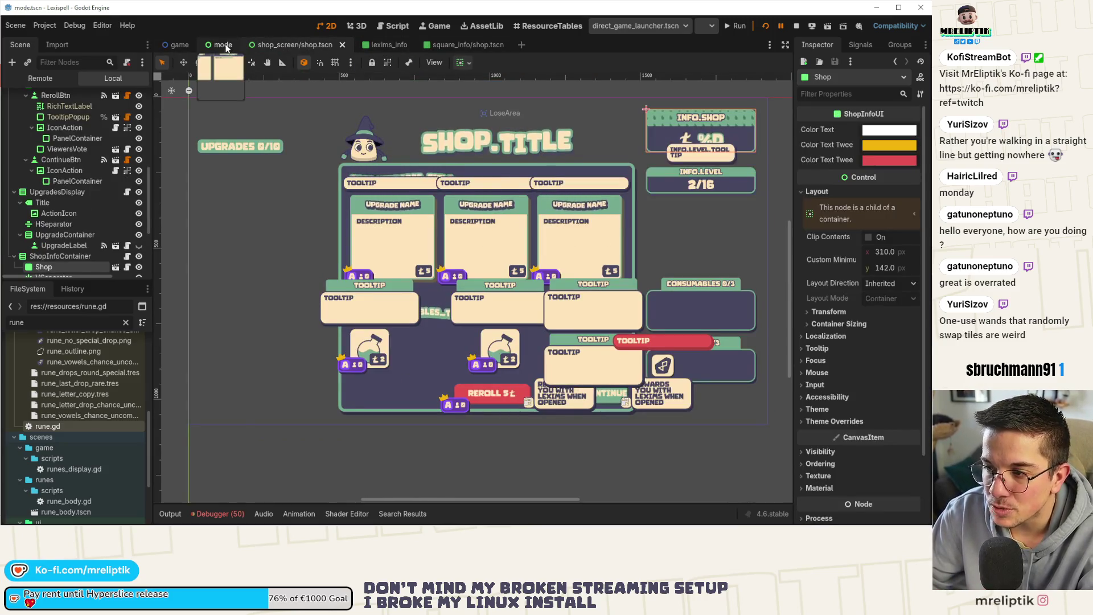
Flip through the mode, lexims_info and shop scene tabs, ending on shop
{"action": "left_click", "coordinate": [226, 45]}
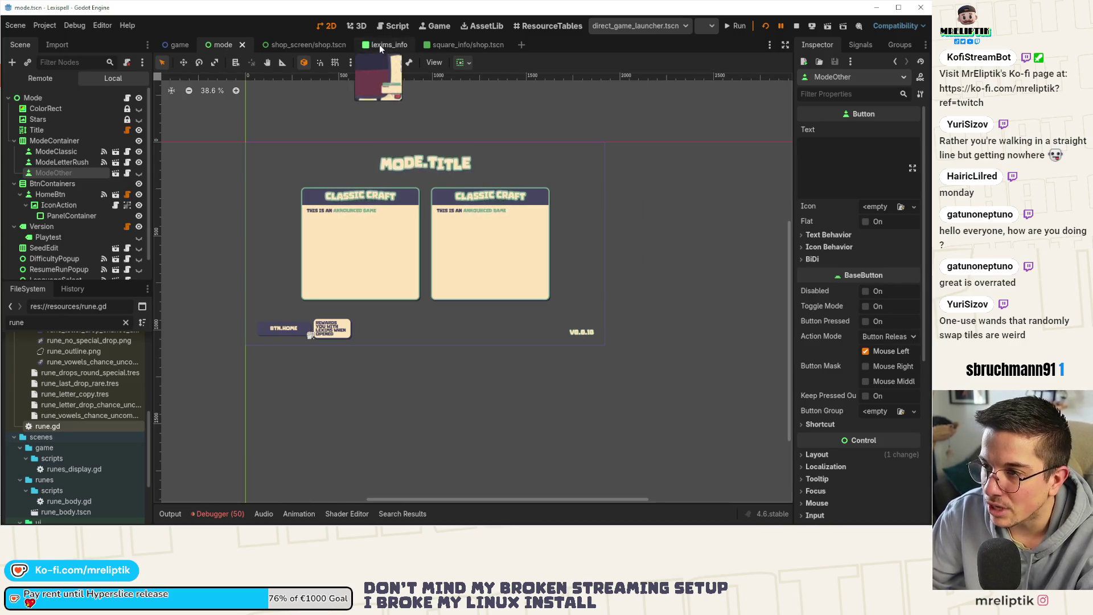
{"action": "left_click", "coordinate": [379, 45]}
{"action": "left_click", "coordinate": [316, 45]}
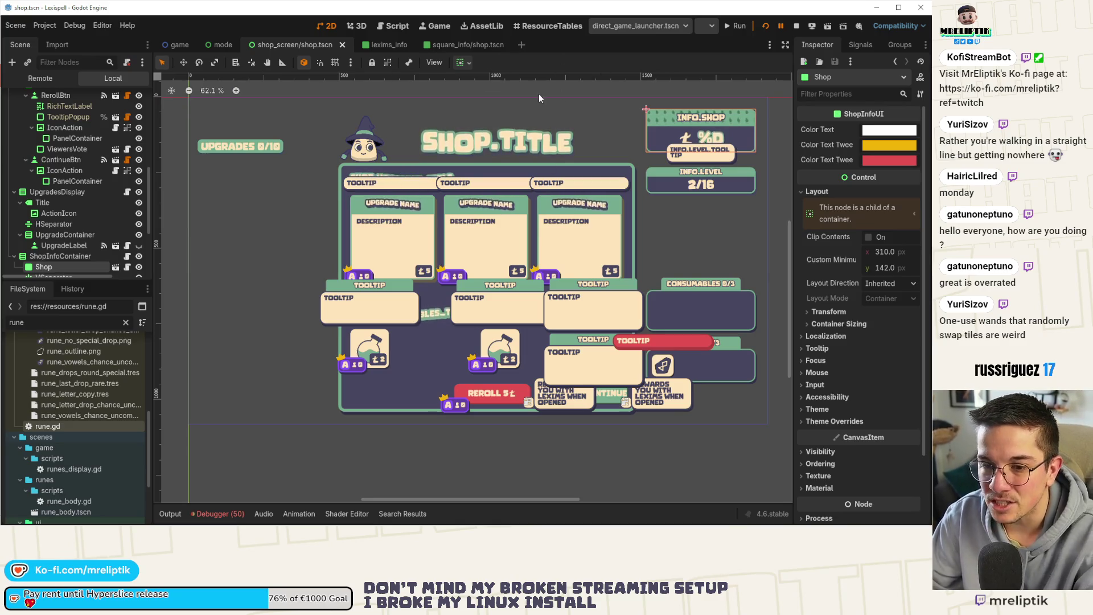
Quick-open the win_screen scene with 'win', pan over its layout, then close it
{"action": "key", "text": "ctrl+shift+o"}
{"action": "type", "text": "win"}
{"action": "key", "text": "Return"}
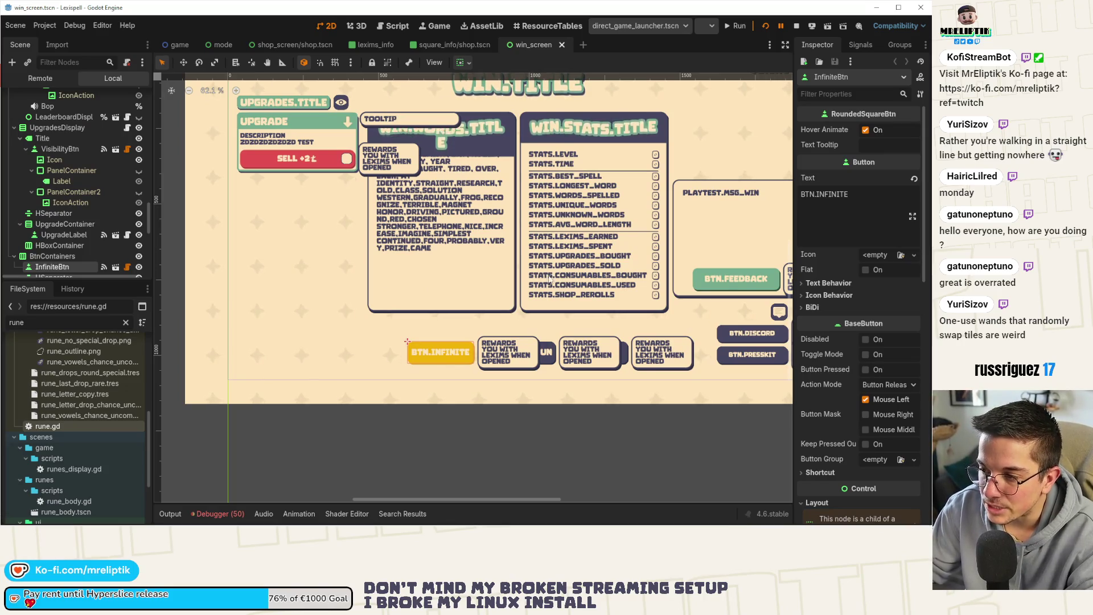
{"action": "left_click_drag", "start_coordinate": [514, 268], "coordinate": [447, 294]}
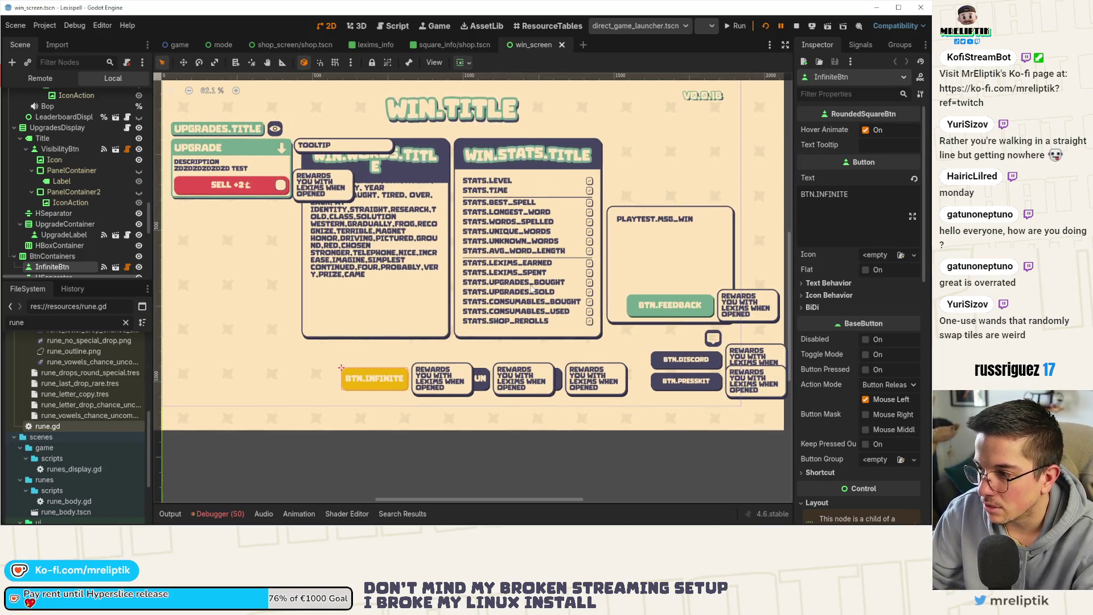
{"action": "left_click_drag", "start_coordinate": [531, 279], "coordinate": [484, 296]}
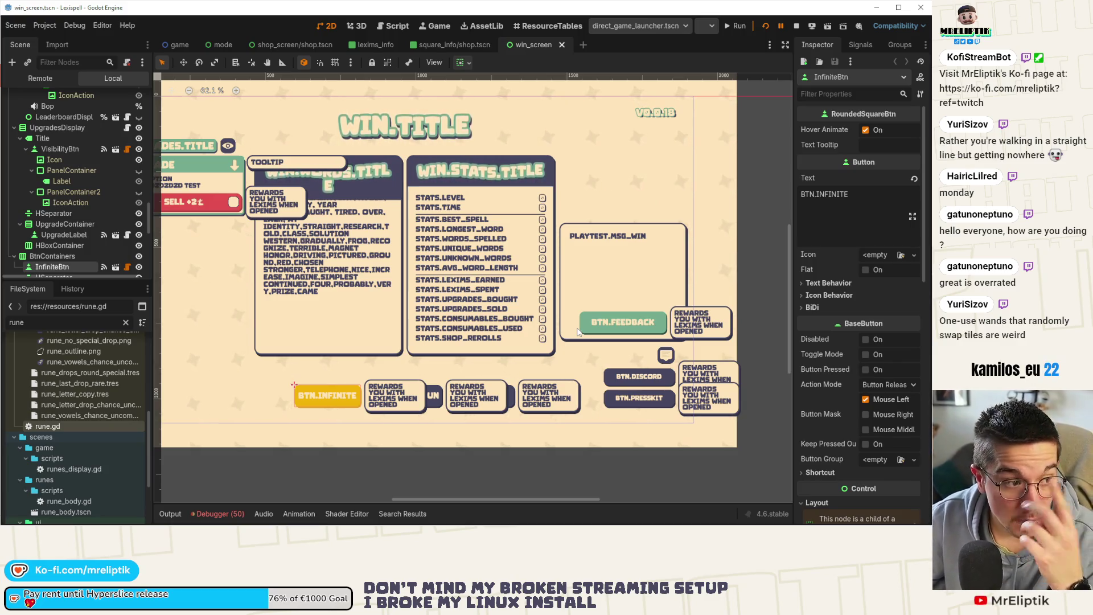
{"action": "middle_click", "coordinate": [531, 41]}
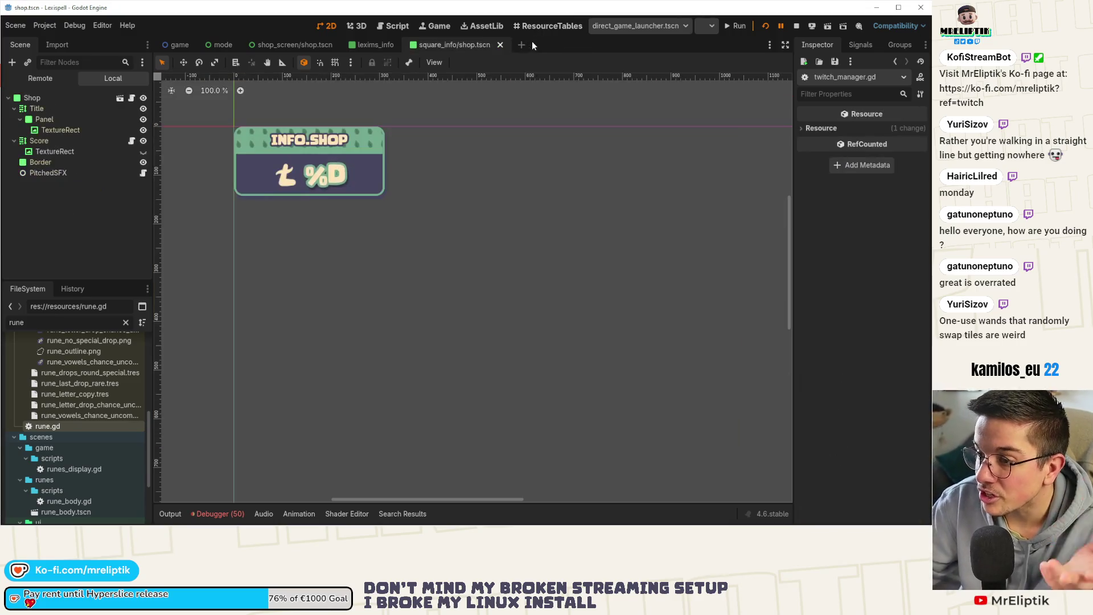
Close the square_info/shop, lexims_info, shop and mode scene tabs, then reopen the debugger panel
{"action": "middle_click", "coordinate": [426, 49]}
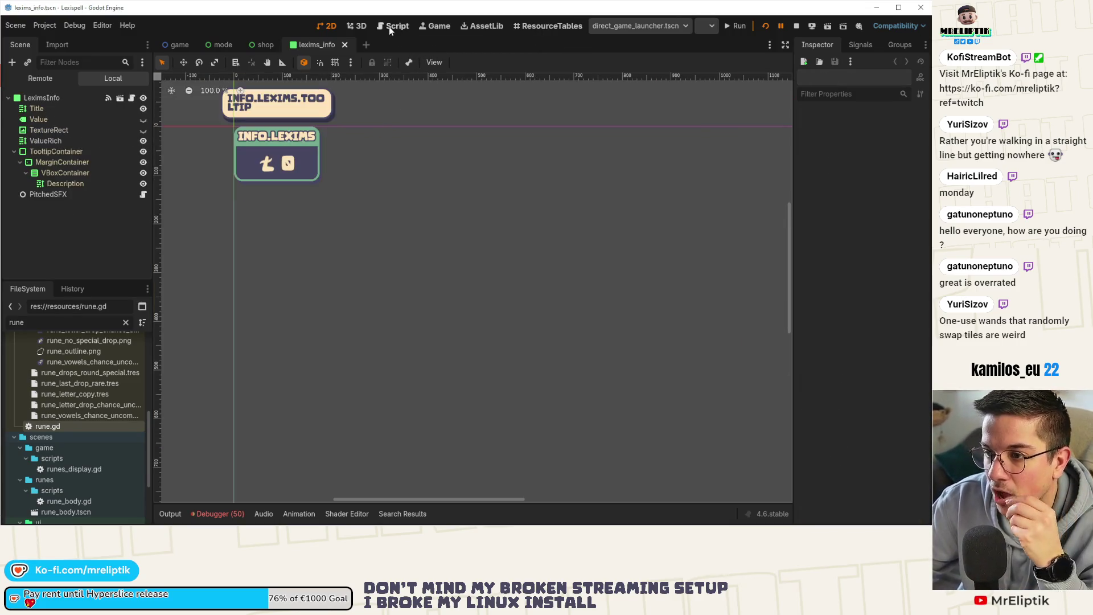
{"action": "middle_click", "coordinate": [323, 45]}
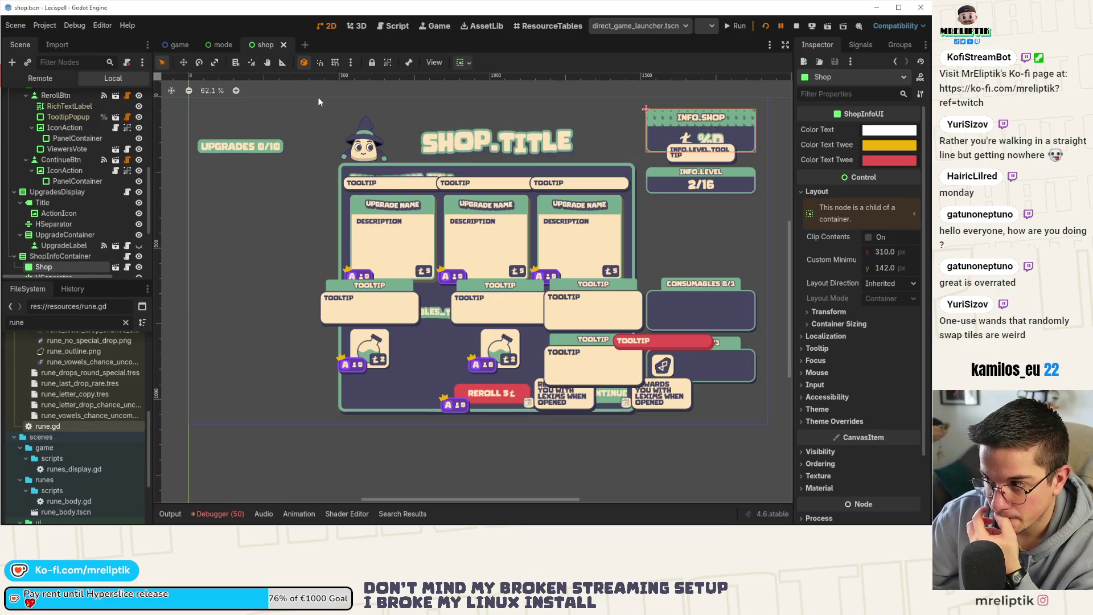
{"action": "middle_click", "coordinate": [254, 49]}
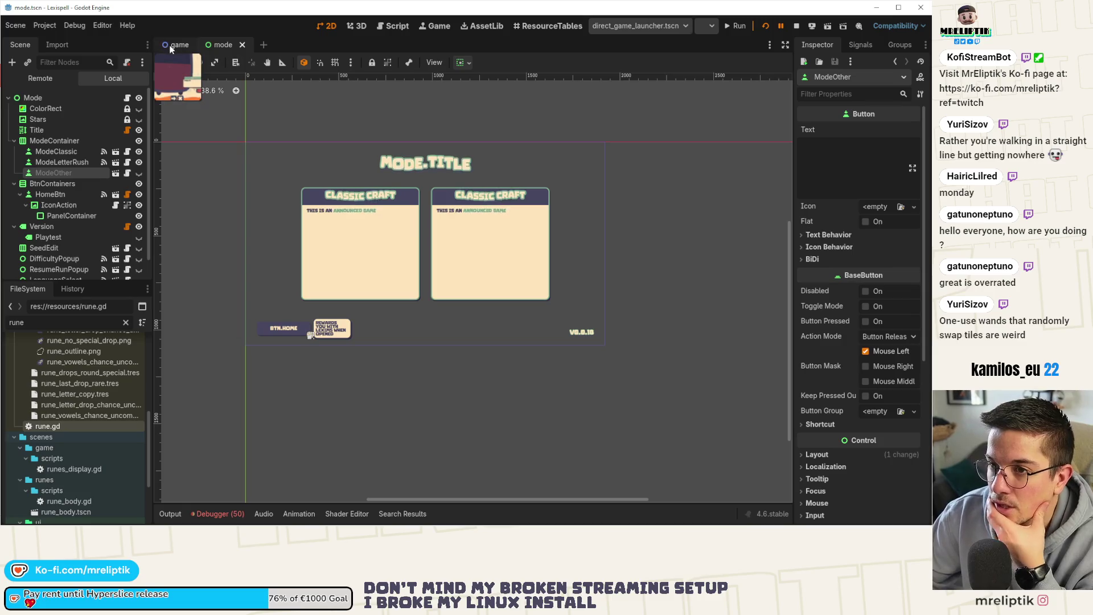
{"action": "middle_click", "coordinate": [233, 46]}
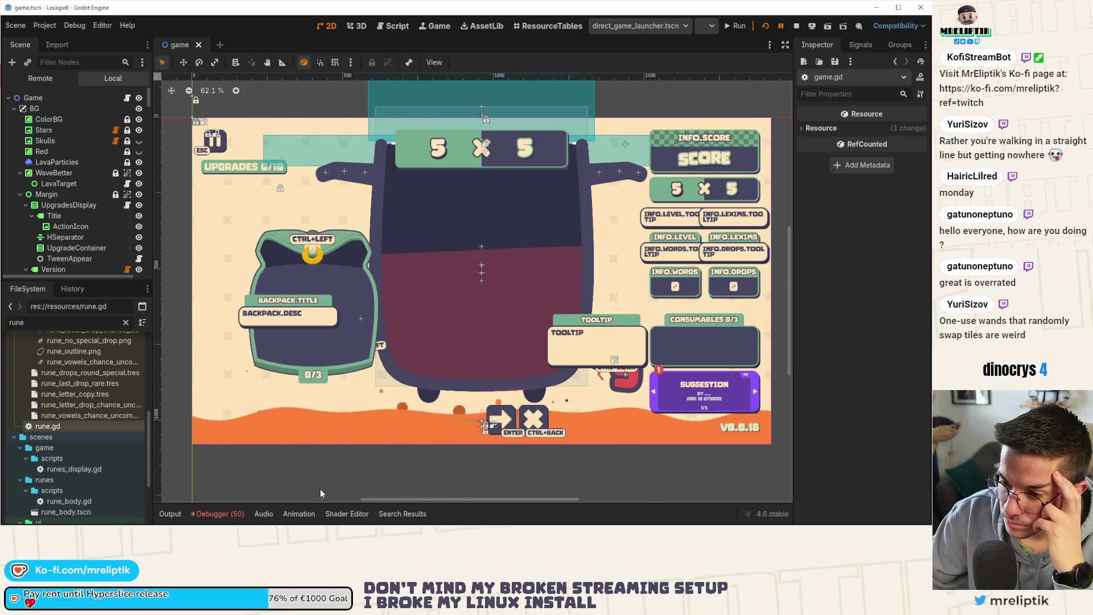
{"action": "left_click", "coordinate": [227, 514]}
Inspect the two spawn_global 'Dictionary to int' error entries in the debugger, then open the Game node's game.gd
{"action": "left_click", "coordinate": [239, 391]}
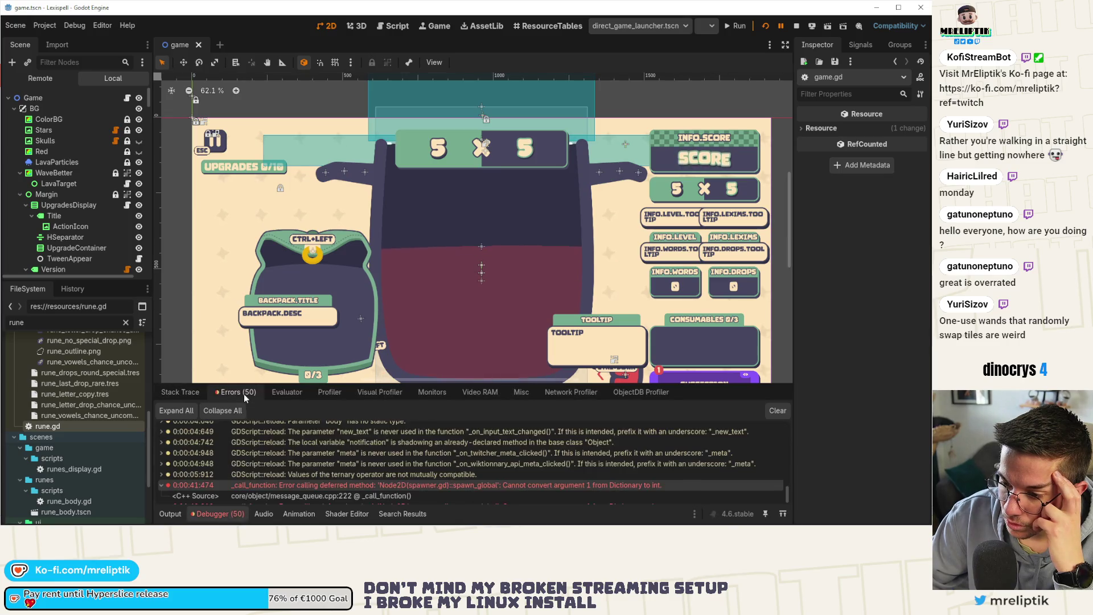
{"action": "left_click", "coordinate": [253, 474]}
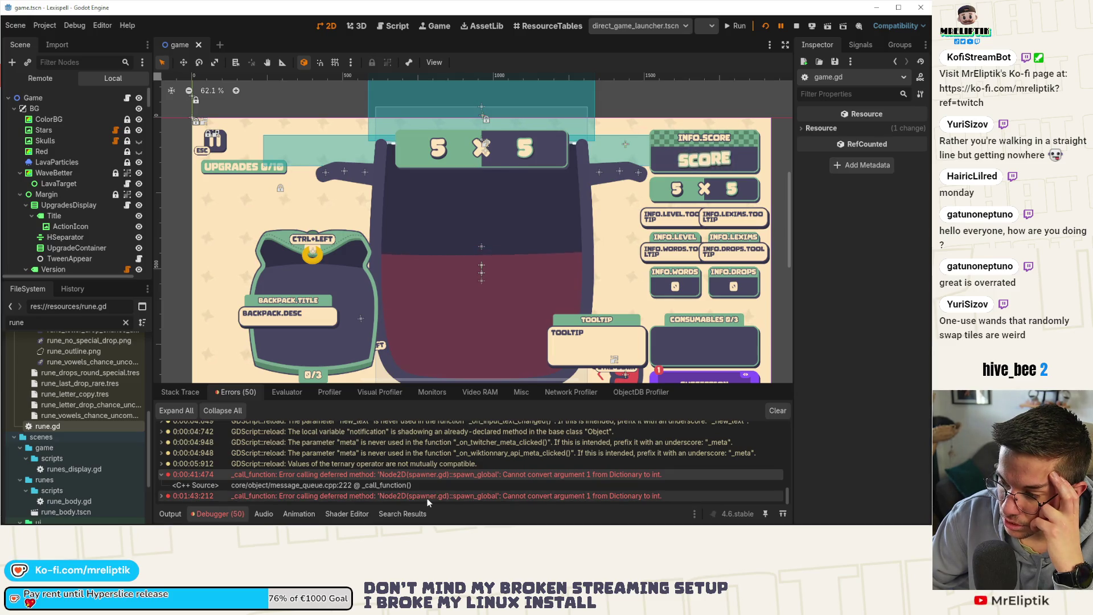
{"action": "left_click", "coordinate": [427, 497]}
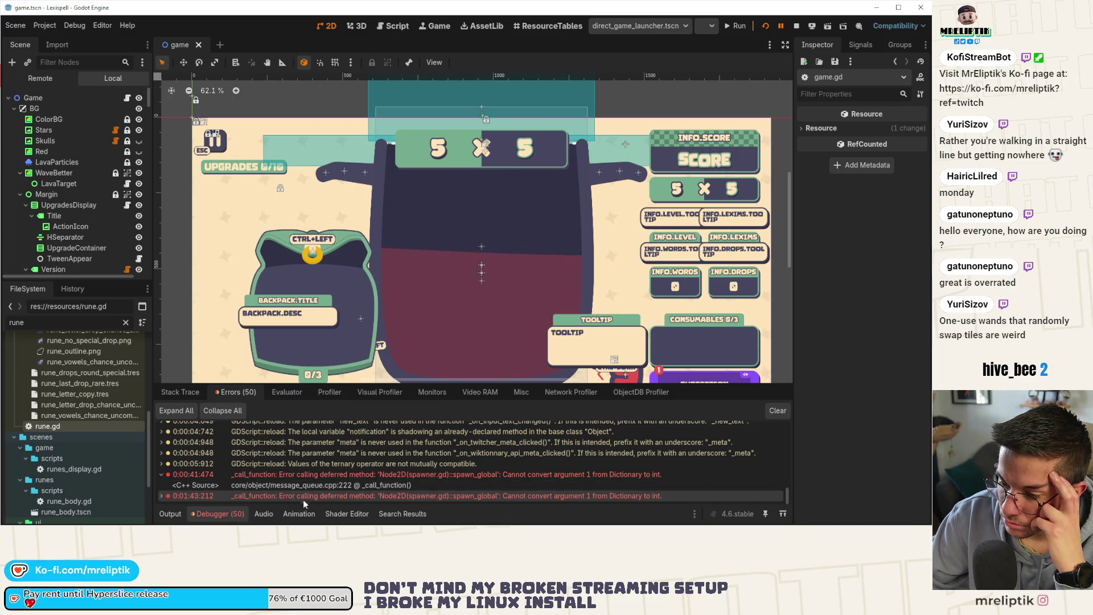
{"action": "left_click", "coordinate": [321, 476]}
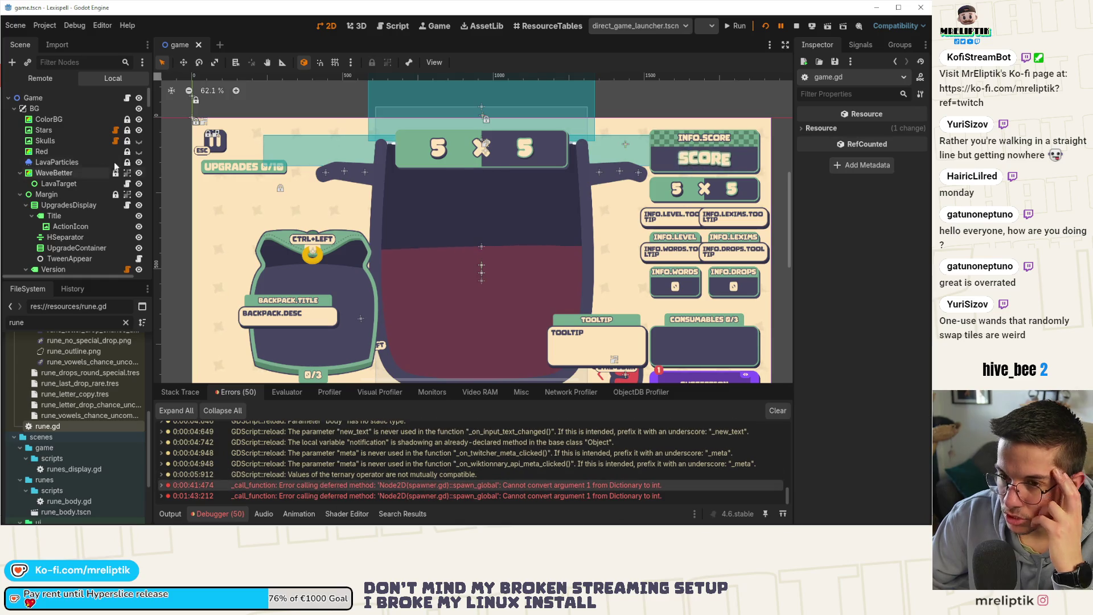
{"action": "left_click", "coordinate": [128, 100]}
{"action": "left_click", "coordinate": [497, 219]}
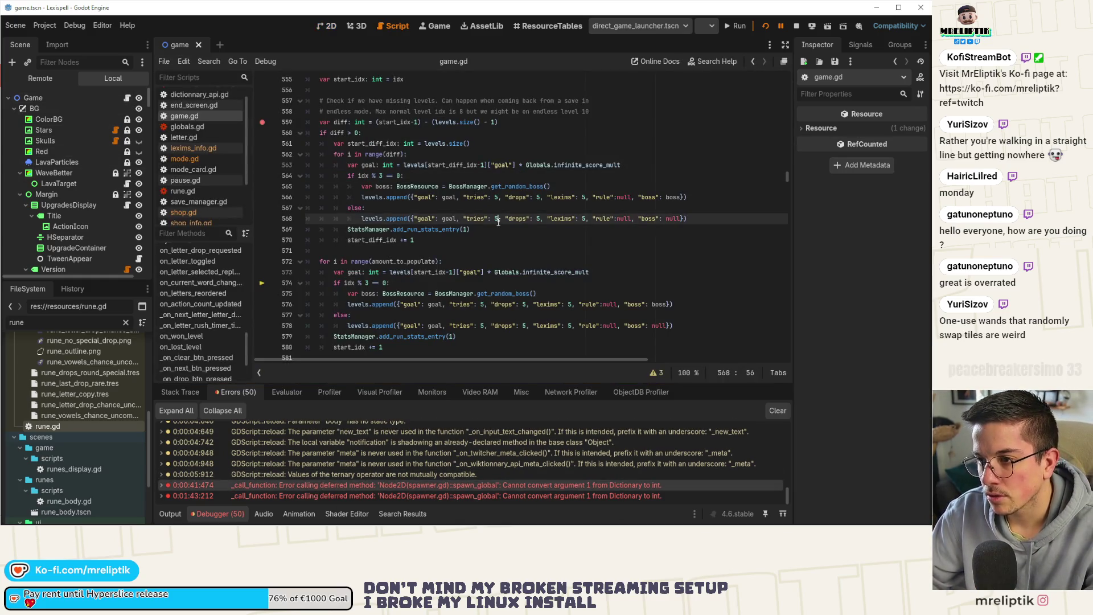
Search all project files for 'spawn_global' and inspect its definition and override_index parameter in spawner.gd
{"action": "key", "text": "ctrl+shift+f"}
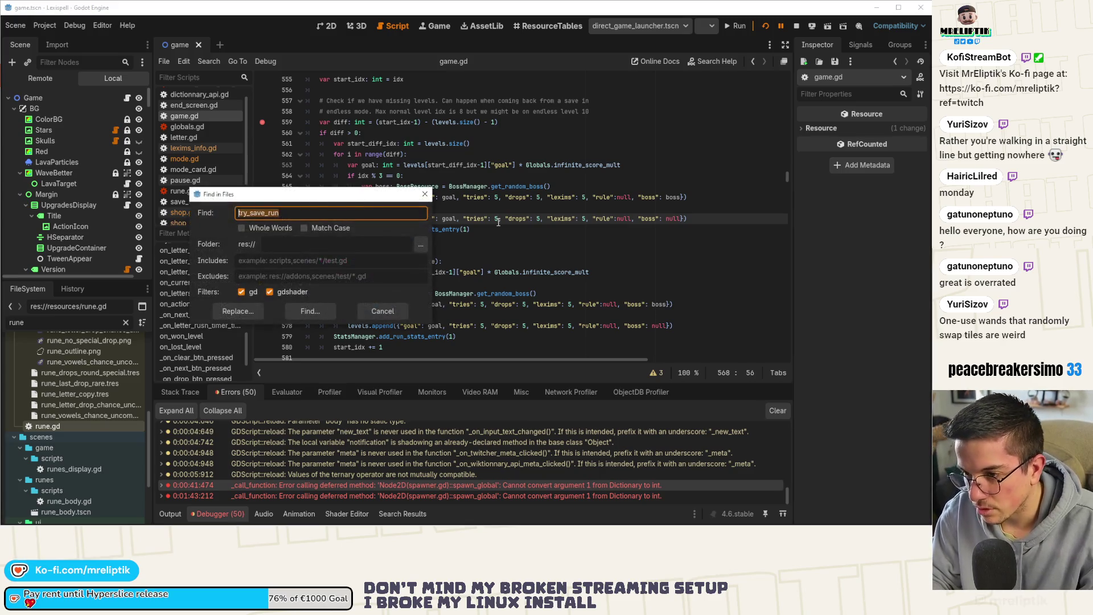
{"action": "type", "text": "spa"}
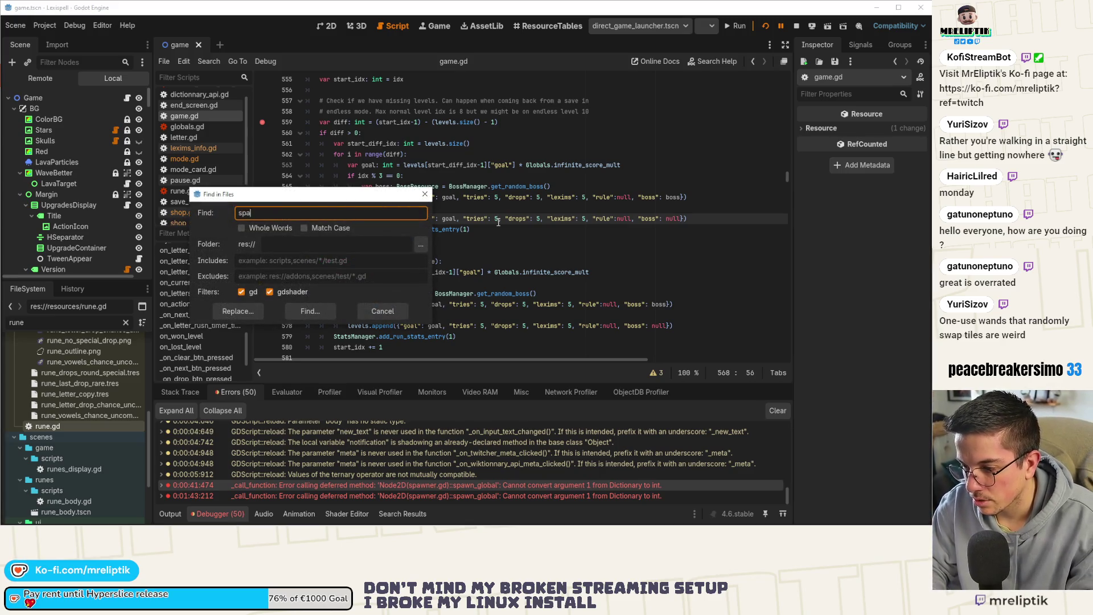
{"action": "type", "text": "wn_global"}
{"action": "key", "text": "Return"}
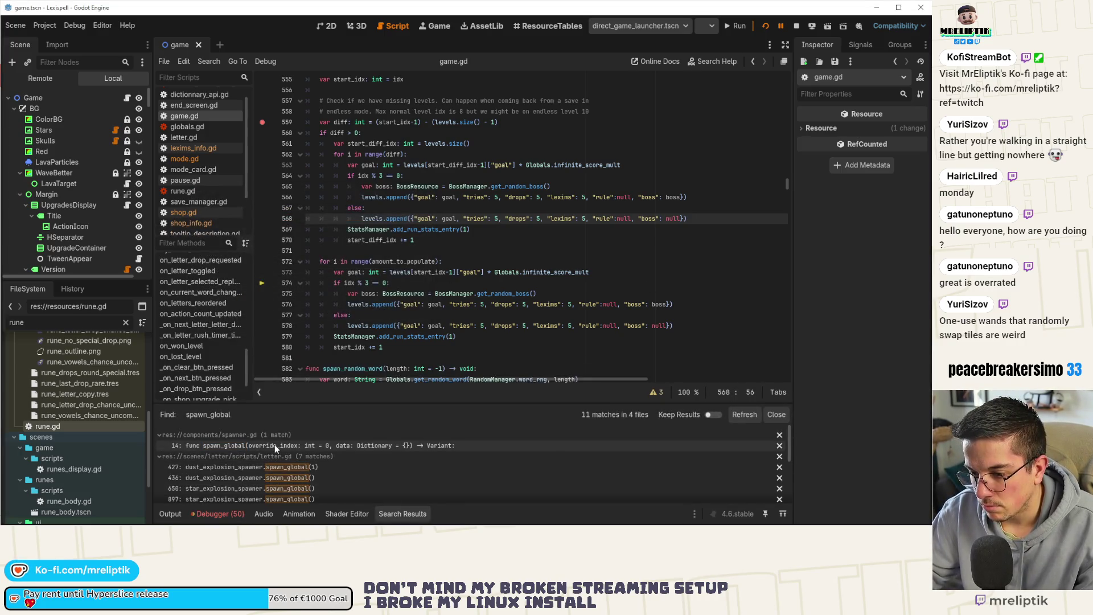
{"action": "left_click", "coordinate": [262, 447]}
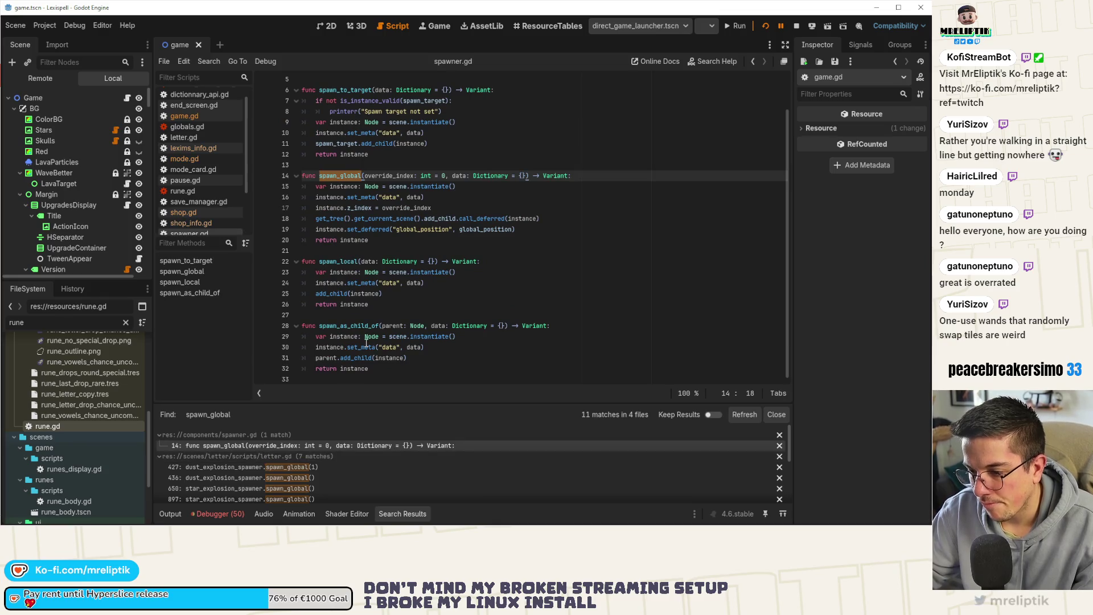
{"action": "double_click", "coordinate": [394, 175]}
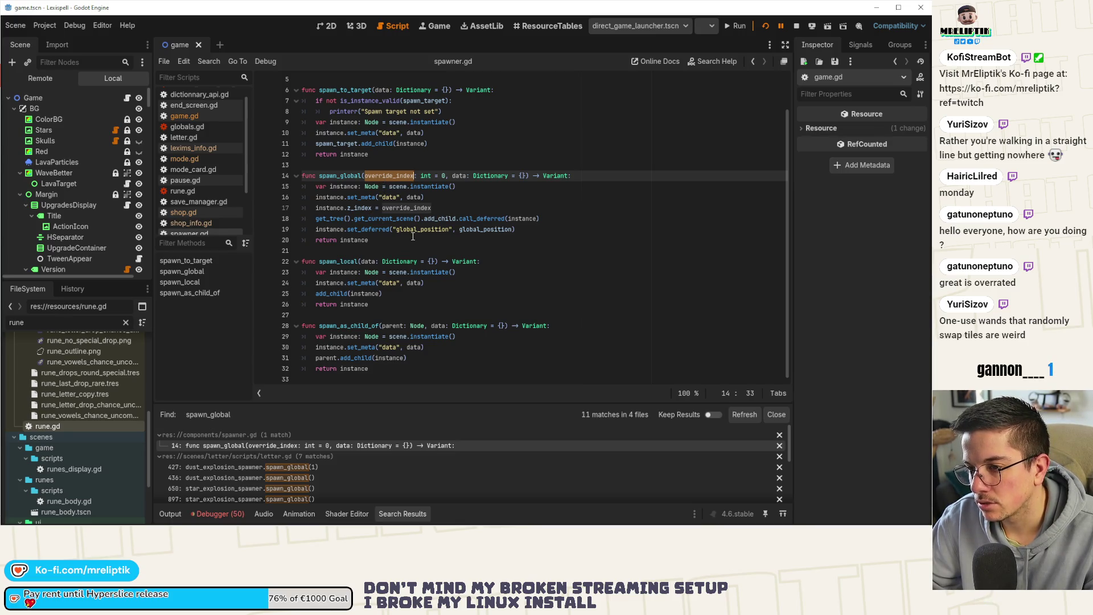
{"action": "double_click", "coordinate": [340, 176]}
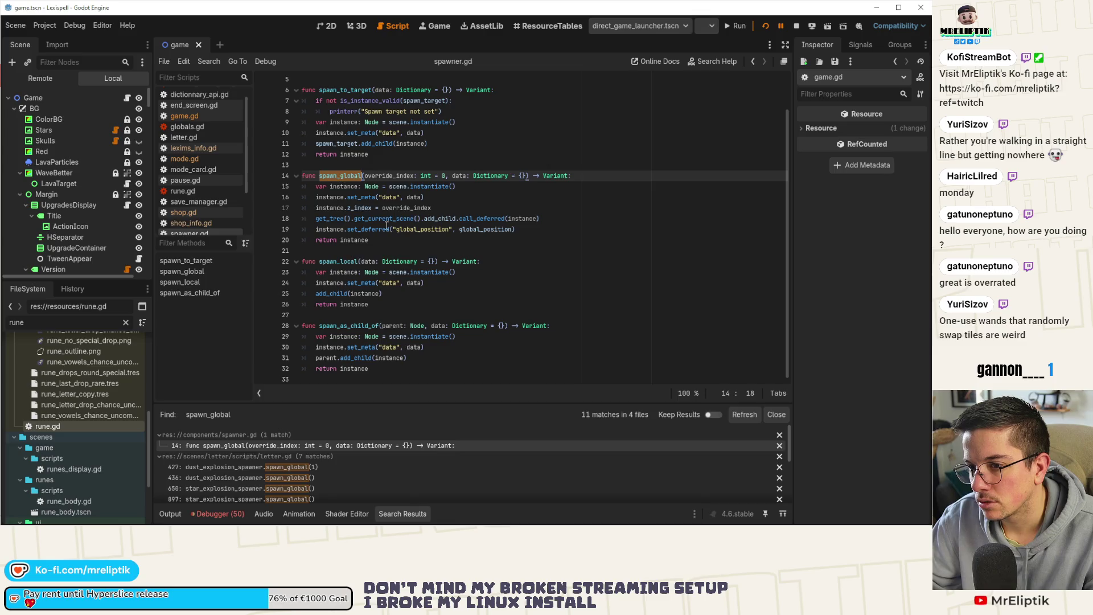
Open the letter.gd spawn_global calls at lines 427 and 436, returning to line 427
{"action": "mouse_move", "coordinate": [386, 226]}
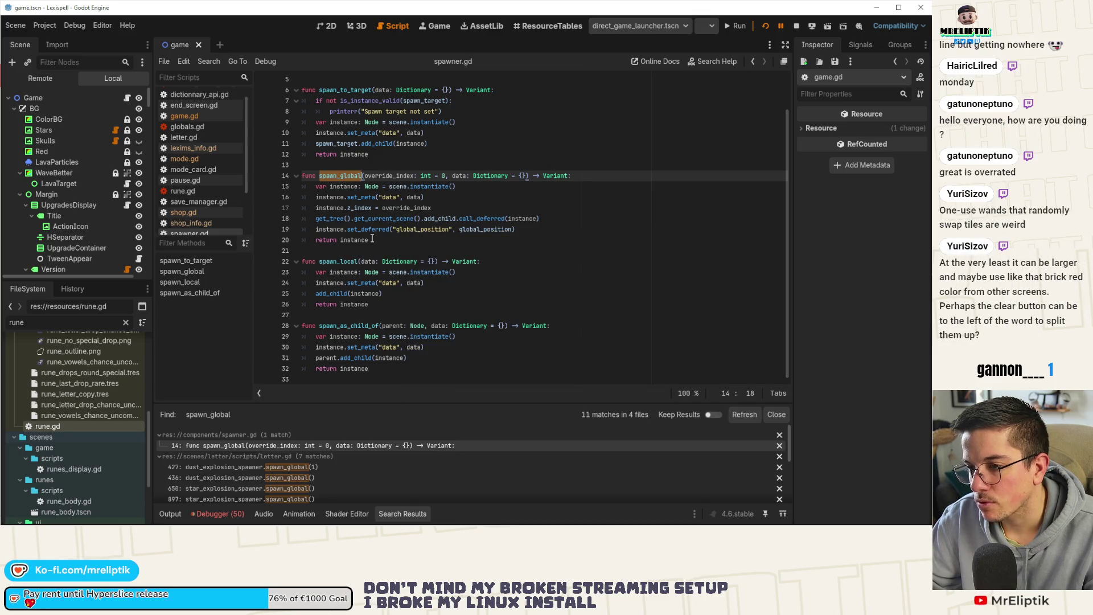
{"action": "scroll", "coordinate": [344, 455], "scroll_direction": "down", "scroll_amount": 5}
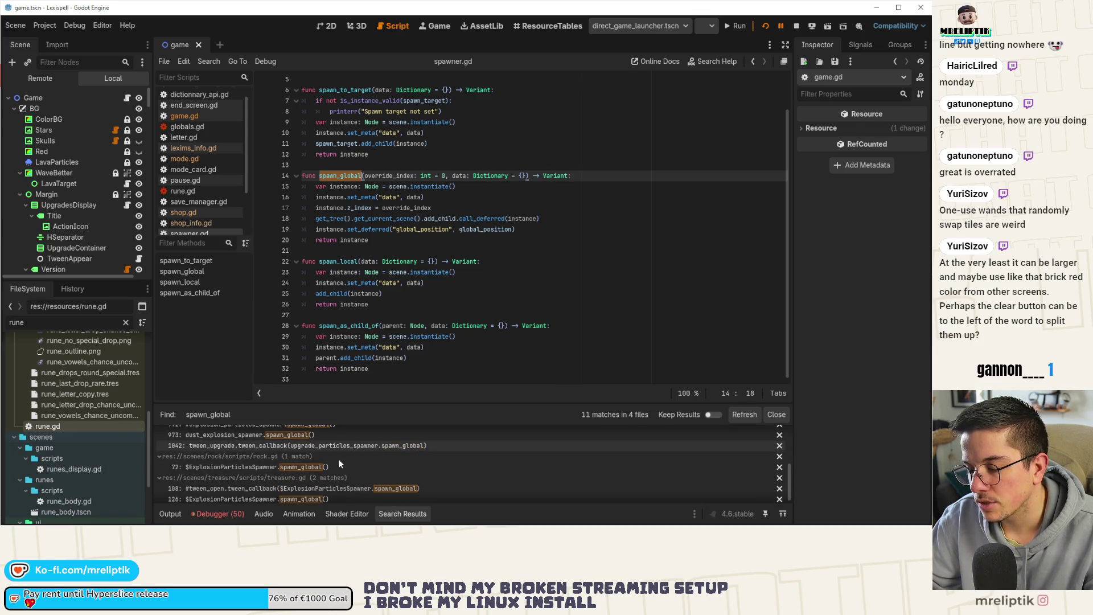
{"action": "scroll", "coordinate": [340, 461], "scroll_direction": "down", "scroll_amount": 1}
{"action": "scroll", "coordinate": [342, 474], "scroll_direction": "up", "scroll_amount": 5}
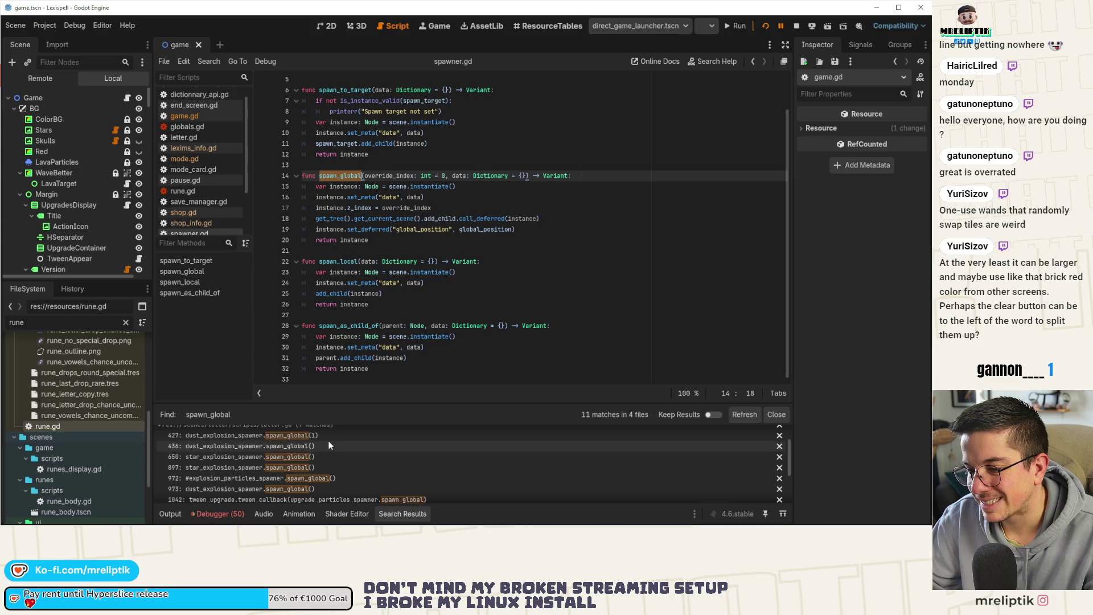
{"action": "left_click", "coordinate": [328, 438]}
{"action": "left_click", "coordinate": [320, 445]}
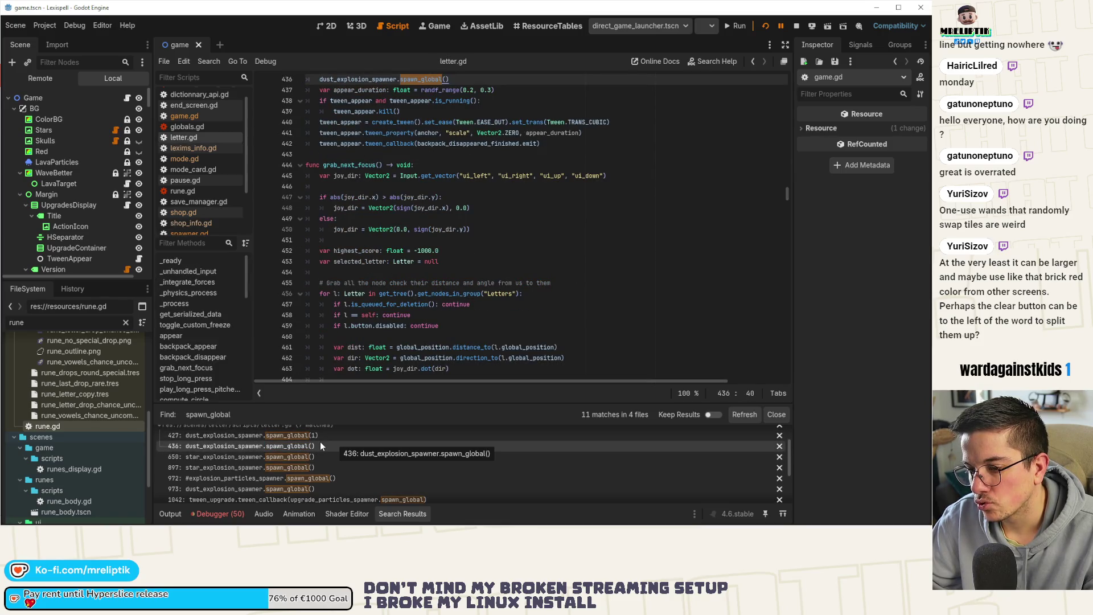
{"action": "left_click", "coordinate": [323, 435]}
{"action": "scroll", "coordinate": [475, 261], "scroll_direction": "up", "scroll_amount": 3}
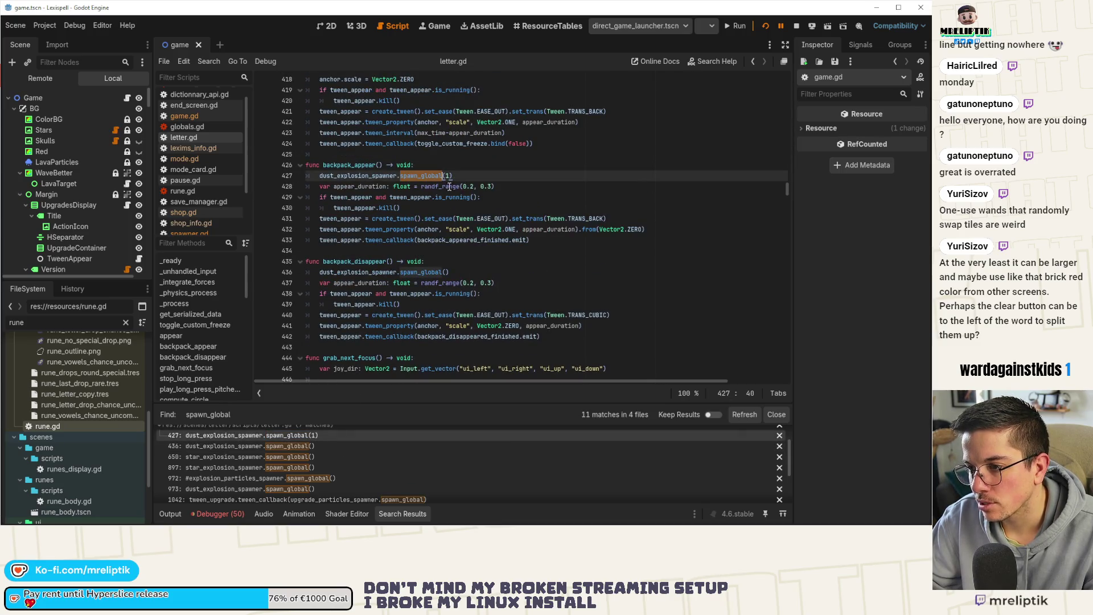
Change line 427's call from spawn_global(1) to spawn_global(0) and save letter.gd
{"action": "left_click", "coordinate": [449, 176]}
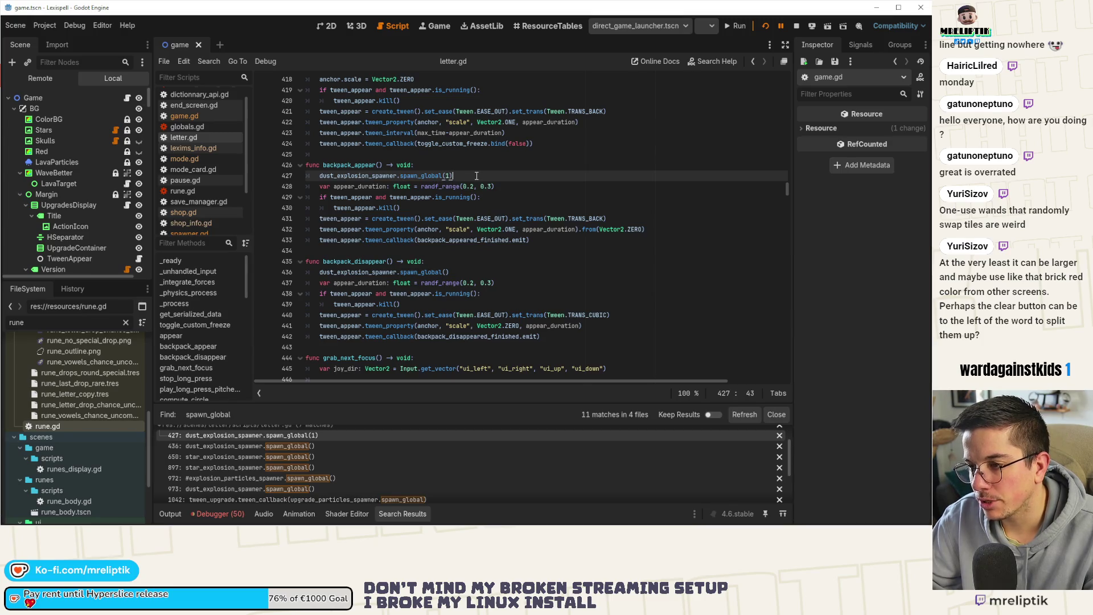
{"action": "key", "text": "BackSpace"}
{"action": "key", "text": "BackSpace"}
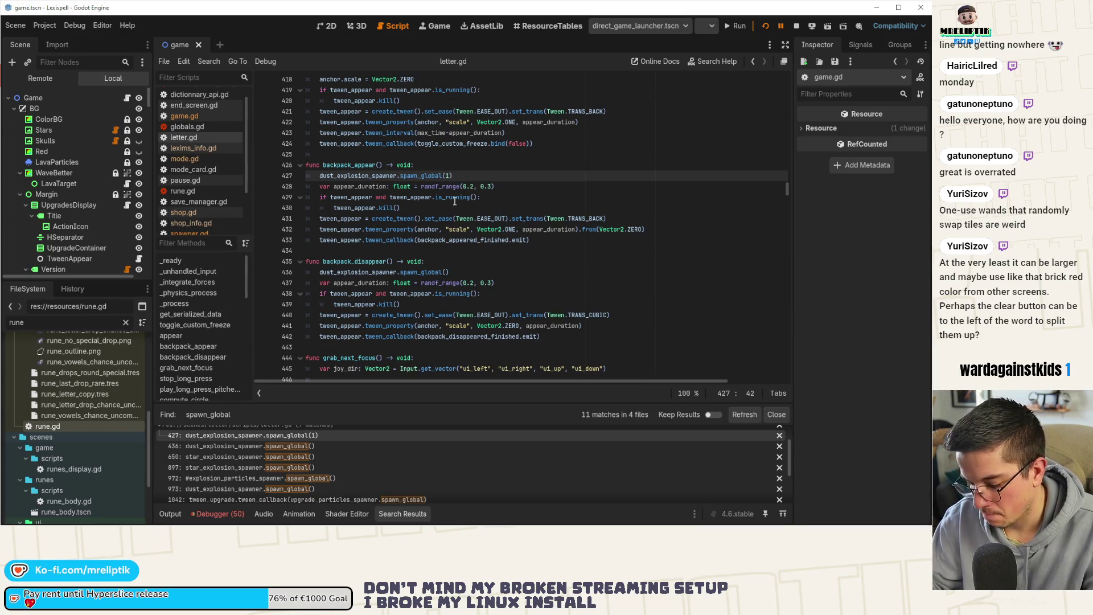
{"action": "type", "text": "0"}
{"action": "key", "text": "ctrl+s"}
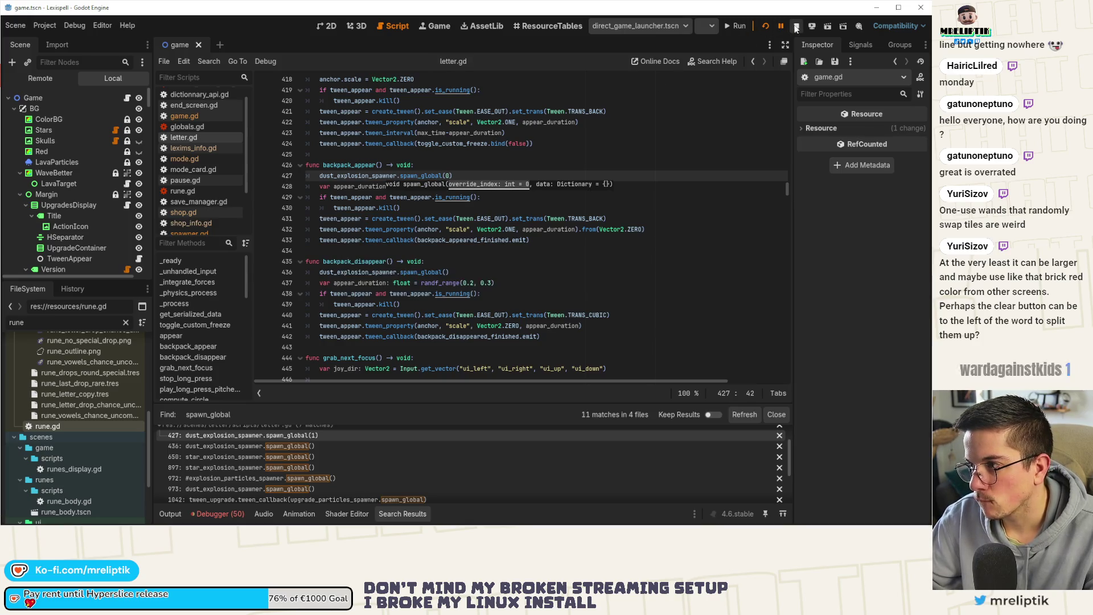
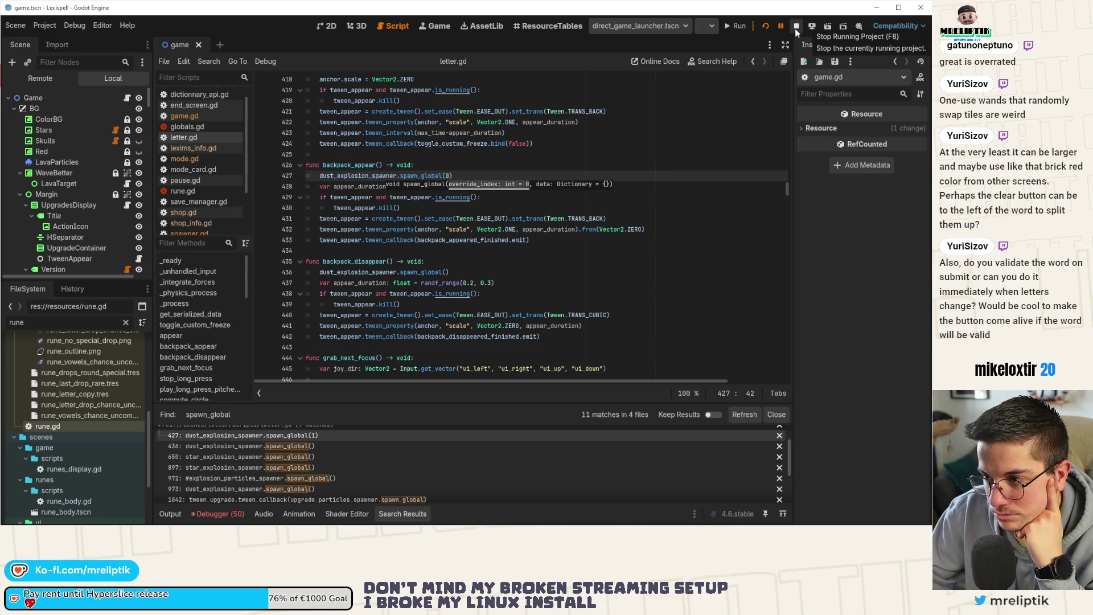
Switch to the game scene's 2D canvas and zoom in on the Enter and Ctrl+Back buttons
{"action": "left_click", "coordinate": [326, 26]}
{"action": "scroll", "coordinate": [401, 323], "scroll_direction": "down", "scroll_amount": 4}
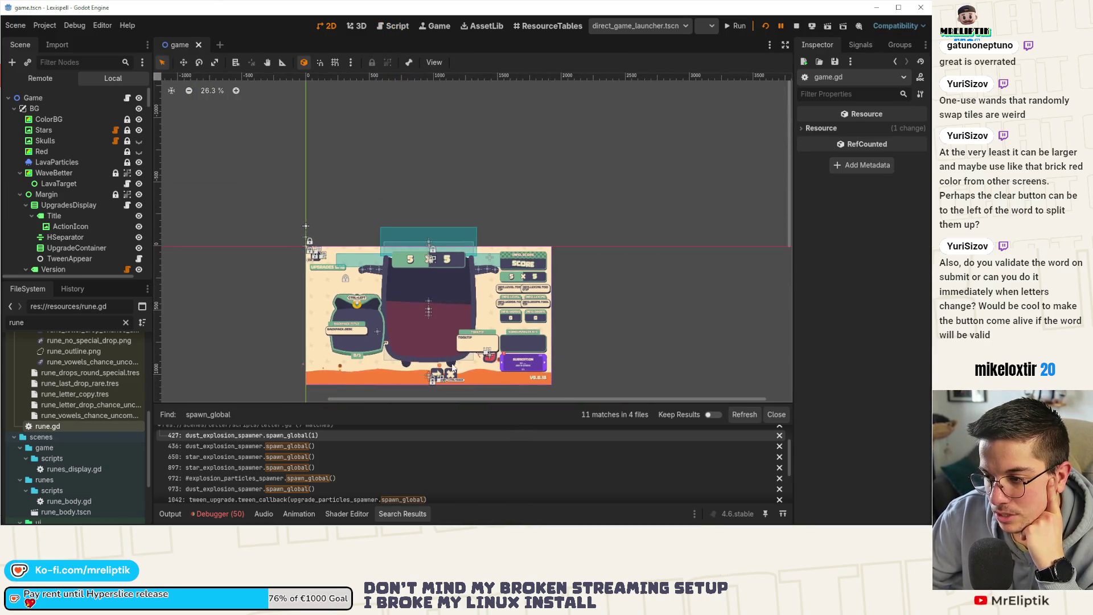
{"action": "scroll", "coordinate": [452, 369], "scroll_direction": "up", "scroll_amount": 4}
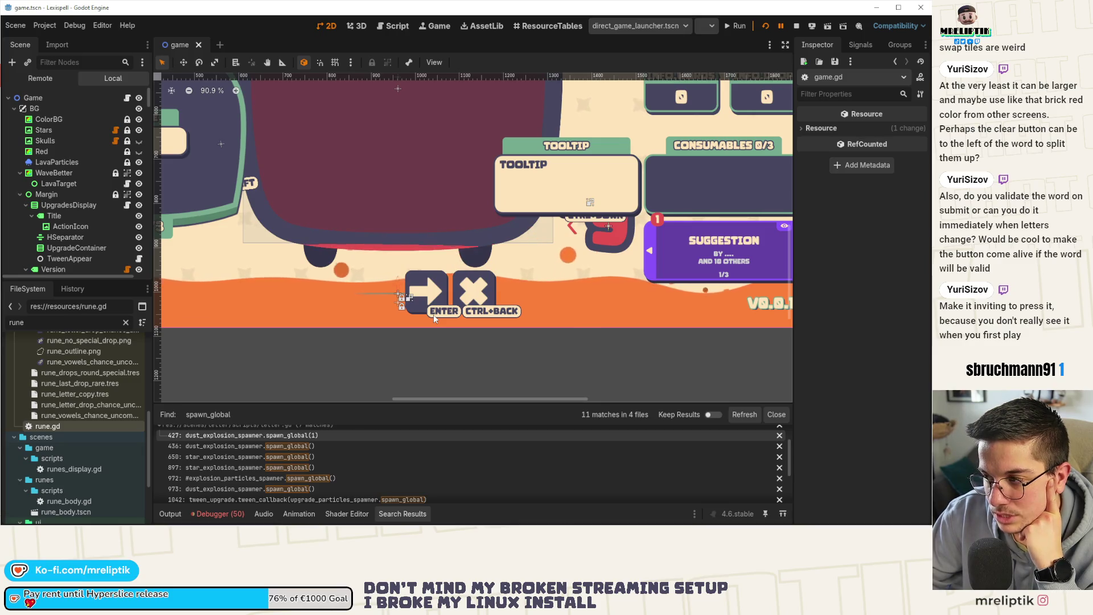
{"action": "scroll", "coordinate": [433, 315], "scroll_direction": "down", "scroll_amount": 2}
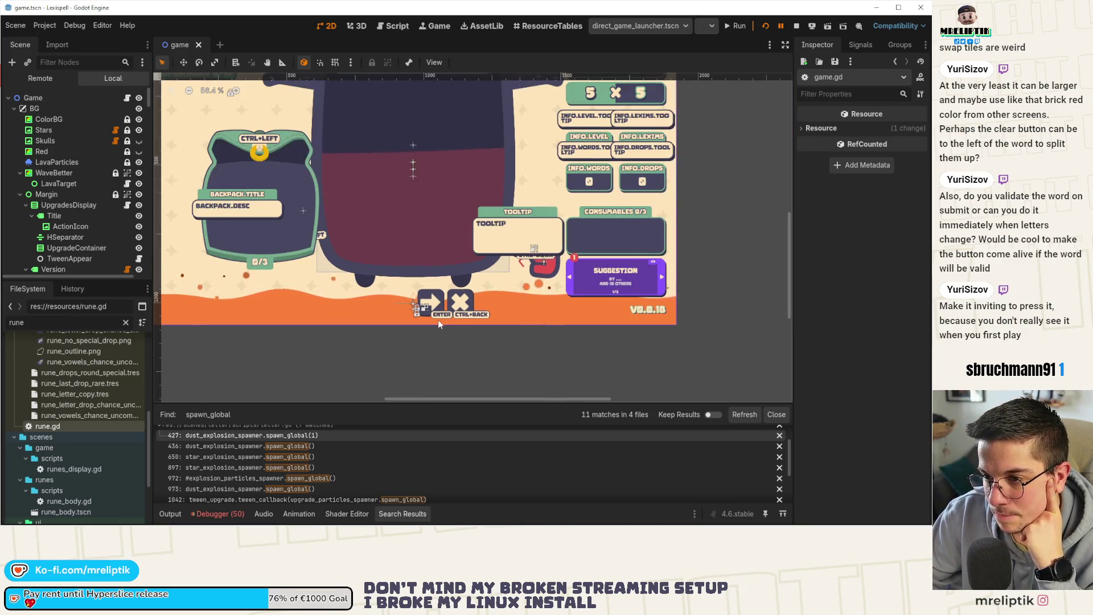
{"action": "scroll", "coordinate": [438, 324], "scroll_direction": "down", "scroll_amount": 2}
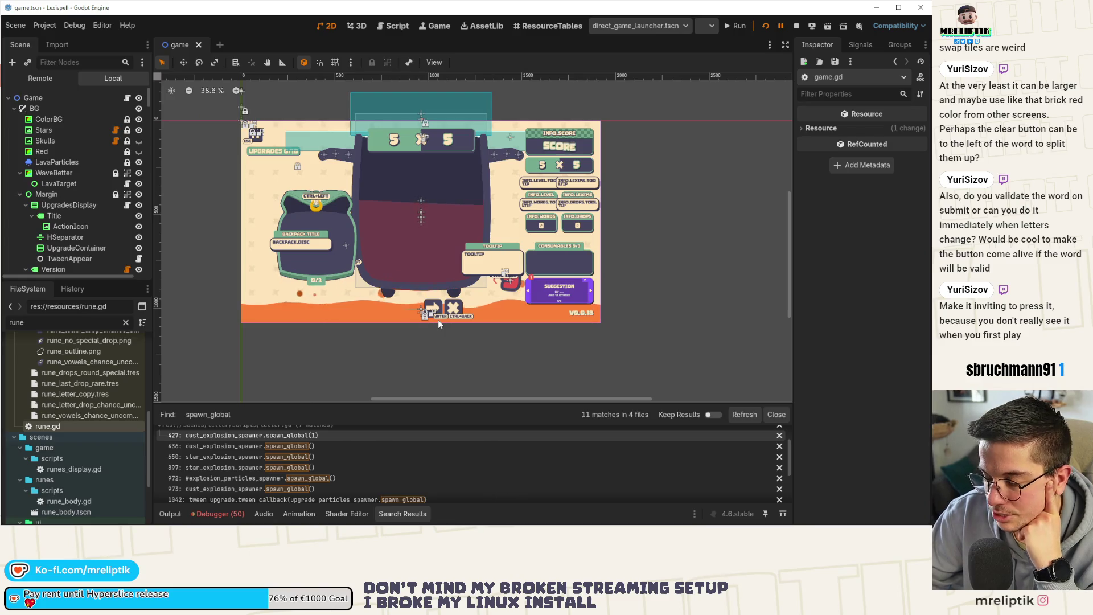
{"action": "scroll", "coordinate": [436, 323], "scroll_direction": "up", "scroll_amount": 6}
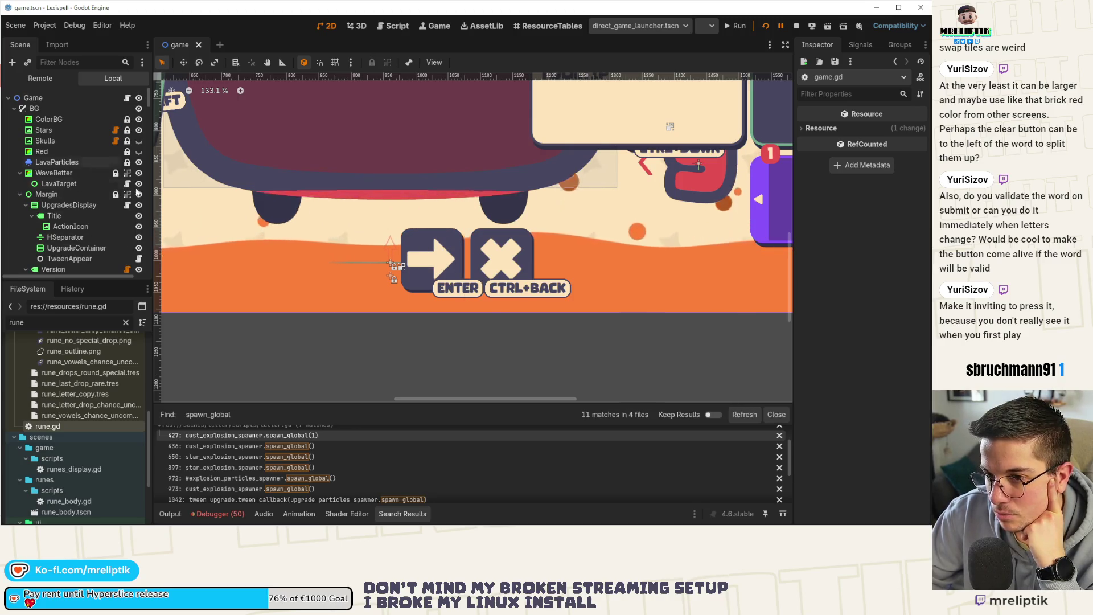
{"action": "scroll", "coordinate": [575, 254], "scroll_direction": "down", "scroll_amount": 4}
{"action": "scroll", "coordinate": [68, 222], "scroll_direction": "down", "scroll_amount": 3}
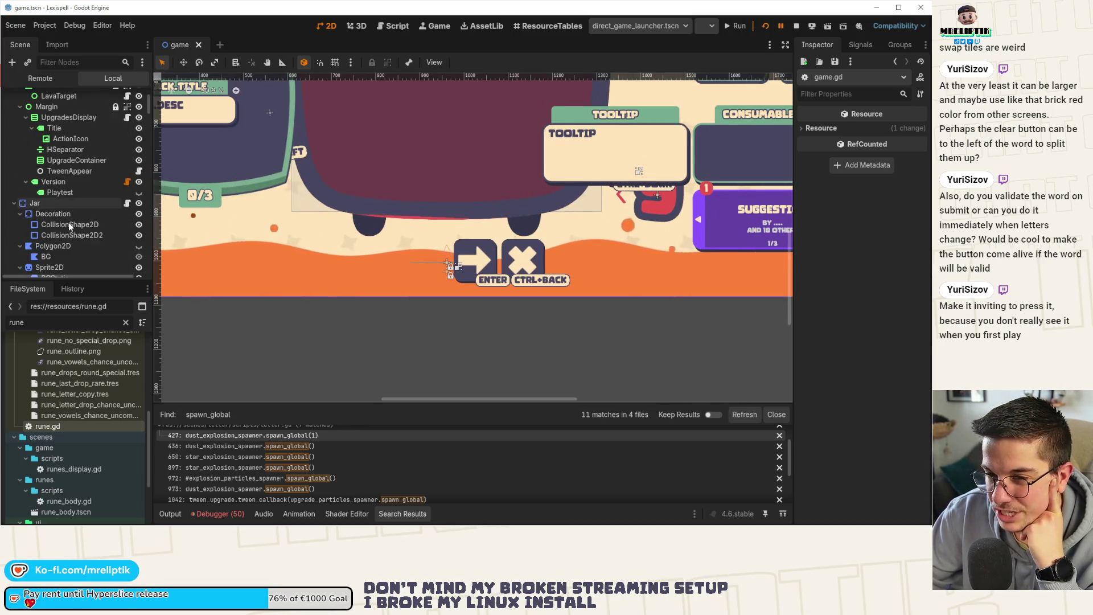
Select the Version node to inspect its v0.0.18 text and collapse the bottom panel
{"action": "left_click", "coordinate": [52, 183]}
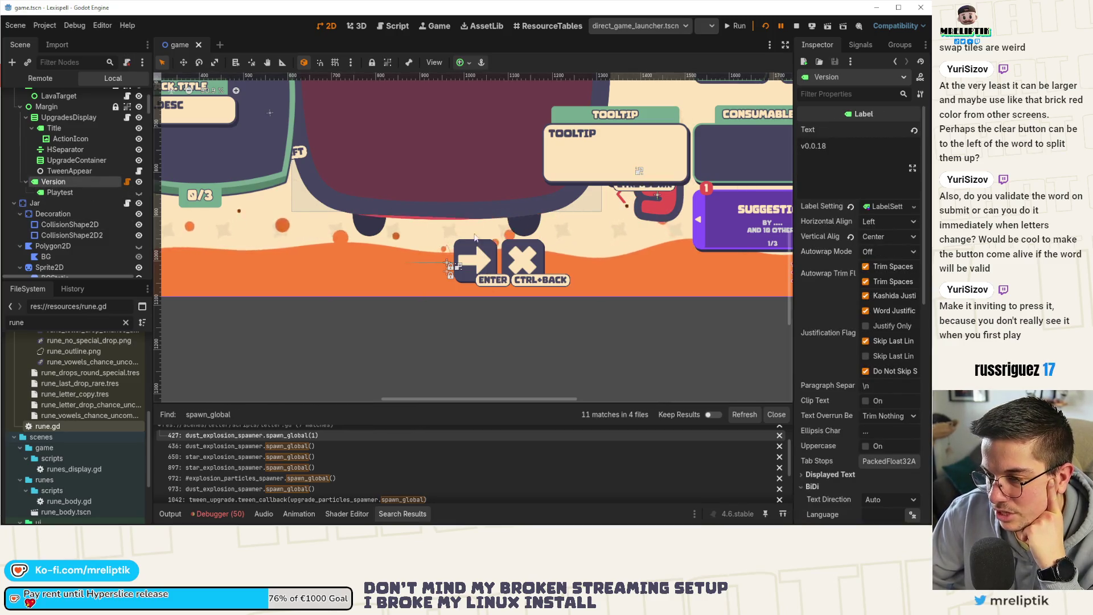
{"action": "scroll", "coordinate": [455, 262], "scroll_direction": "up", "scroll_amount": 8}
{"action": "scroll", "coordinate": [409, 284], "scroll_direction": "down", "scroll_amount": 5}
{"action": "left_click", "coordinate": [200, 514]}
{"action": "left_click", "coordinate": [173, 515]}
{"action": "left_click", "coordinate": [173, 515]}
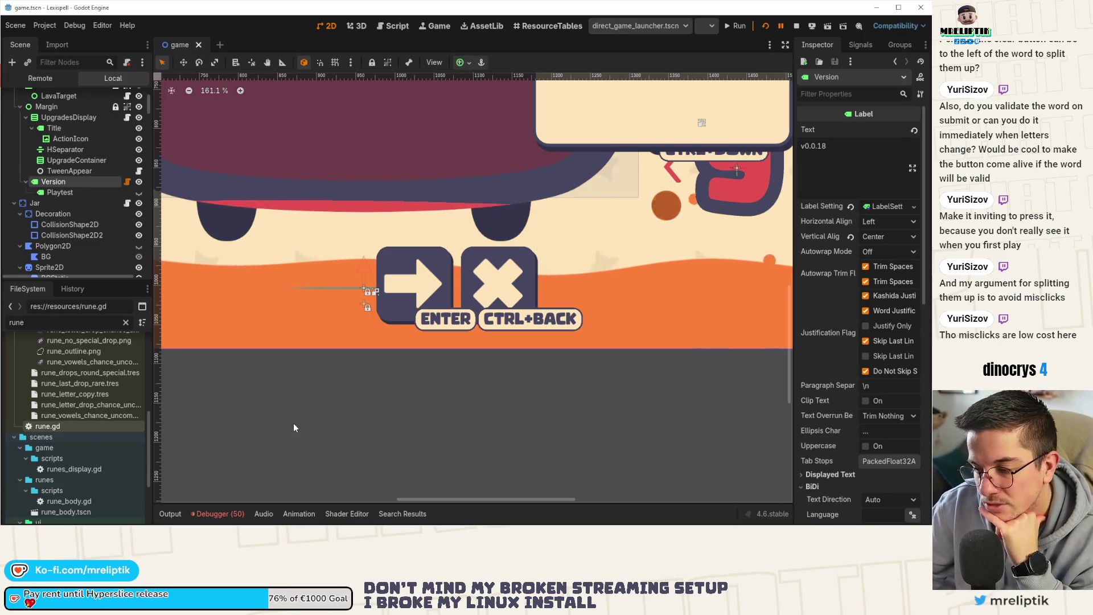
Zoom and pan the 2D canvas to re-centre the game scene layout
{"action": "scroll", "coordinate": [476, 316], "scroll_direction": "down", "scroll_amount": 5}
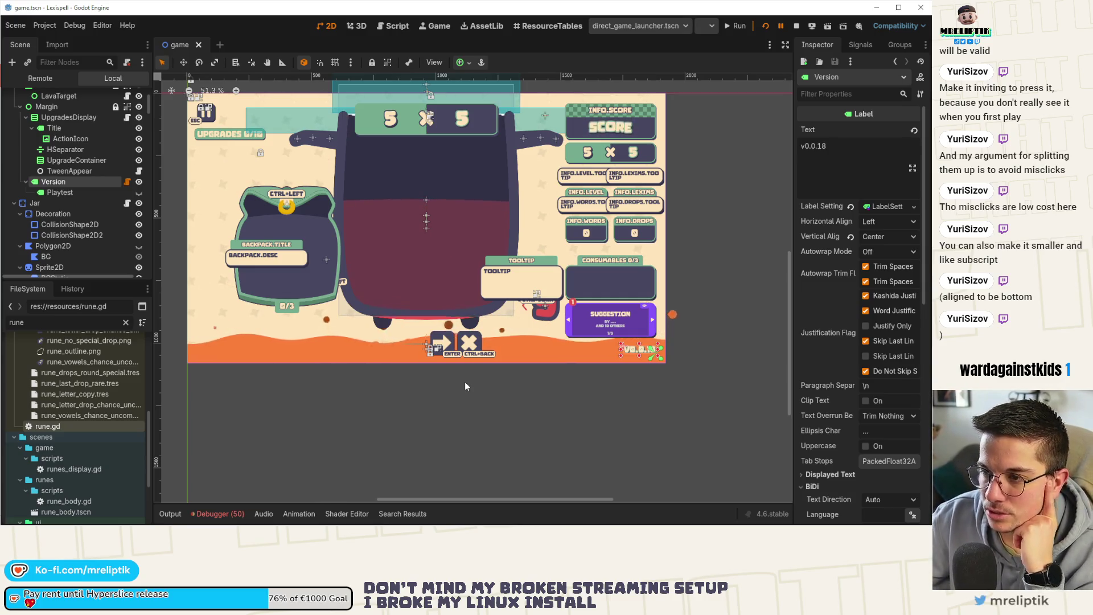
{"action": "scroll", "coordinate": [492, 382], "scroll_direction": "down", "scroll_amount": 5}
{"action": "scroll", "coordinate": [477, 371], "scroll_direction": "up", "scroll_amount": 9}
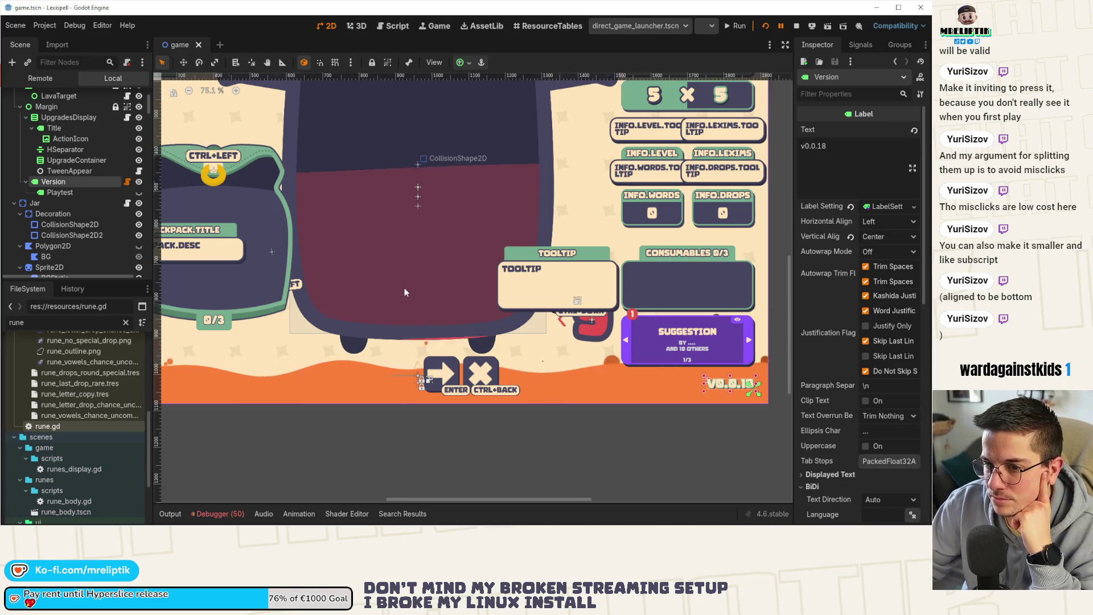
{"action": "scroll", "coordinate": [420, 285], "scroll_direction": "down", "scroll_amount": 4}
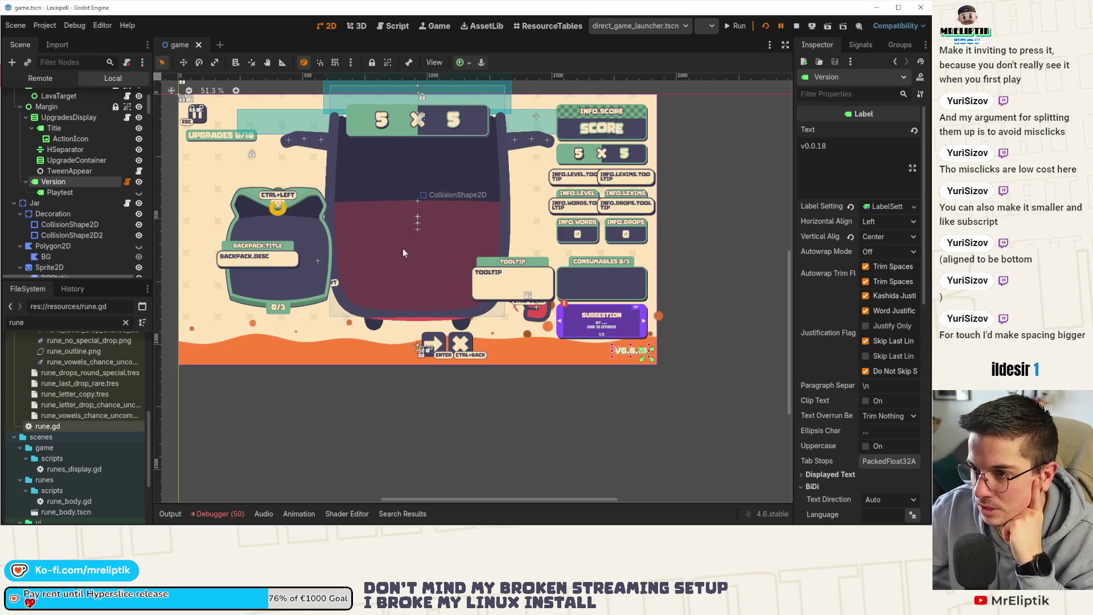
{"action": "mouse_move", "coordinate": [384, 258]}
{"action": "left_mouse_down"}
{"action": "mouse_move", "coordinate": [384, 305]}
{"action": "mouse_move", "coordinate": [664, 265]}
{"action": "mouse_move", "coordinate": [785, 267]}
{"action": "left_mouse_up"}
{"action": "scroll", "coordinate": [393, 302], "scroll_direction": "up", "scroll_amount": 4}
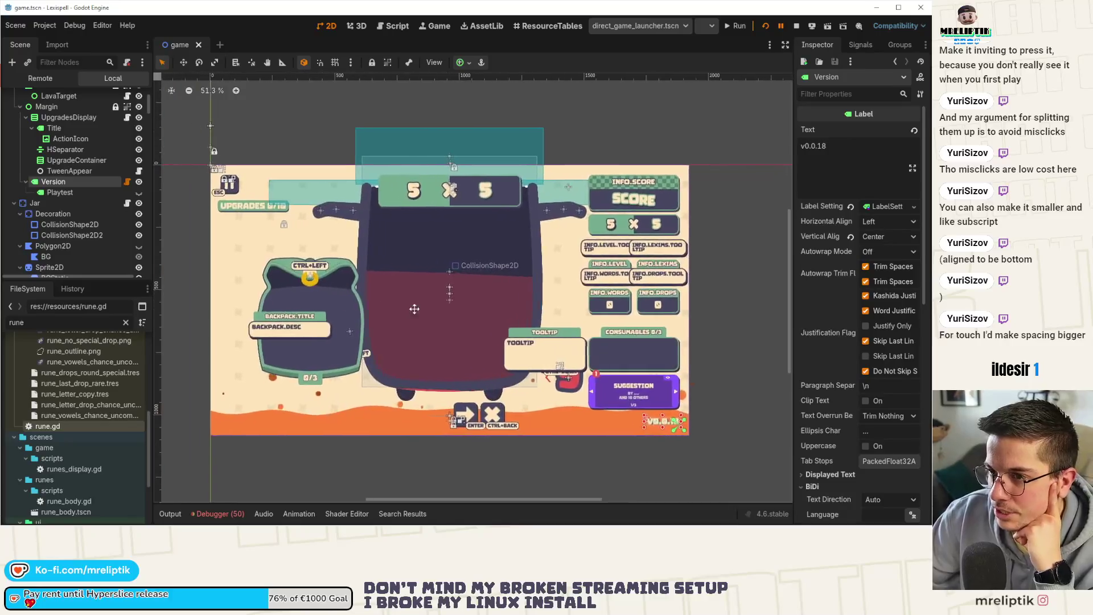
{"action": "scroll", "coordinate": [392, 302], "scroll_direction": "down", "scroll_amount": 3}
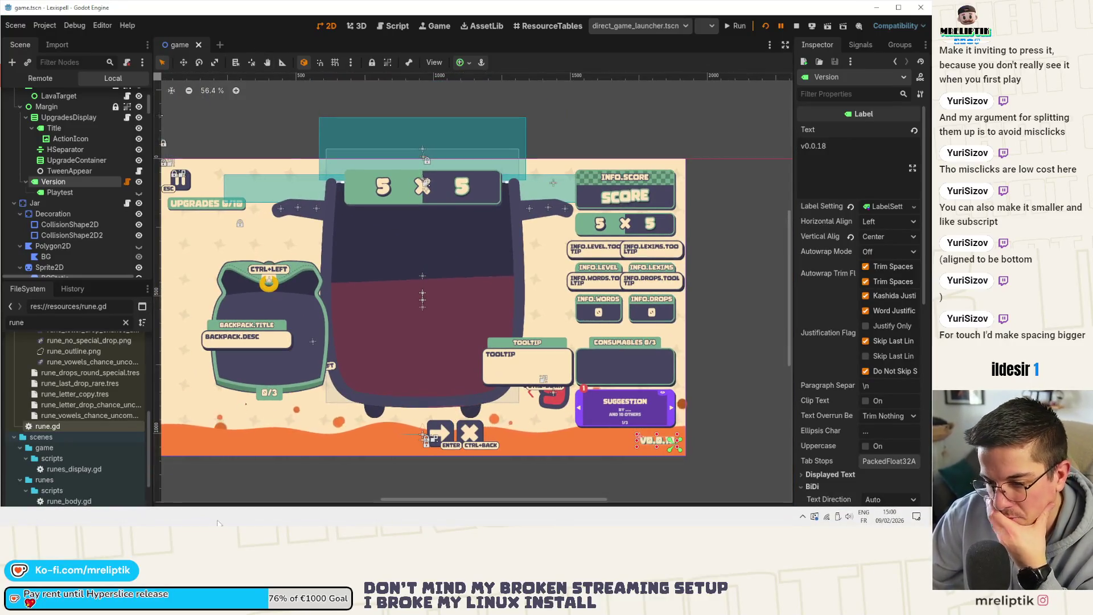
Close the Debugger panel and return to game.gd at populate_next_levels with Ctrl+F3
{"action": "left_click", "coordinate": [212, 514]}
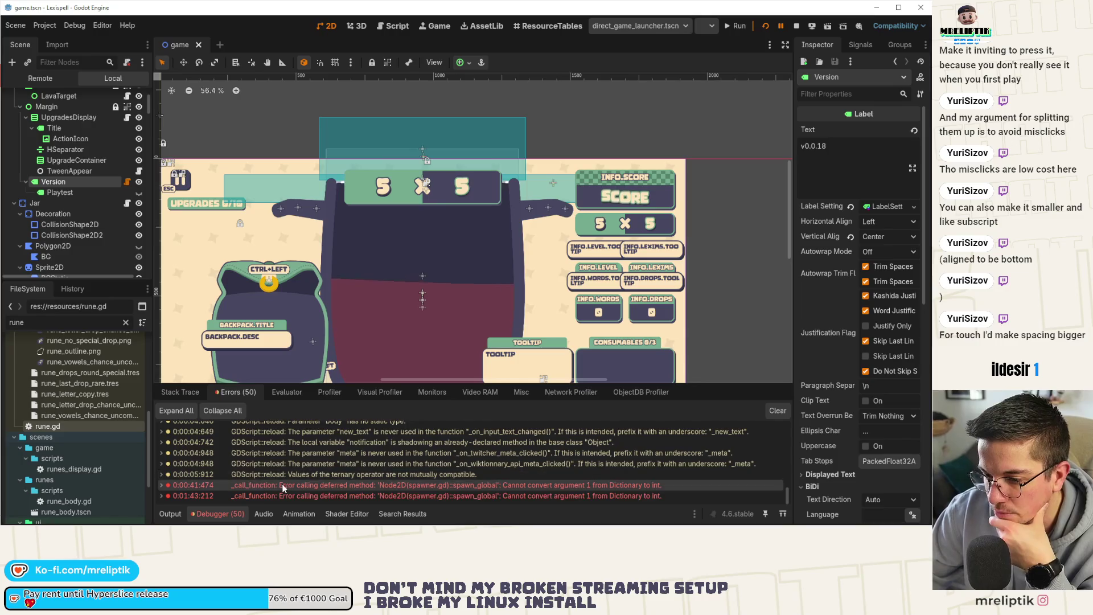
{"action": "left_click", "coordinate": [170, 514]}
{"action": "left_click", "coordinate": [173, 514]}
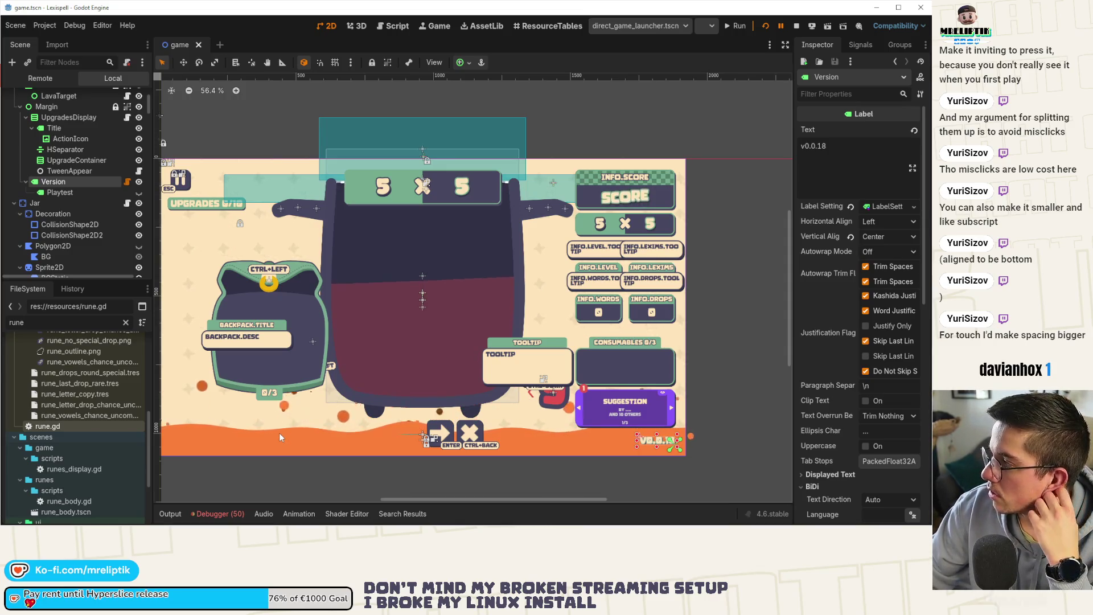
{"action": "scroll", "coordinate": [114, 177], "scroll_direction": "up", "scroll_amount": 4}
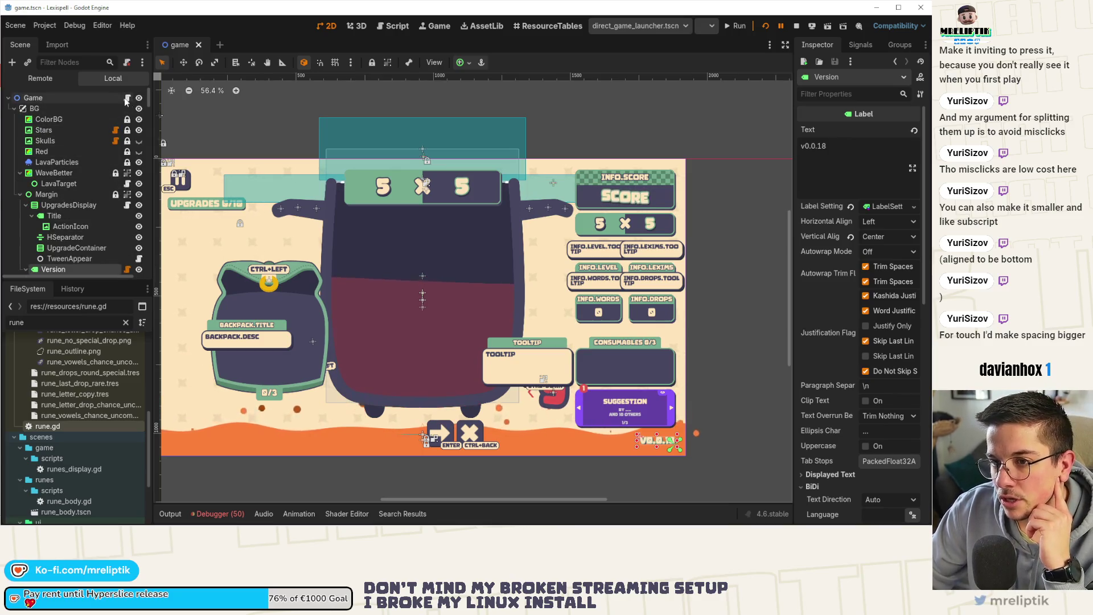
{"action": "key", "text": "ctrl+F3"}
{"action": "scroll", "coordinate": [351, 325], "scroll_direction": "up", "scroll_amount": 3}
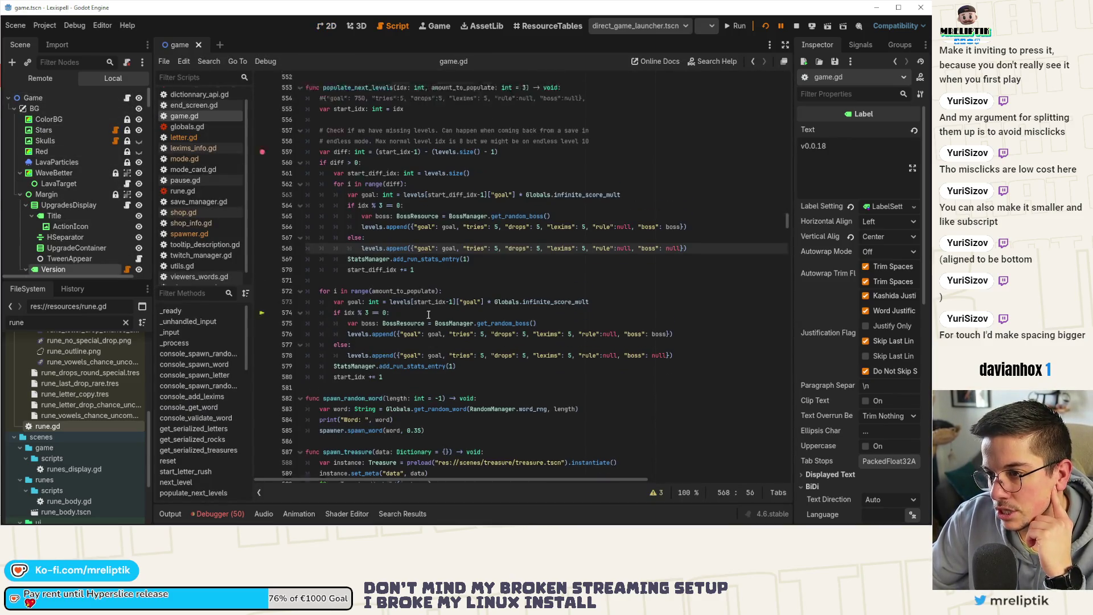
{"action": "double_click", "coordinate": [351, 177]}
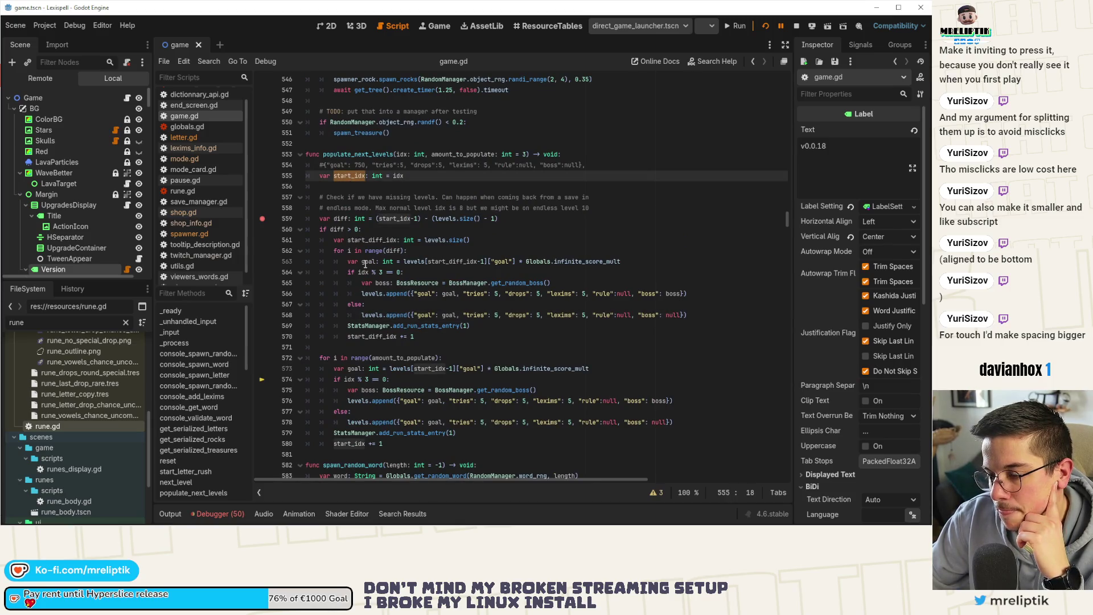
{"action": "mouse_move", "coordinate": [425, 260]}
{"action": "double_click", "coordinate": [395, 251]}
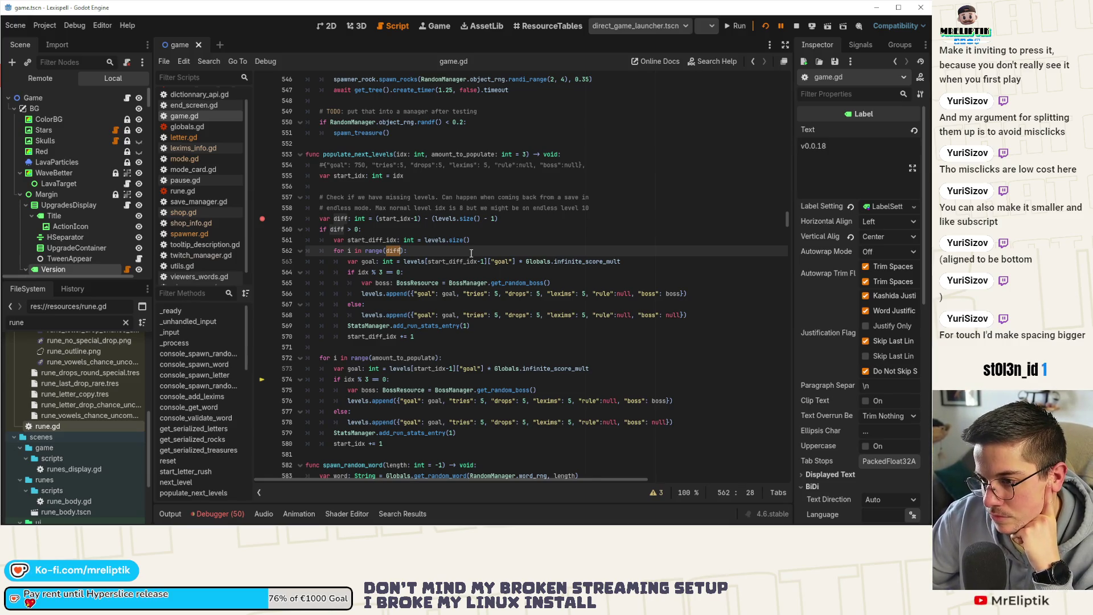
{"action": "double_click", "coordinate": [367, 336]}
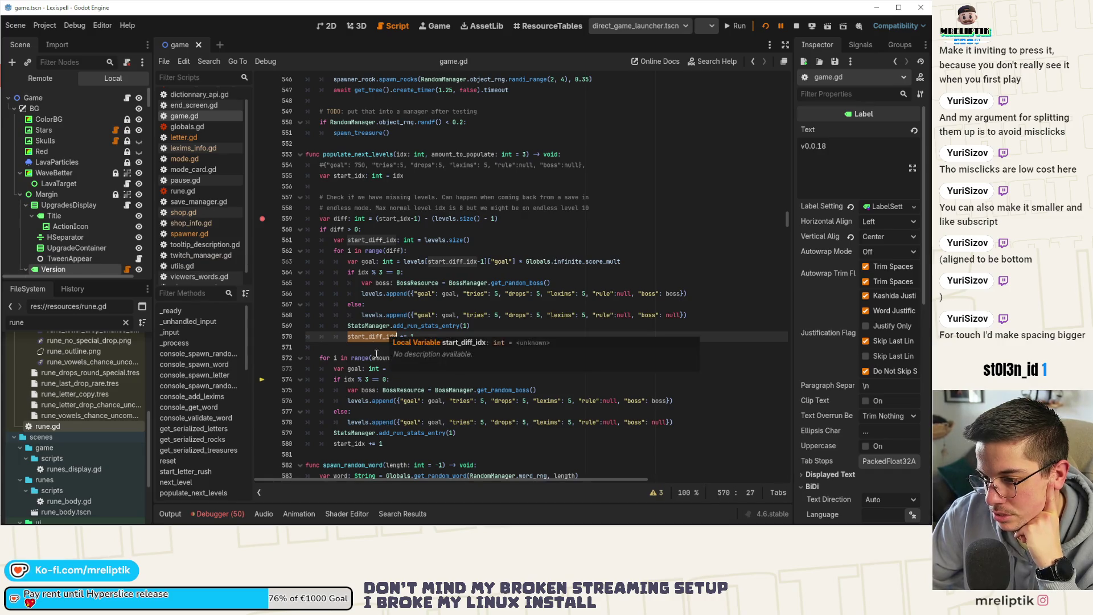
{"action": "double_click", "coordinate": [338, 444]}
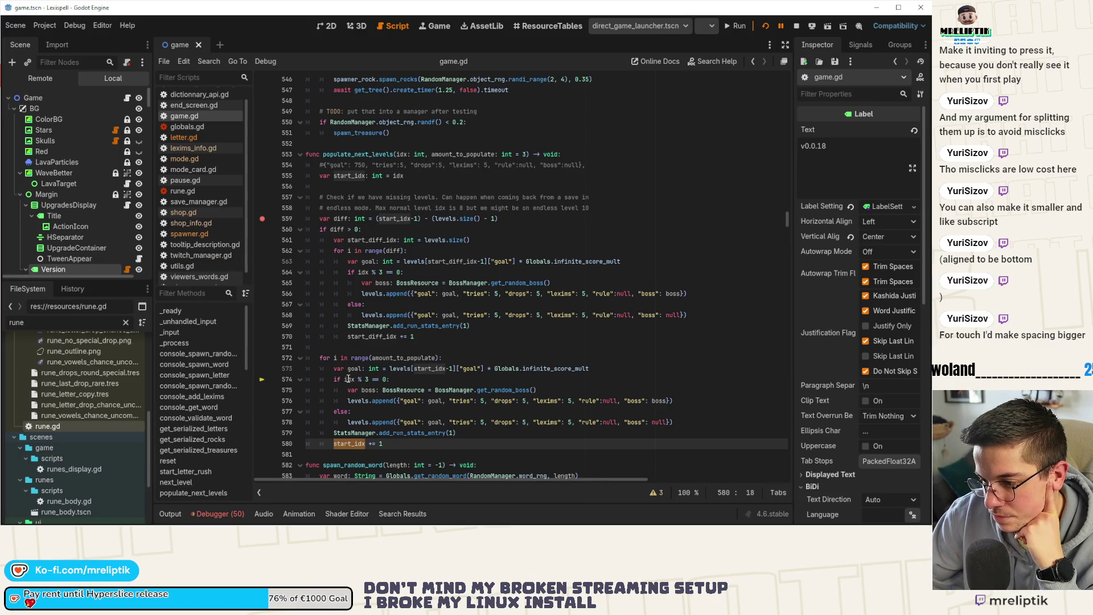
{"action": "mouse_move", "coordinate": [348, 379]}
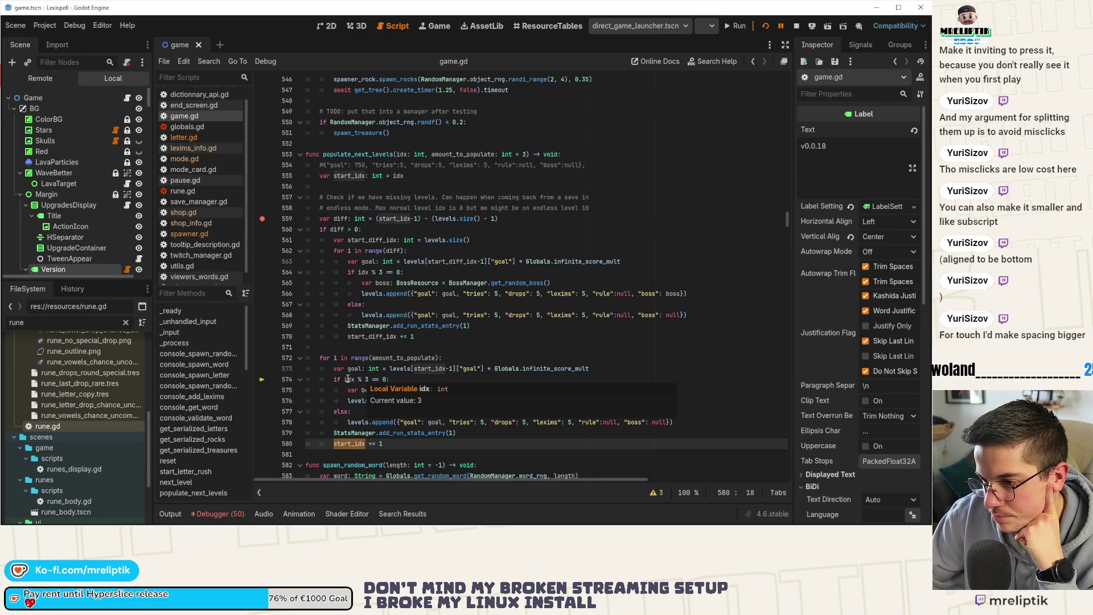
{"action": "left_click", "coordinate": [364, 272]}
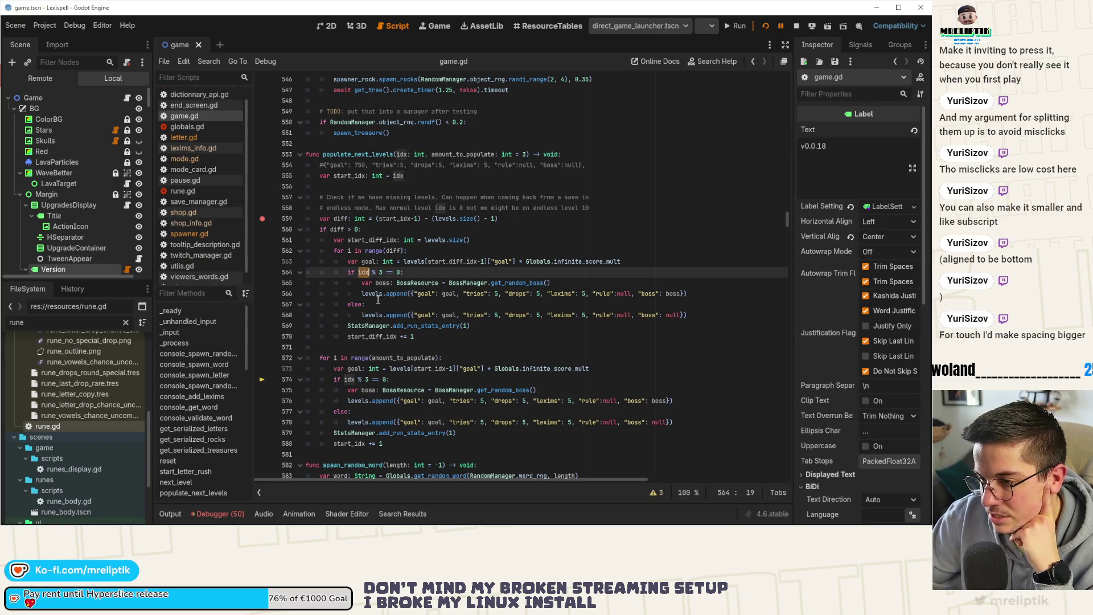
{"action": "left_click", "coordinate": [401, 154]}
{"action": "left_click", "coordinate": [365, 272]}
{"action": "double_click", "coordinate": [464, 261]}
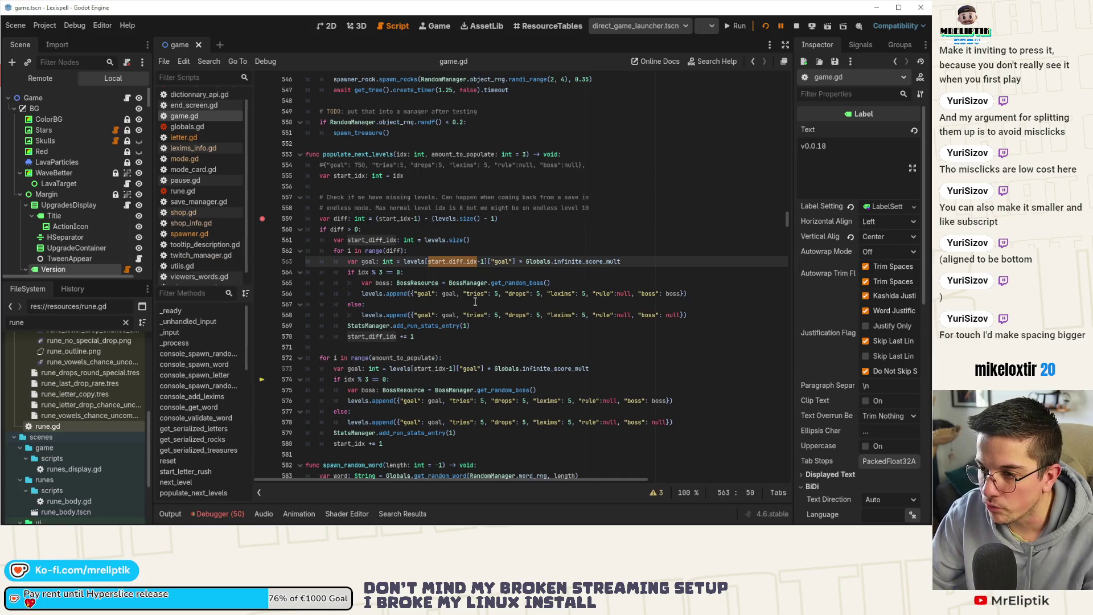
{"action": "left_click", "coordinate": [387, 240]}
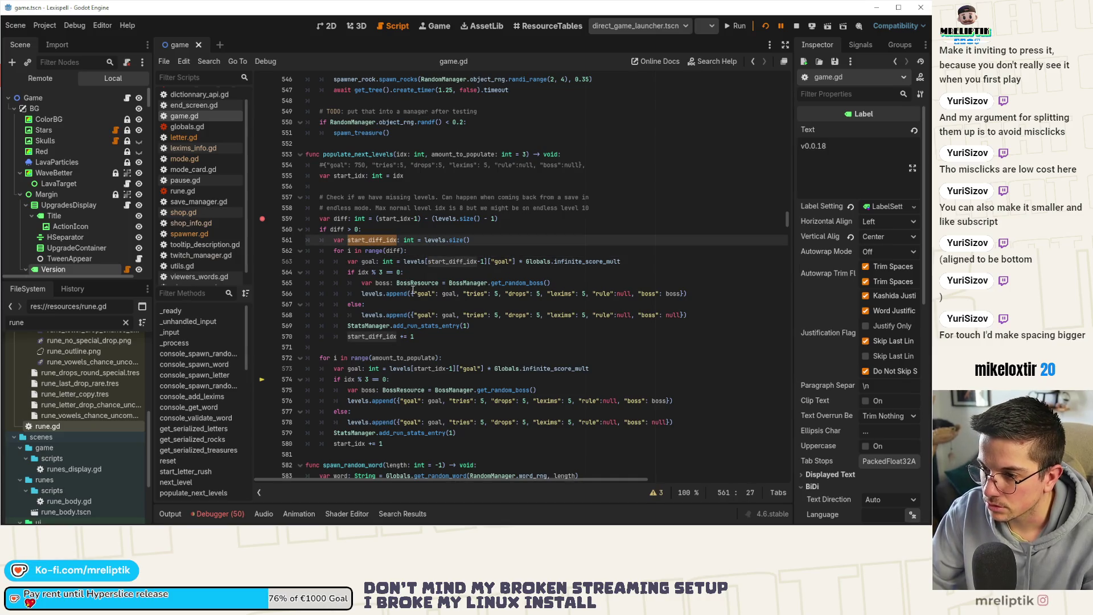
{"action": "mouse_move", "coordinate": [416, 290]}
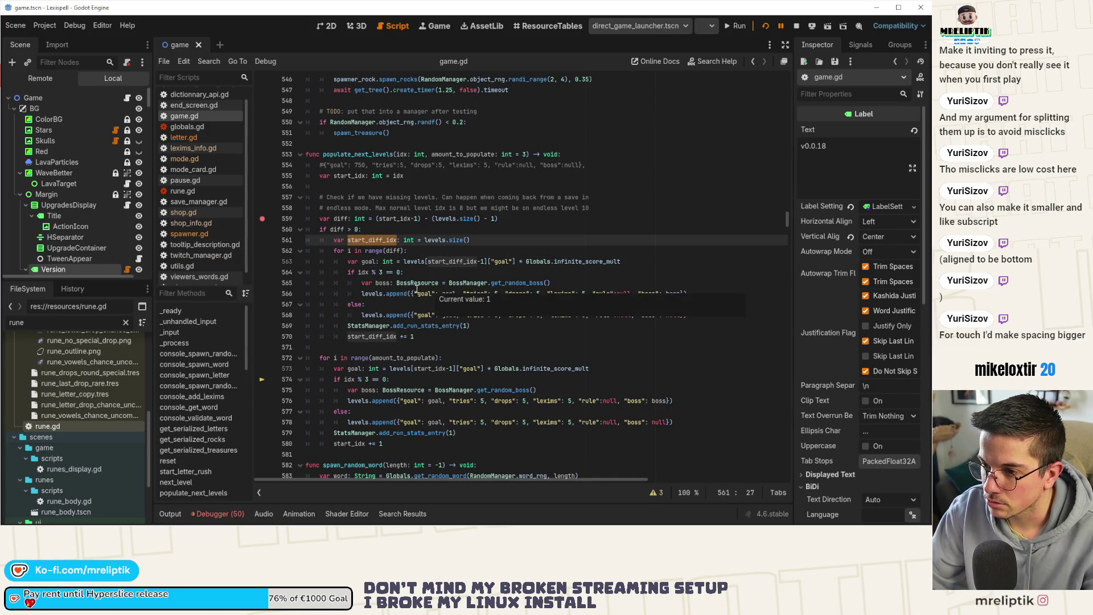
{"action": "left_click", "coordinate": [349, 176]}
{"action": "mouse_move", "coordinate": [348, 177]}
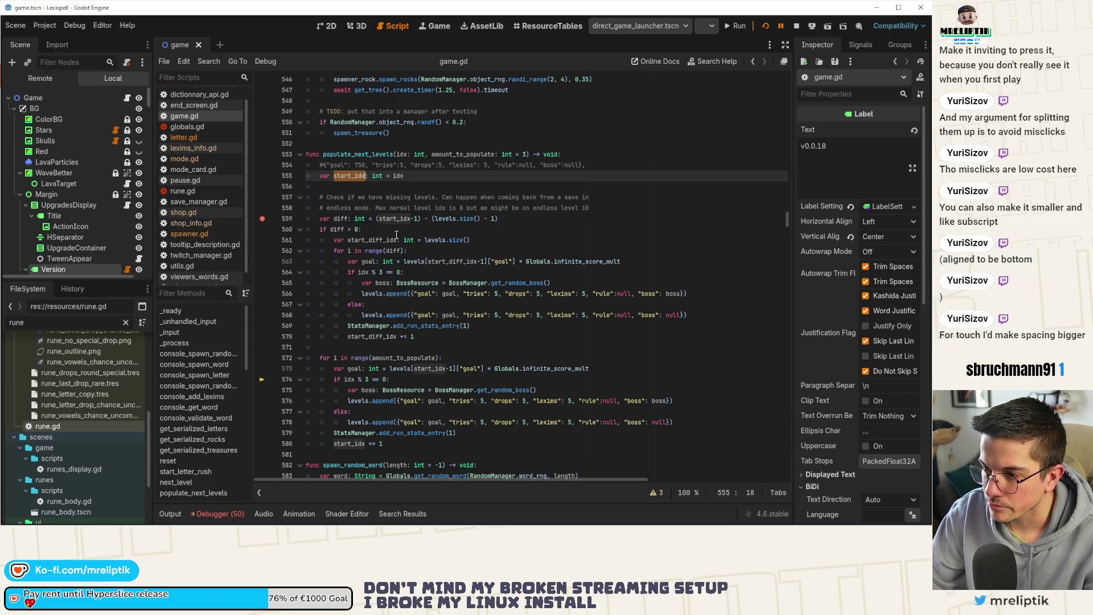
{"action": "double_click", "coordinate": [377, 241]}
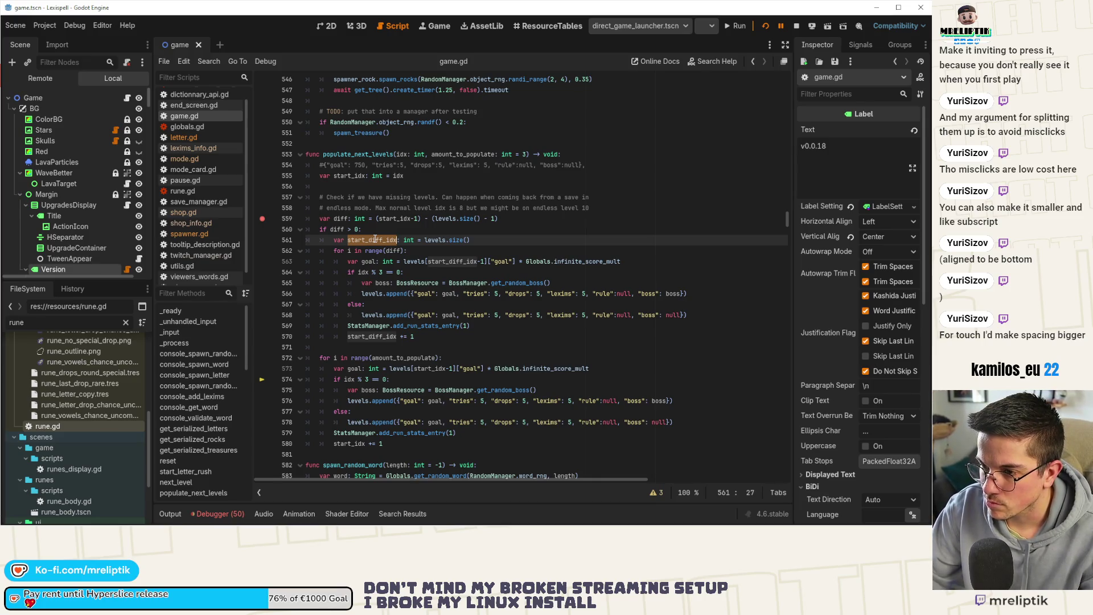
{"action": "left_click", "coordinate": [369, 240]}
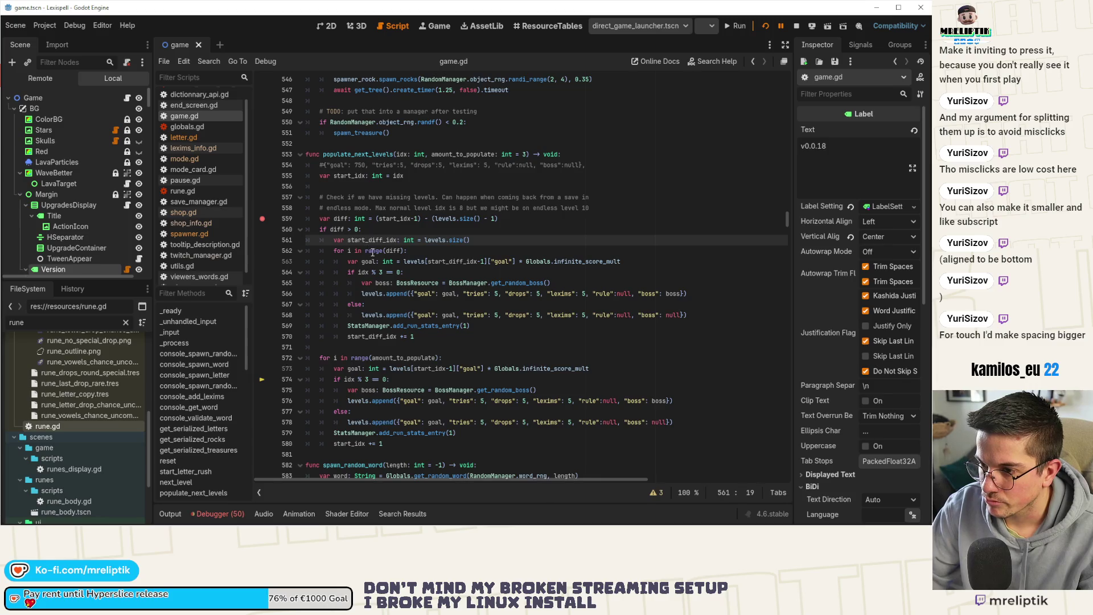
Rename start_diff_idx to diff_idx and use it in line 563's goal lookup
{"action": "key", "text": "BackSpace"}
{"action": "key", "text": "BackSpace"}
{"action": "key", "text": "BackSpace"}
{"action": "key", "text": "BackSpace"}
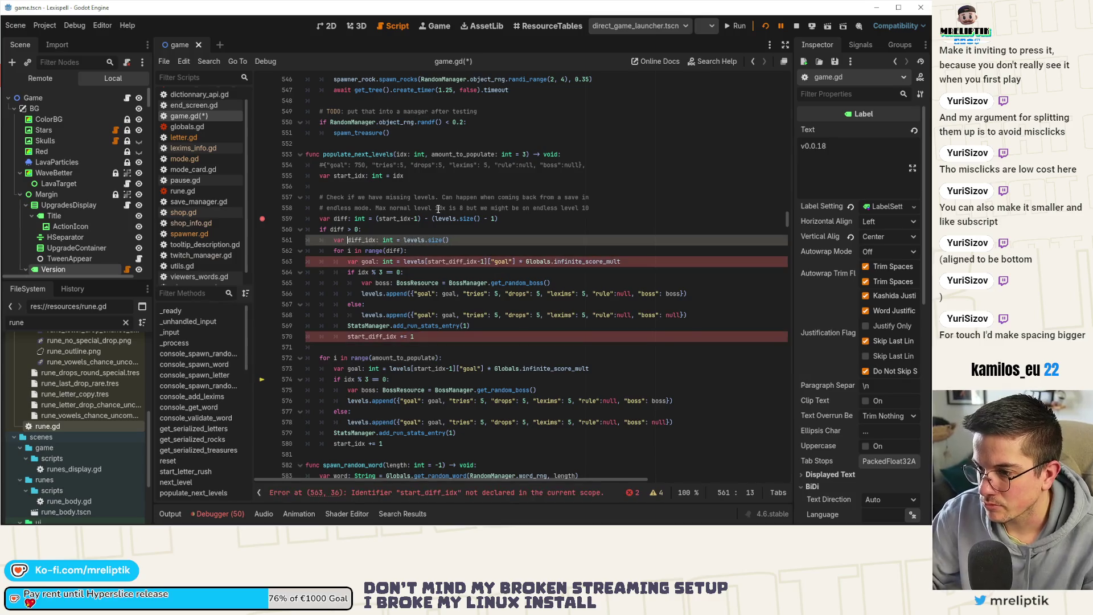
{"action": "key", "text": "ctrl+s"}
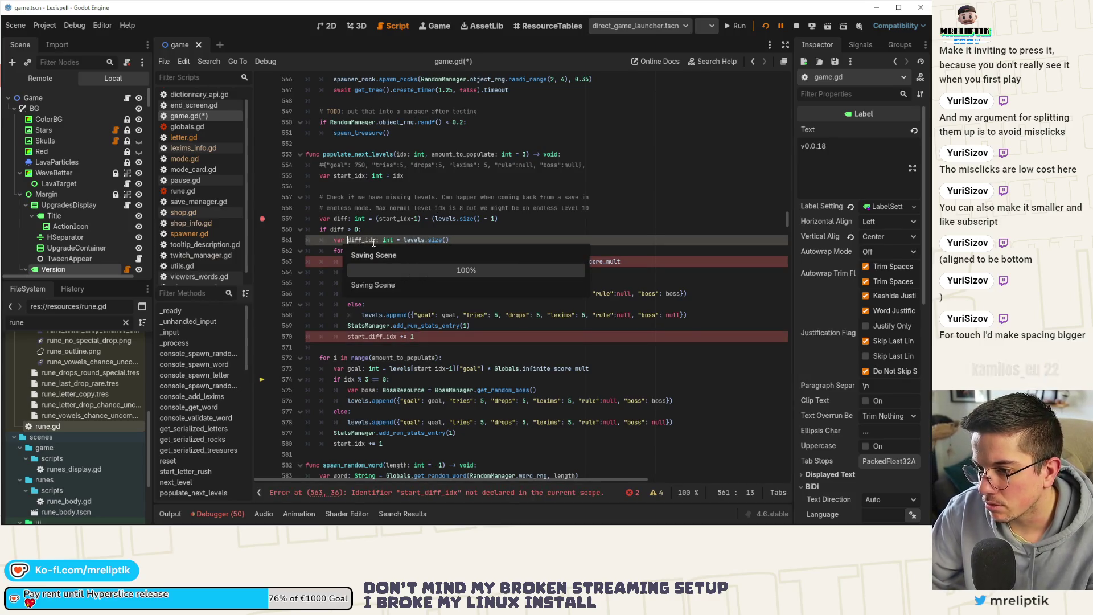
{"action": "left_click", "coordinate": [477, 261]}
{"action": "type", "text": "var diff_idx"}
{"action": "double_click", "coordinate": [365, 272]}
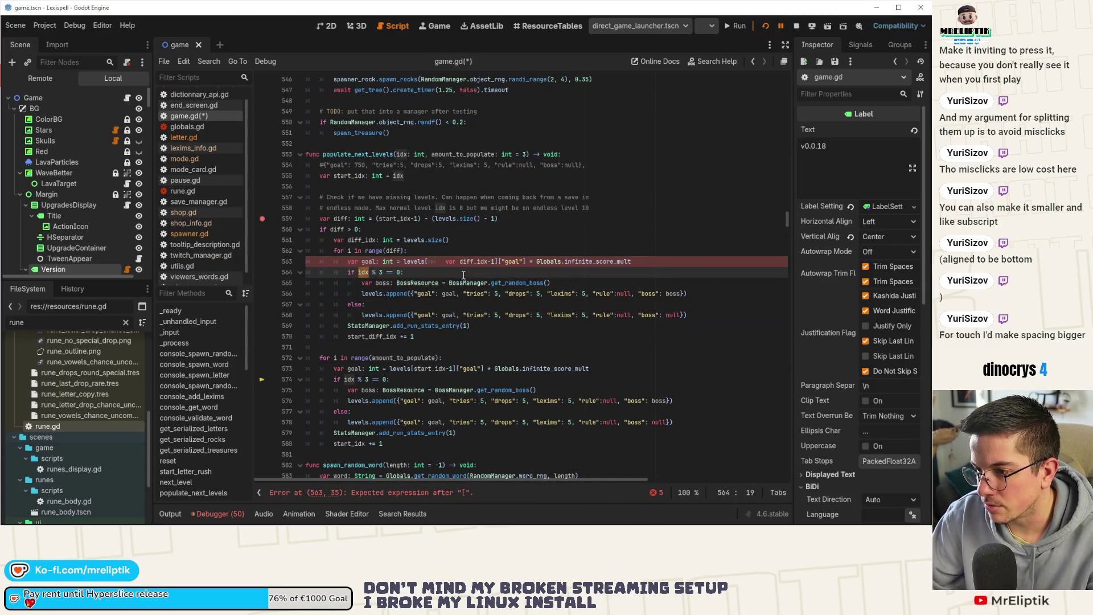
{"action": "key", "text": "ctrl+z"}
{"action": "key", "text": "ctrl+z"}
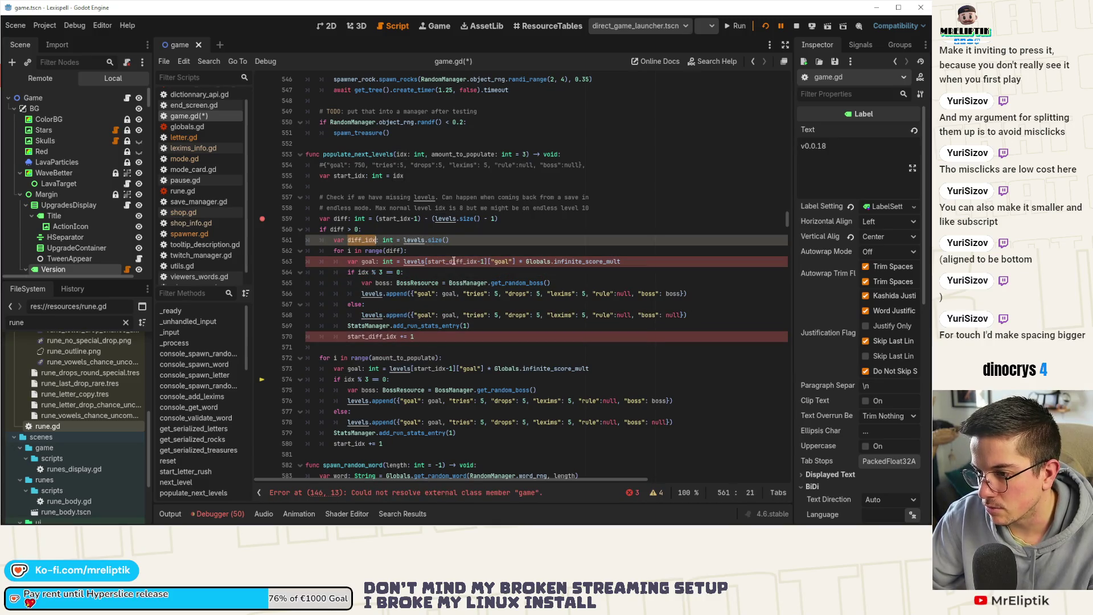
{"action": "left_click_drag", "start_coordinate": [454, 262], "coordinate": [428, 261]}
{"action": "key", "text": "ctrl+v"}
{"action": "double_click", "coordinate": [364, 272]}
{"action": "key", "text": "ctrl+v"}
{"action": "key", "text": "ctrl+s"}
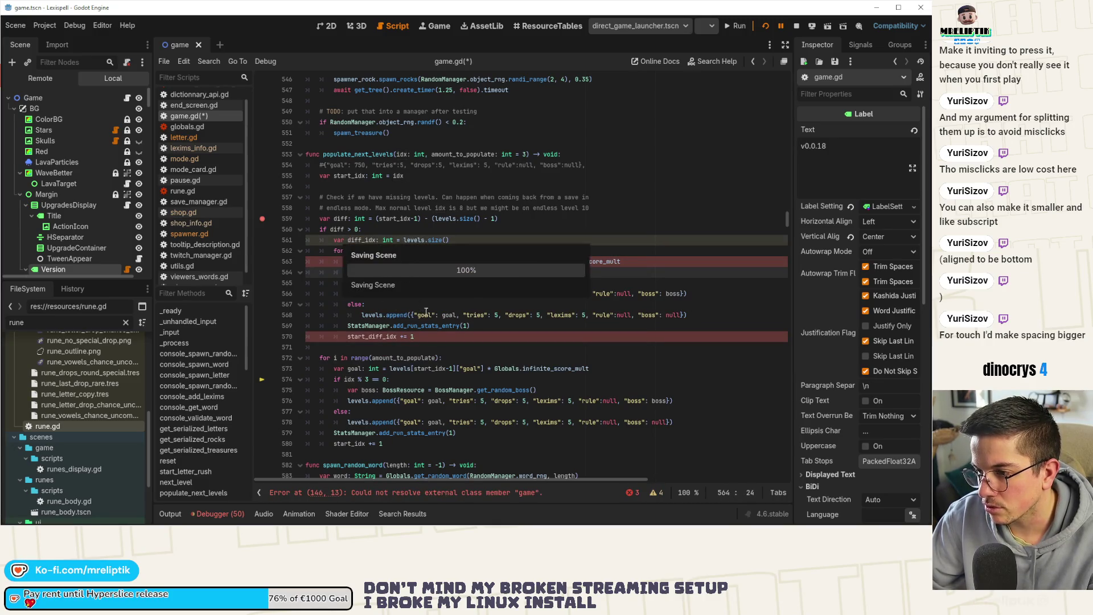
Revert the line 564 change and rename the counter increment on line 570 to diff_idx
{"action": "key", "text": "ctrl+z"}
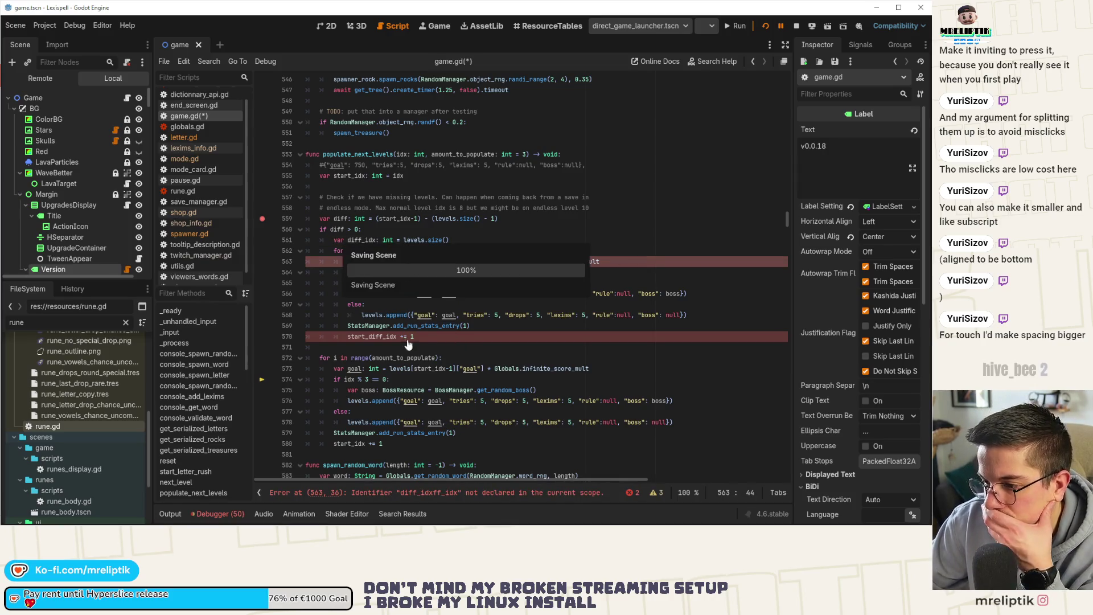
{"action": "left_click", "coordinate": [365, 336]}
{"action": "double_click", "coordinate": [365, 336]}
{"action": "type", "text": "diff_idx"}
{"action": "key", "text": "ctrl+s"}
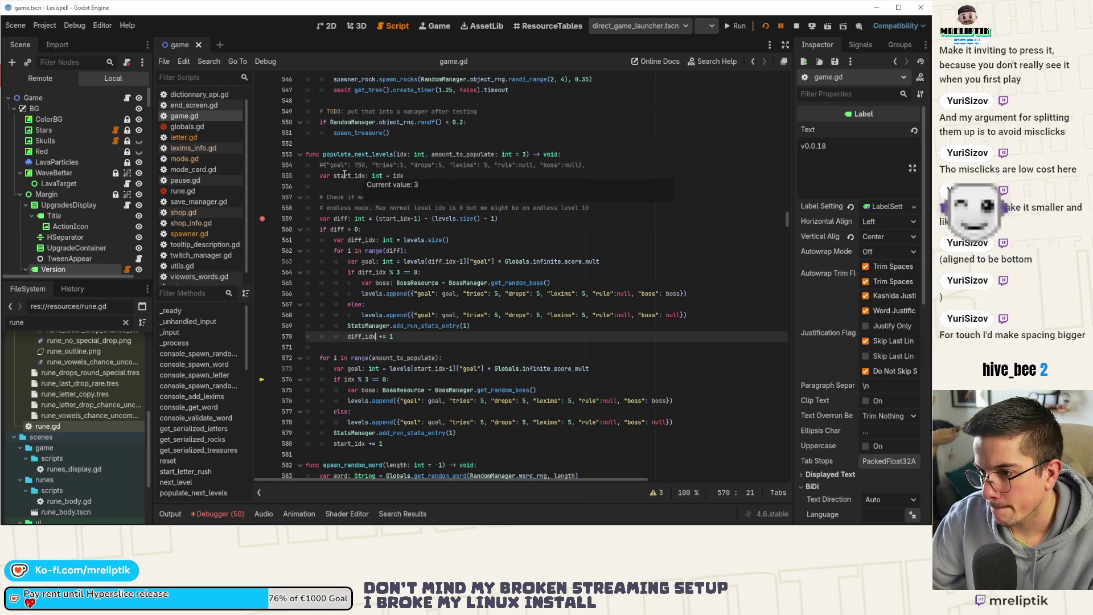
Replace start_idx with idx on lines 559, 573 and 580
{"action": "left_click", "coordinate": [405, 177]}
{"action": "mouse_move", "coordinate": [396, 176]}
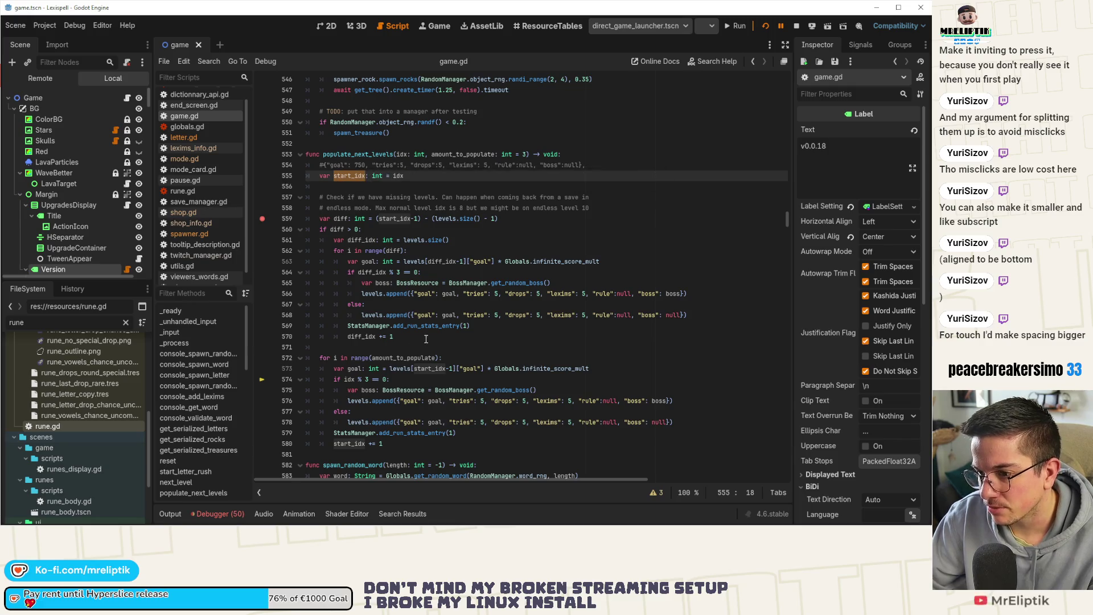
{"action": "double_click", "coordinate": [398, 176]}
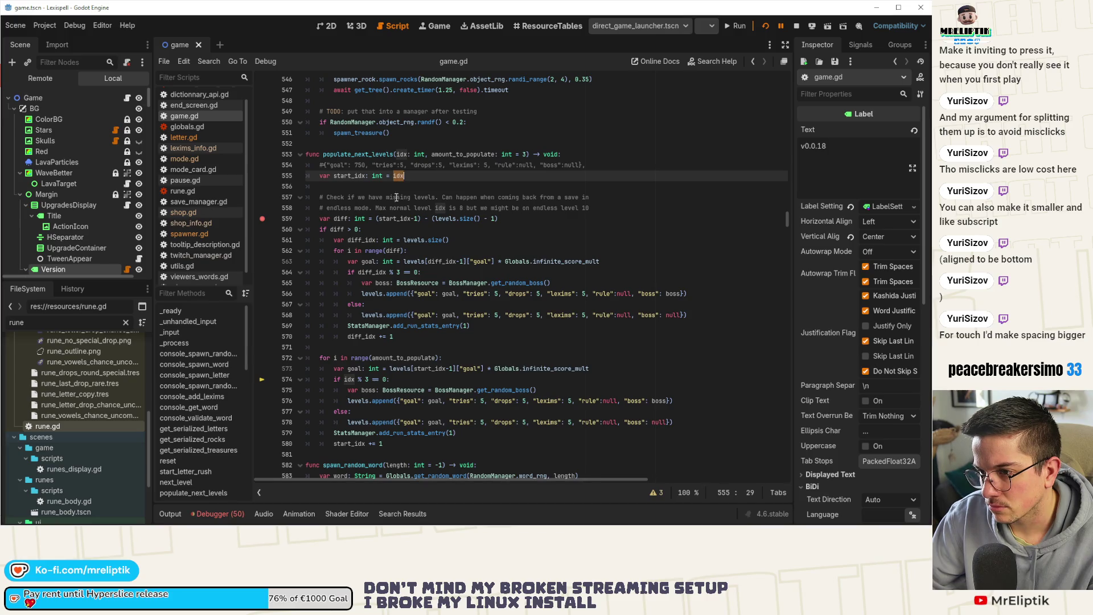
{"action": "double_click", "coordinate": [349, 176]}
{"action": "double_click", "coordinate": [397, 176]}
{"action": "key", "text": "ctrl+c"}
{"action": "double_click", "coordinate": [388, 218]}
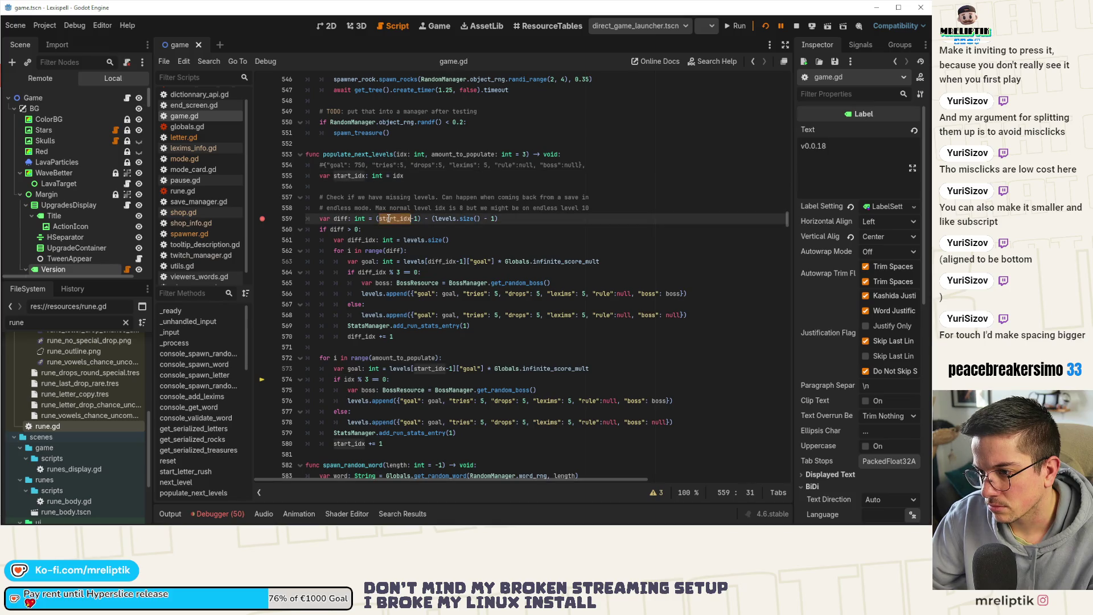
{"action": "key", "text": "ctrl+v"}
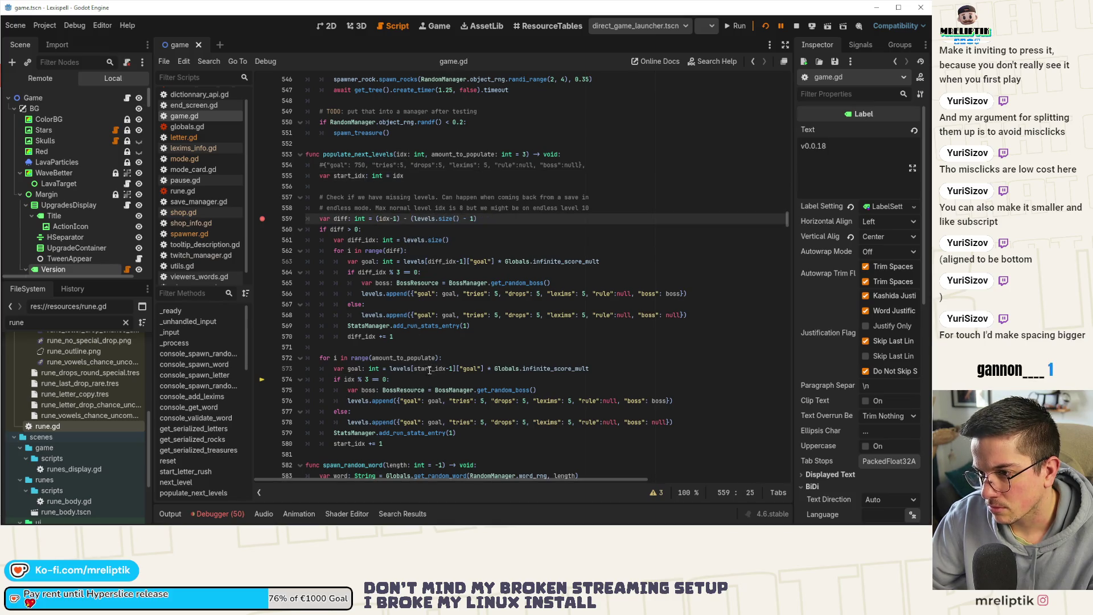
{"action": "double_click", "coordinate": [416, 368]}
{"action": "key", "text": "ctrl+v"}
{"action": "left_click", "coordinate": [373, 443]}
{"action": "double_click", "coordinate": [364, 444]}
{"action": "key", "text": "ctrl+v"}
Delete the redundant start_idx declaration on line 555 and save game.gd
{"action": "left_click", "coordinate": [427, 176]}
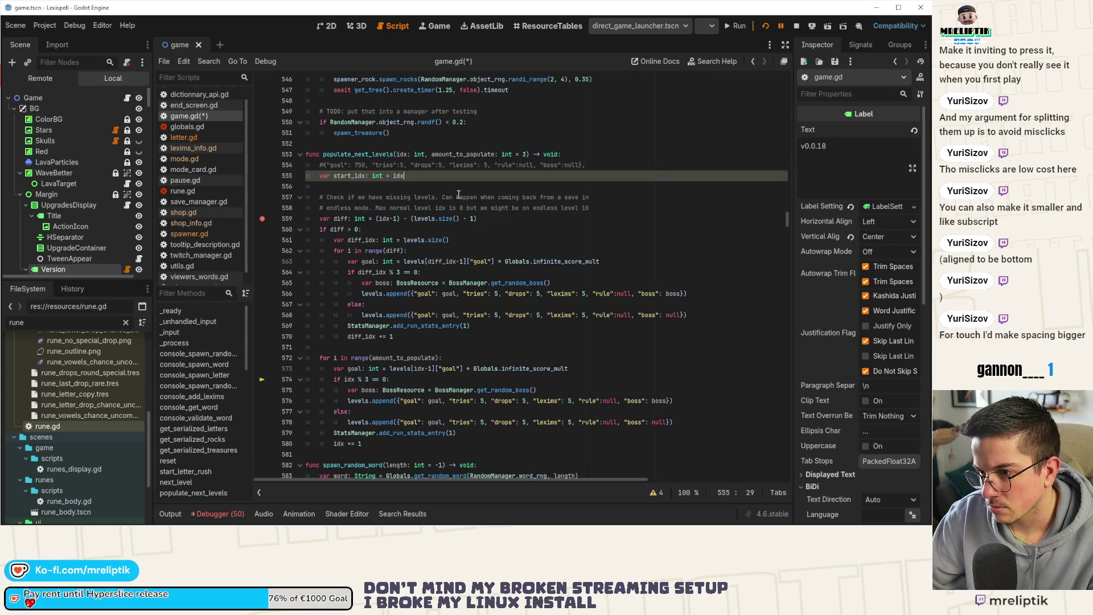
{"action": "key", "text": "ctrl+x"}
{"action": "key", "text": "ctrl+s"}
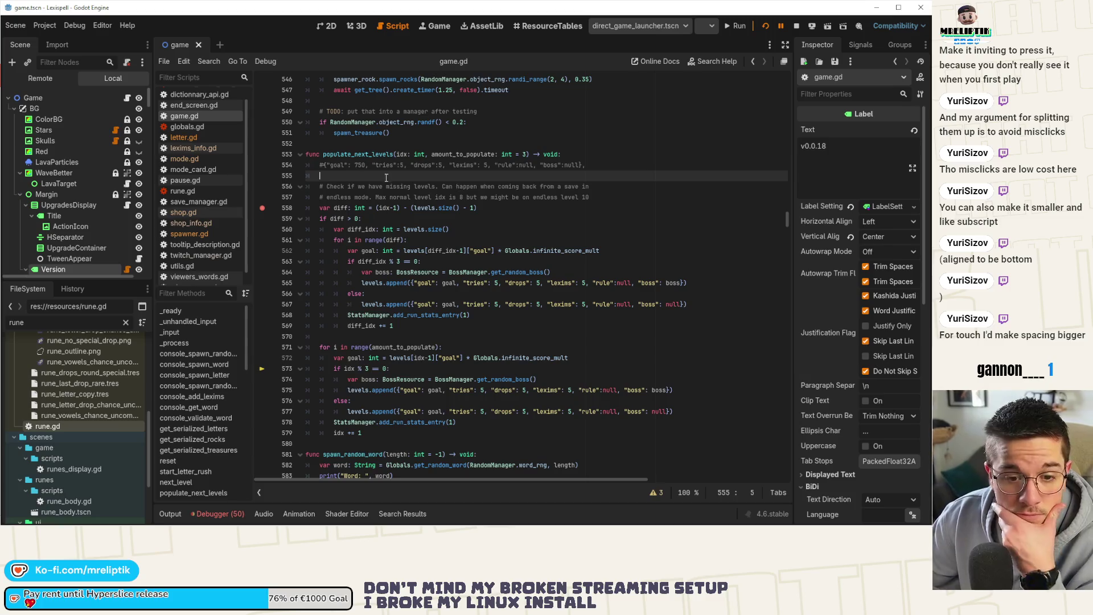
Restart the running game with the edited script to reach the playtest welcome screen
{"action": "left_click", "coordinate": [764, 25]}
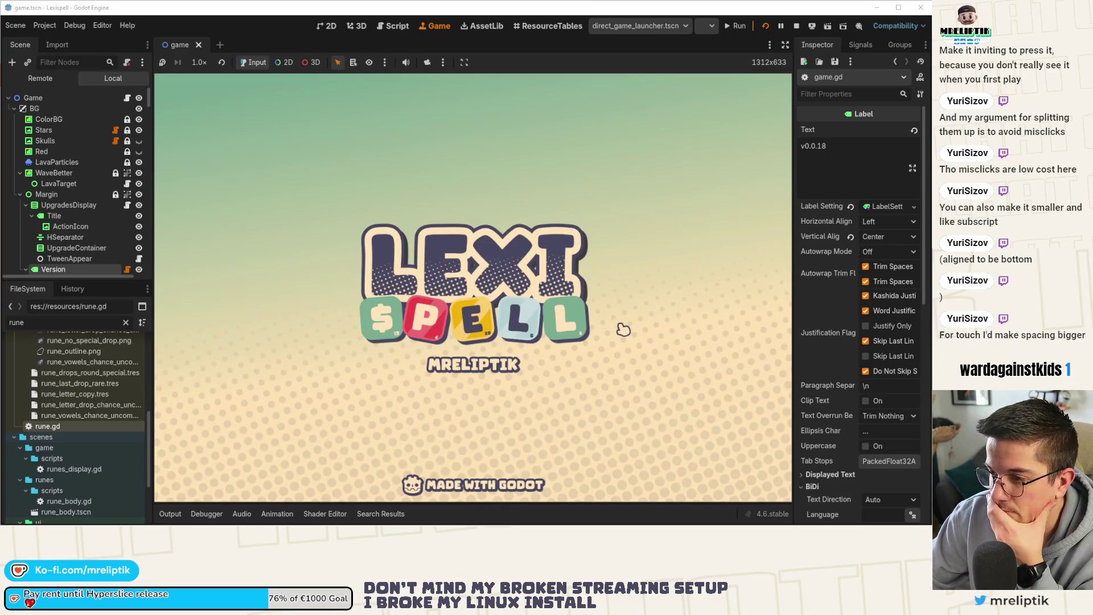
{"action": "mouse_move", "coordinate": [703, 512]}
{"action": "left_click", "coordinate": [803, 518]}
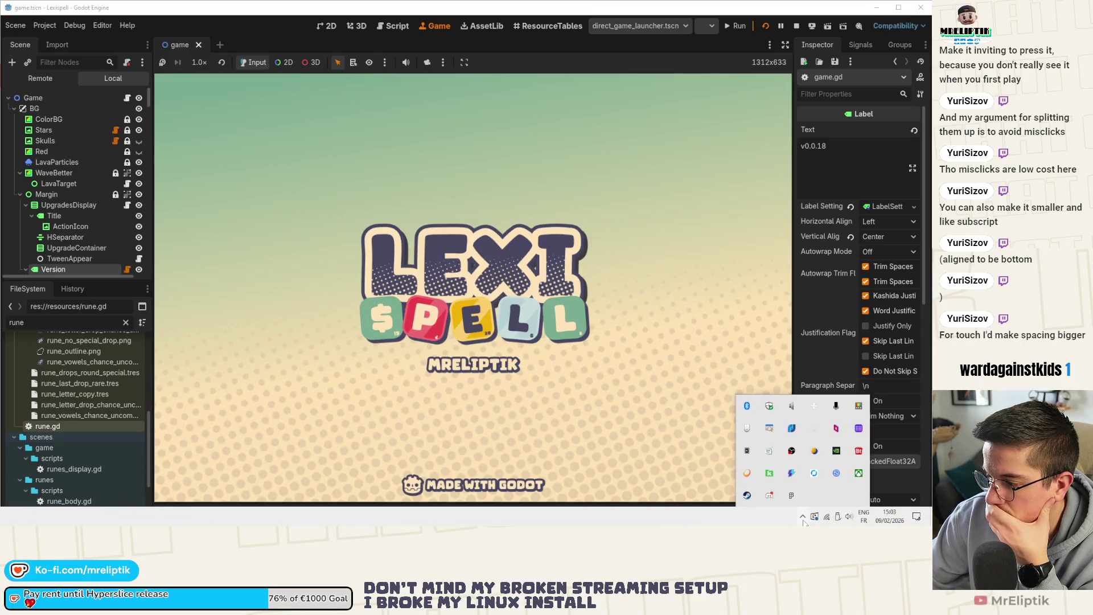
{"action": "left_click", "coordinate": [803, 520]}
{"action": "left_click", "coordinate": [803, 518]}
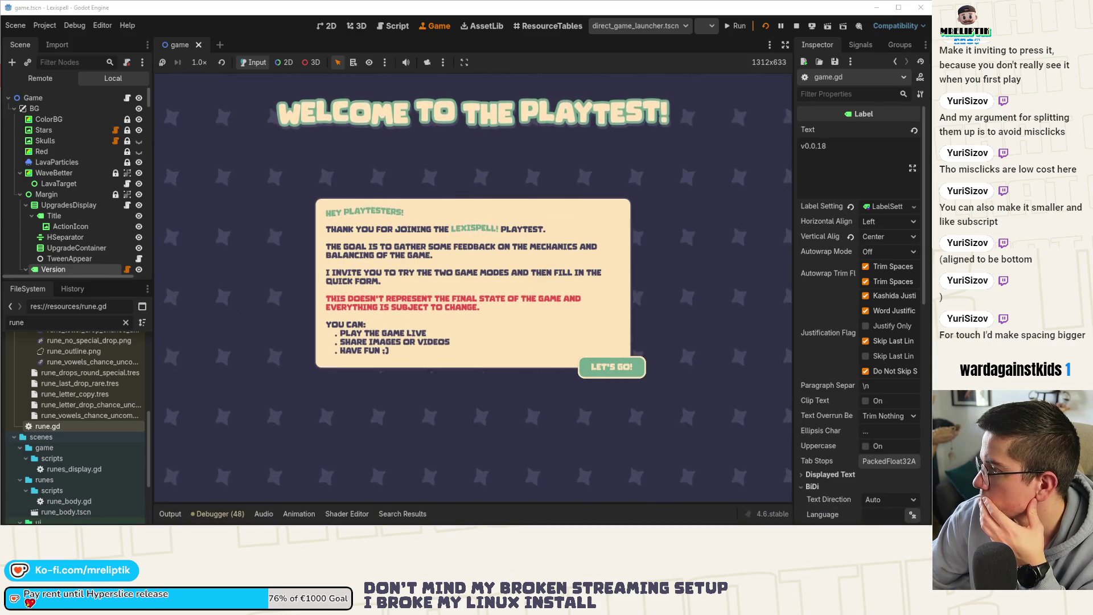
Start a Classic Craft game in English and enter chapter 1
{"action": "left_click", "coordinate": [609, 371]}
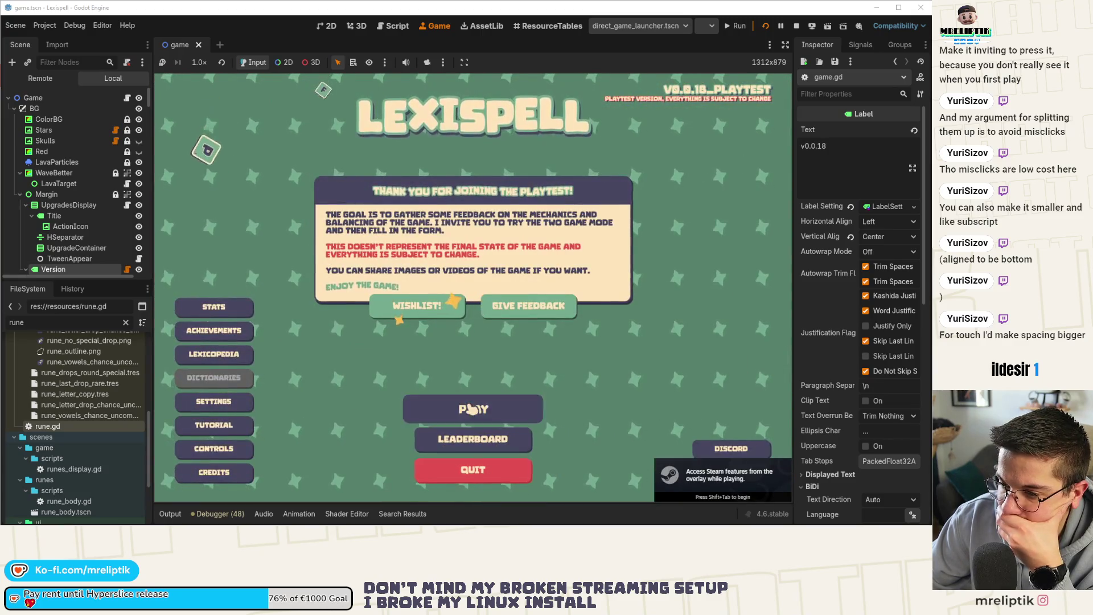
{"action": "left_click", "coordinate": [478, 408]}
{"action": "left_click", "coordinate": [387, 309]}
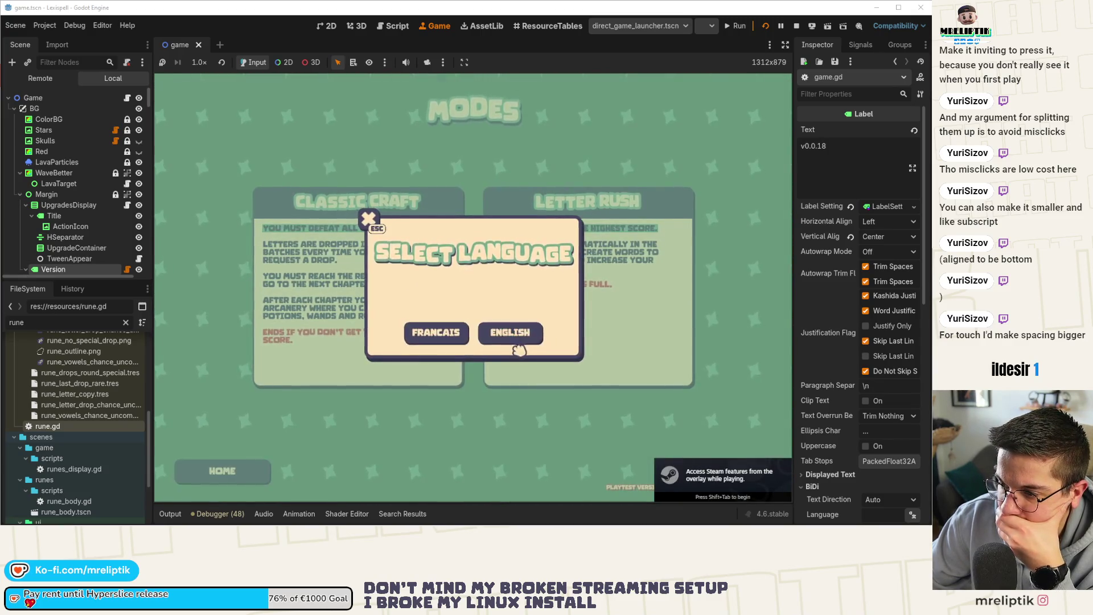
{"action": "left_click", "coordinate": [508, 333]}
{"action": "left_click", "coordinate": [470, 329]}
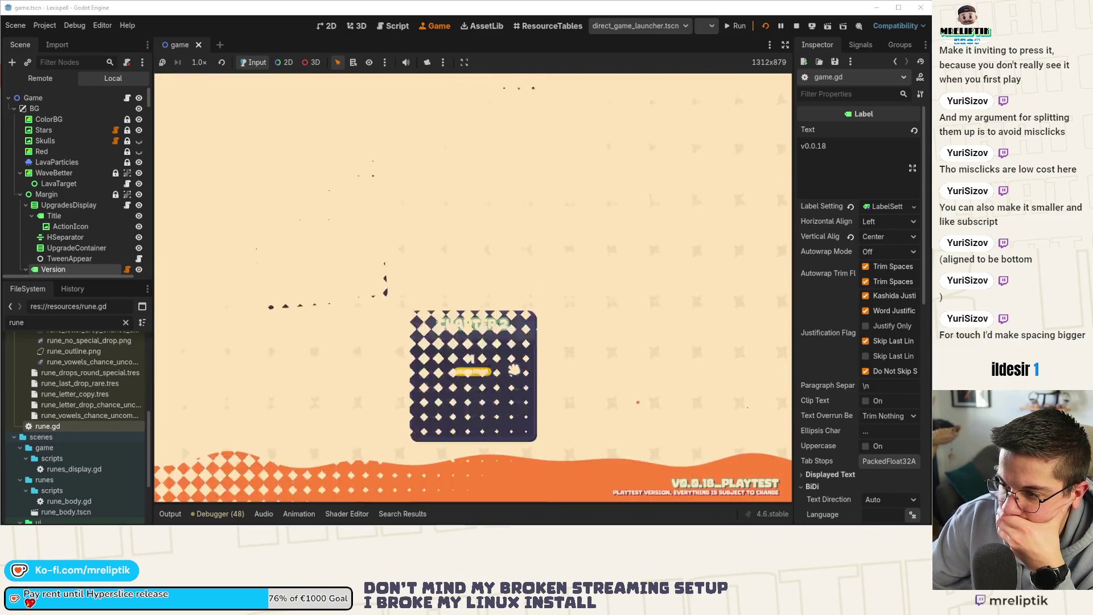
{"action": "left_click", "coordinate": [318, 305]}
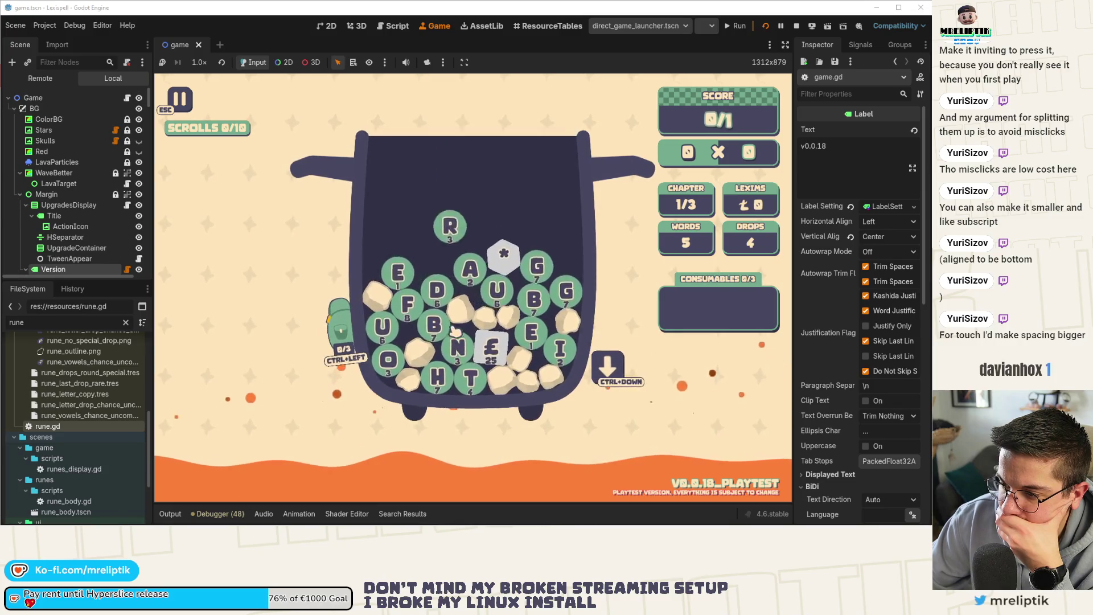
Spell B, U, F plus the wildcard stone, submit for 84/1, and continue to the shop
{"action": "left_click", "coordinate": [424, 336]}
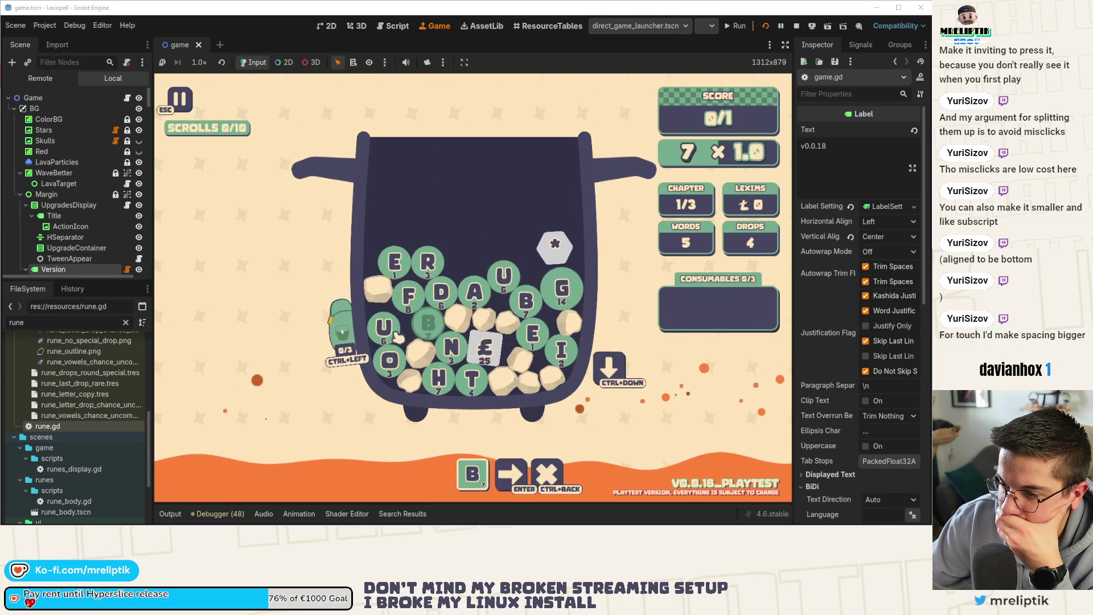
{"action": "left_click", "coordinate": [383, 327]}
{"action": "left_click", "coordinate": [408, 295]}
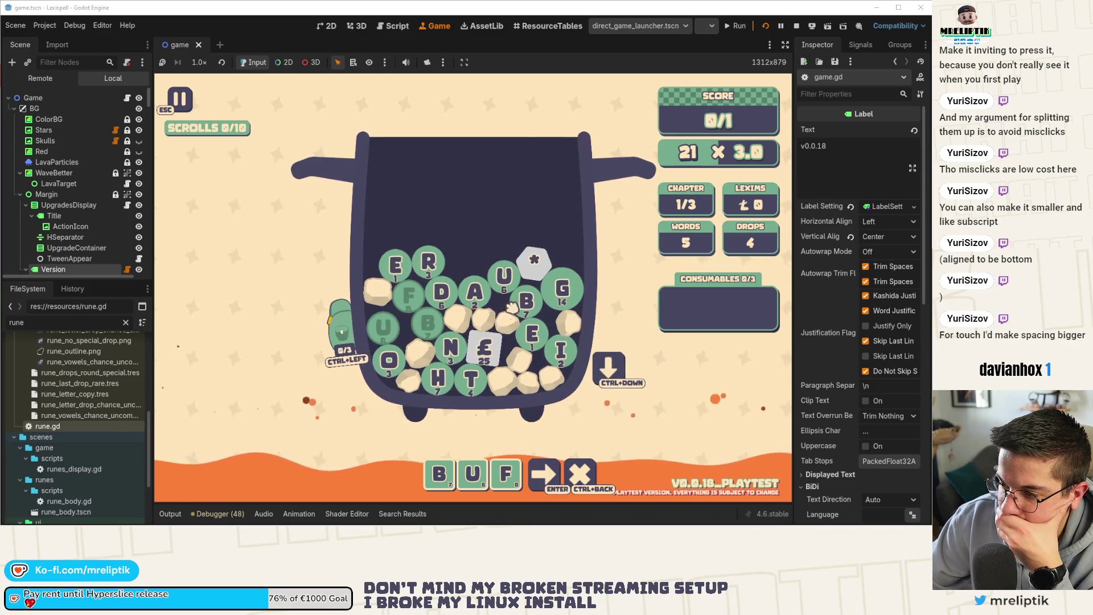
{"action": "left_click", "coordinate": [534, 260]}
{"action": "key", "text": "Return"}
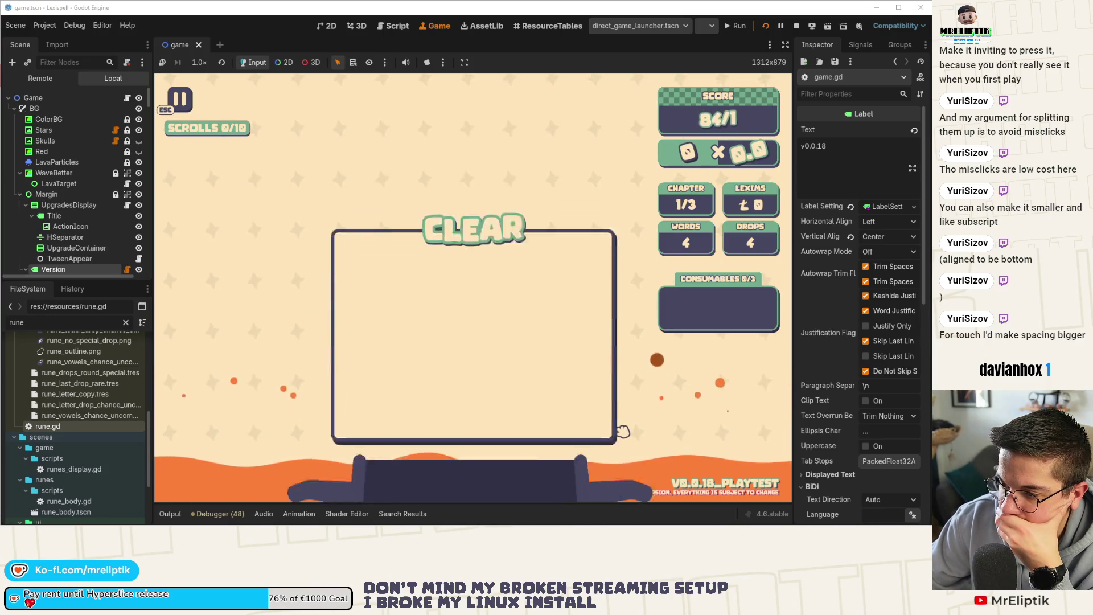
{"action": "key", "text": "Return"}
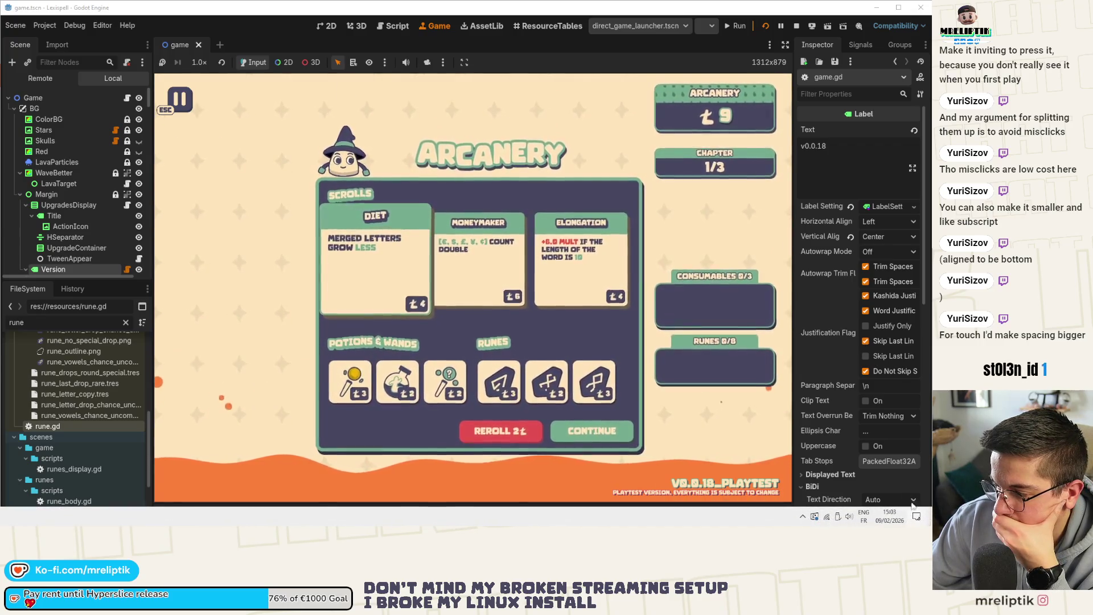
Dismiss the notifications panel, leave the Arcanery shop, and start chapter 2
{"action": "left_click", "coordinate": [914, 517]}
{"action": "left_click", "coordinate": [602, 340]}
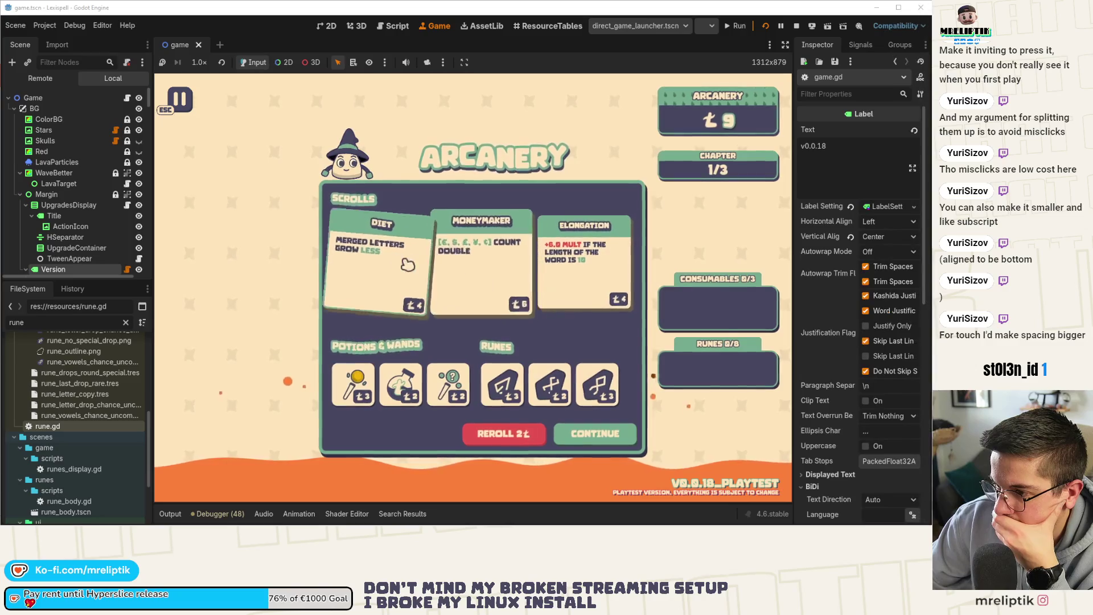
{"action": "left_click", "coordinate": [620, 439]}
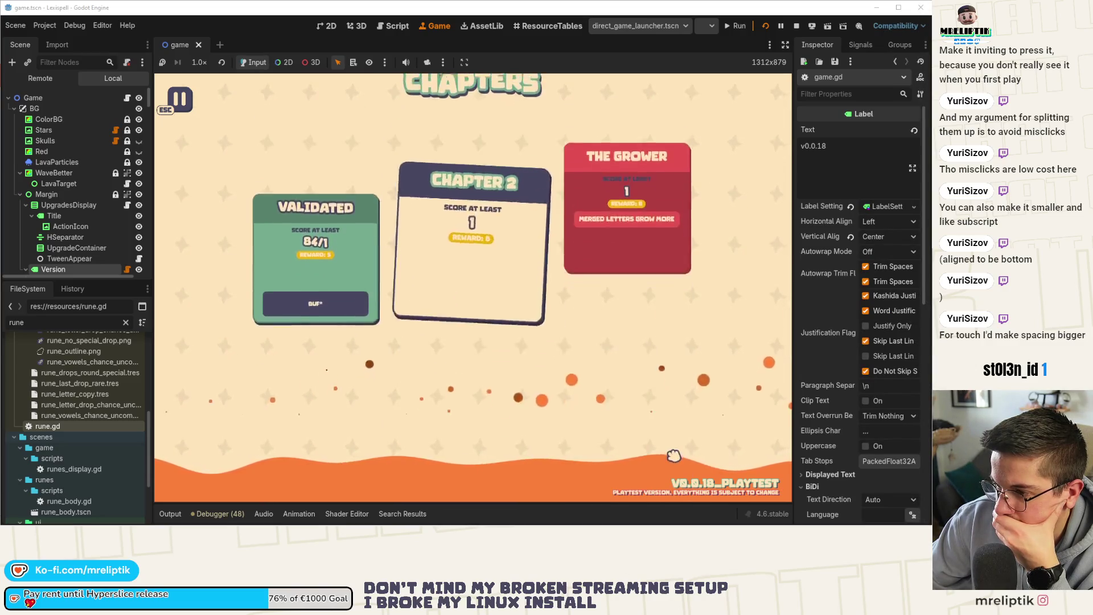
{"action": "left_click", "coordinate": [442, 360]}
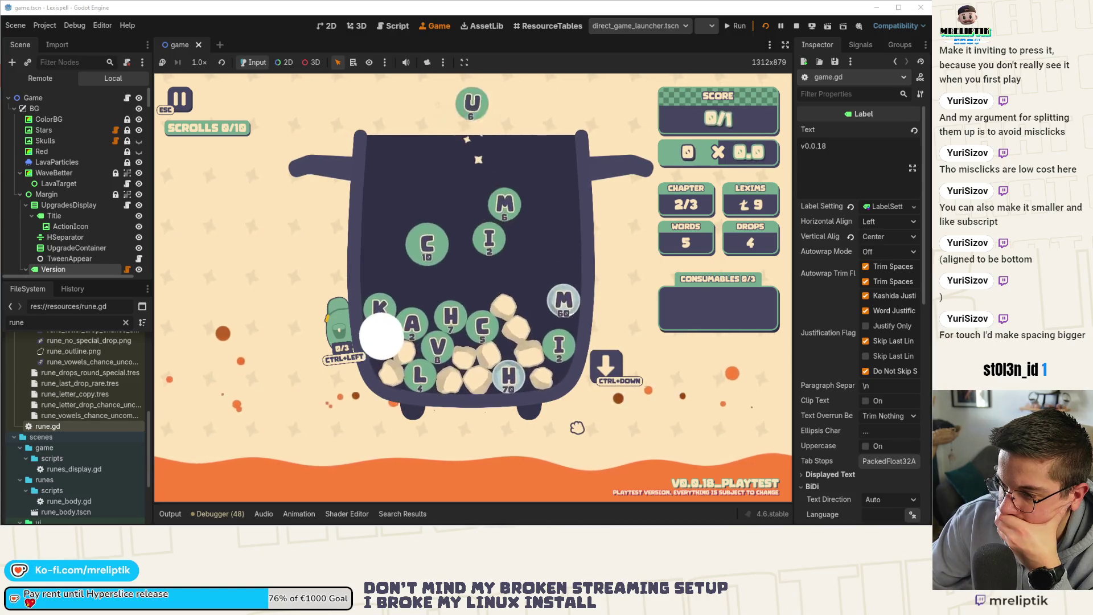
Spell and submit KALE, then continue through results and shop into chapter 3
{"action": "left_click", "coordinate": [402, 322]}
{"action": "type", "text": "ale"}
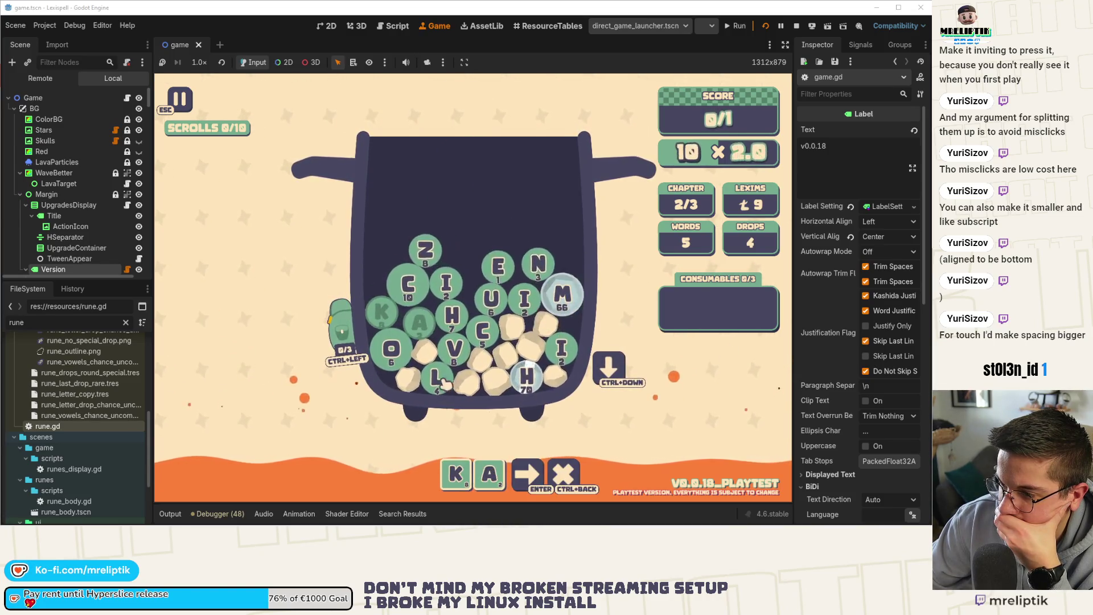
{"action": "key", "text": "Return"}
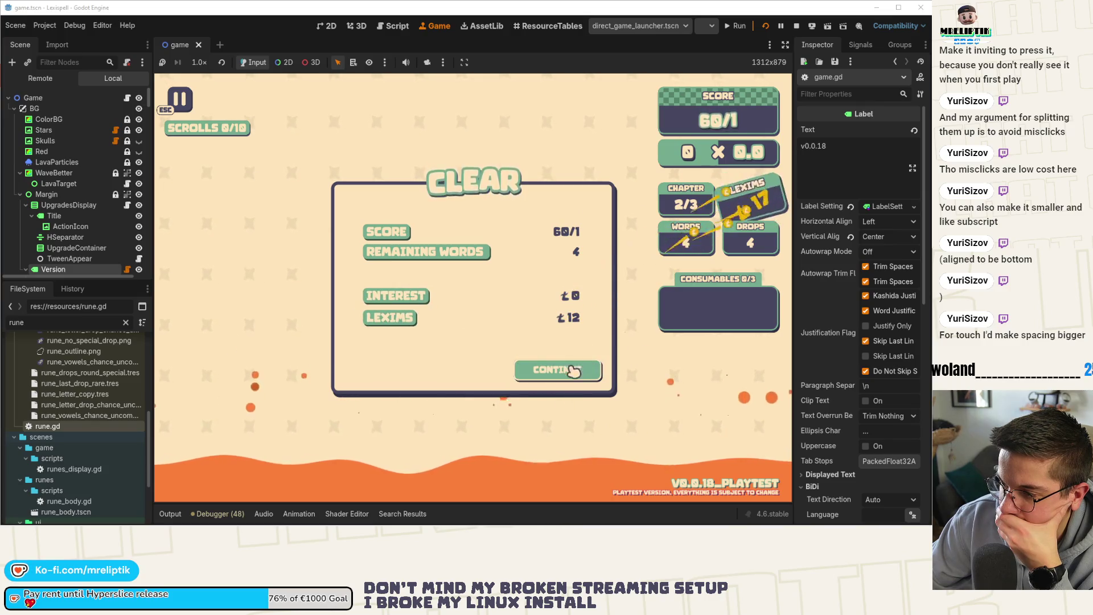
{"action": "left_click", "coordinate": [574, 372]}
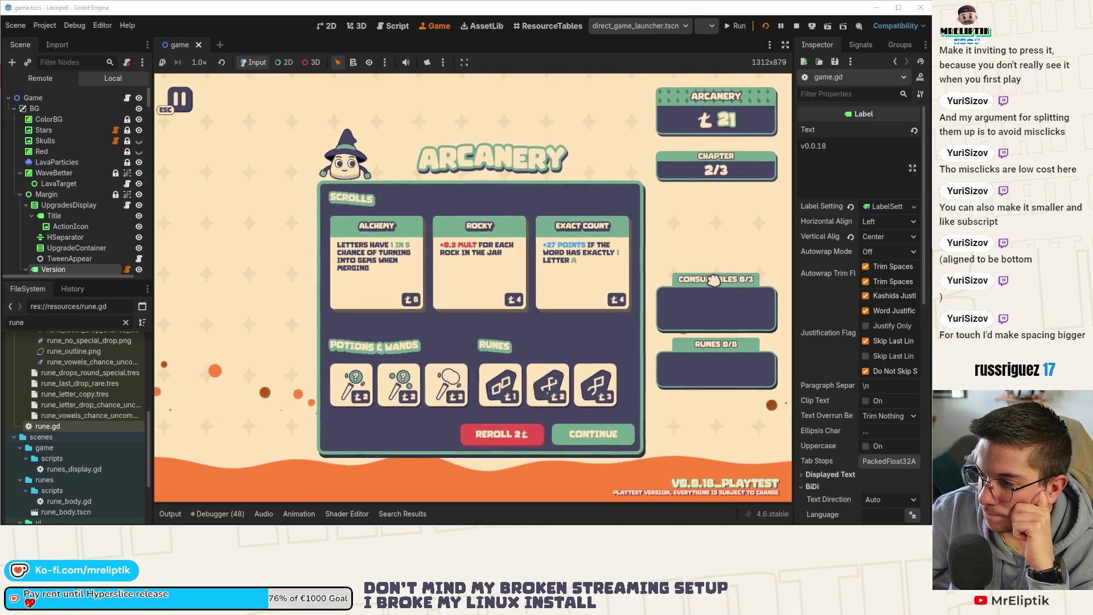
{"action": "left_click", "coordinate": [616, 435]}
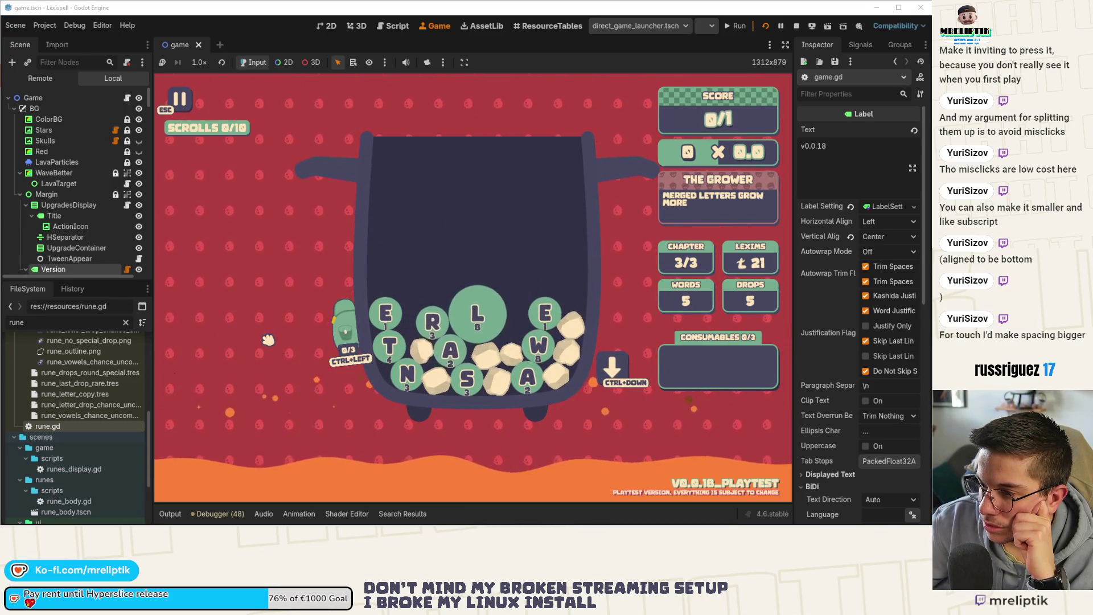
Spell and submit CREST for 80/1, then continue past the chapter clear results
{"action": "mouse_move", "coordinate": [152, 246]}
{"action": "left_mouse_down"}
{"action": "mouse_move", "coordinate": [474, 260]}
{"action": "mouse_move", "coordinate": [86, 262]}
{"action": "left_mouse_up"}
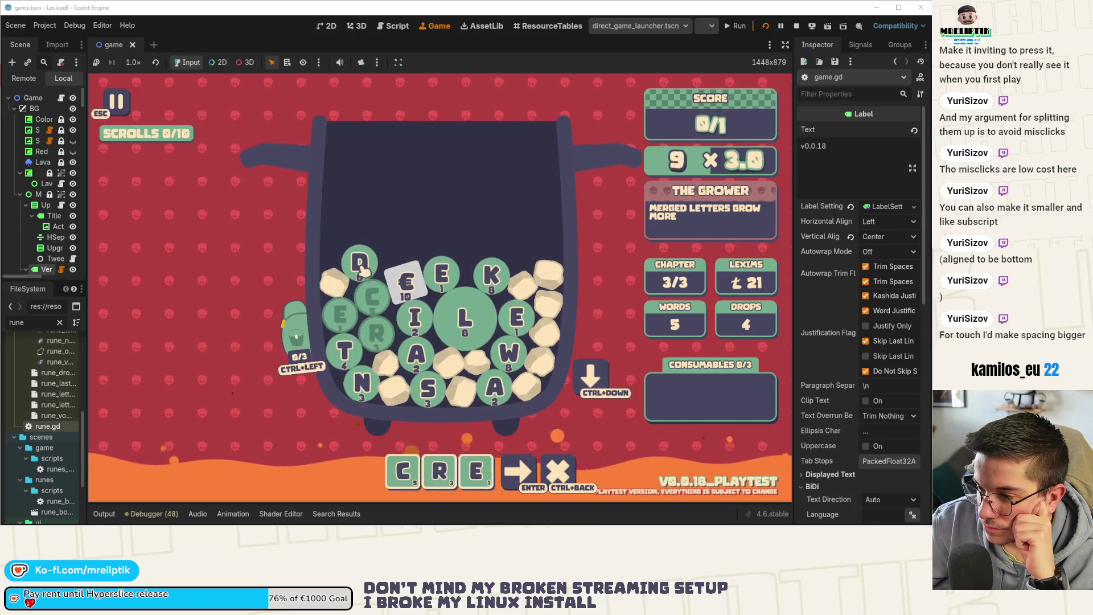
{"action": "type", "text": "s"}
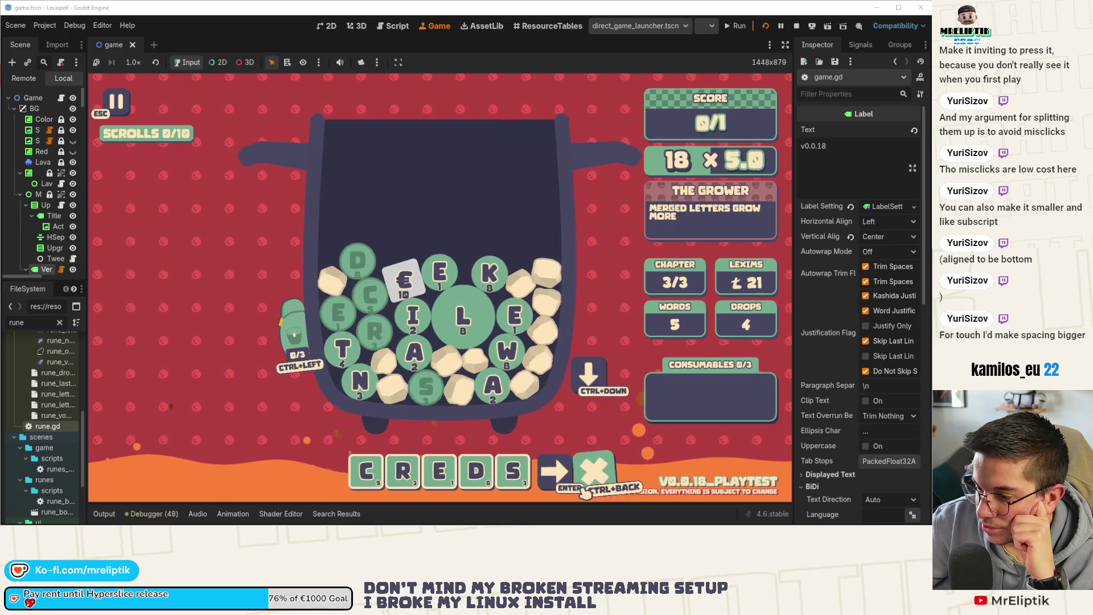
{"action": "key", "text": "Return"}
{"action": "type", "text": "creds"}
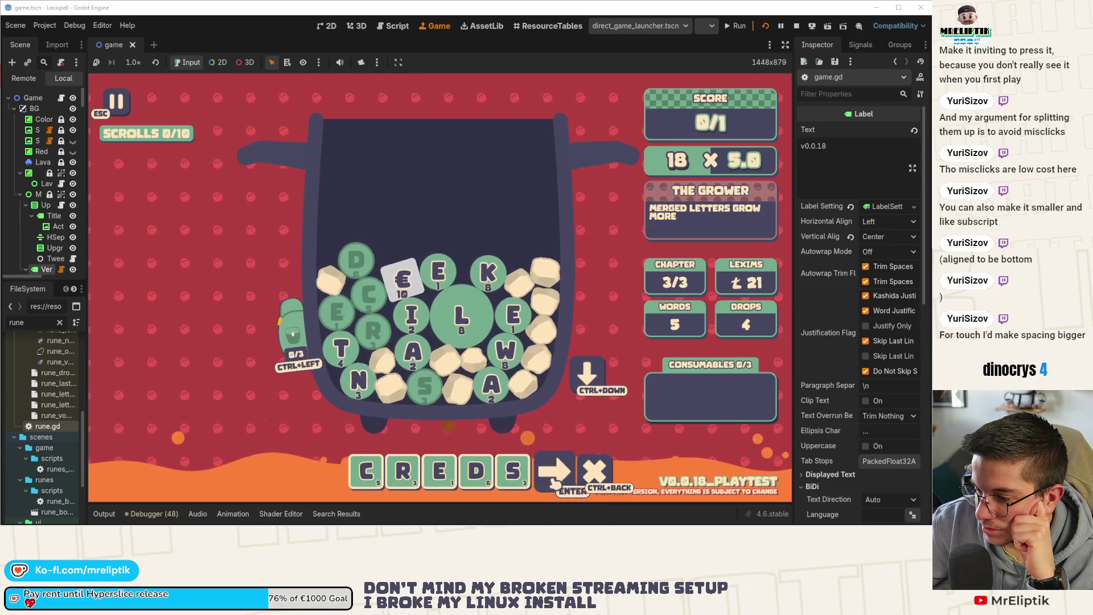
{"action": "key", "text": "ctrl+BackSpace"}
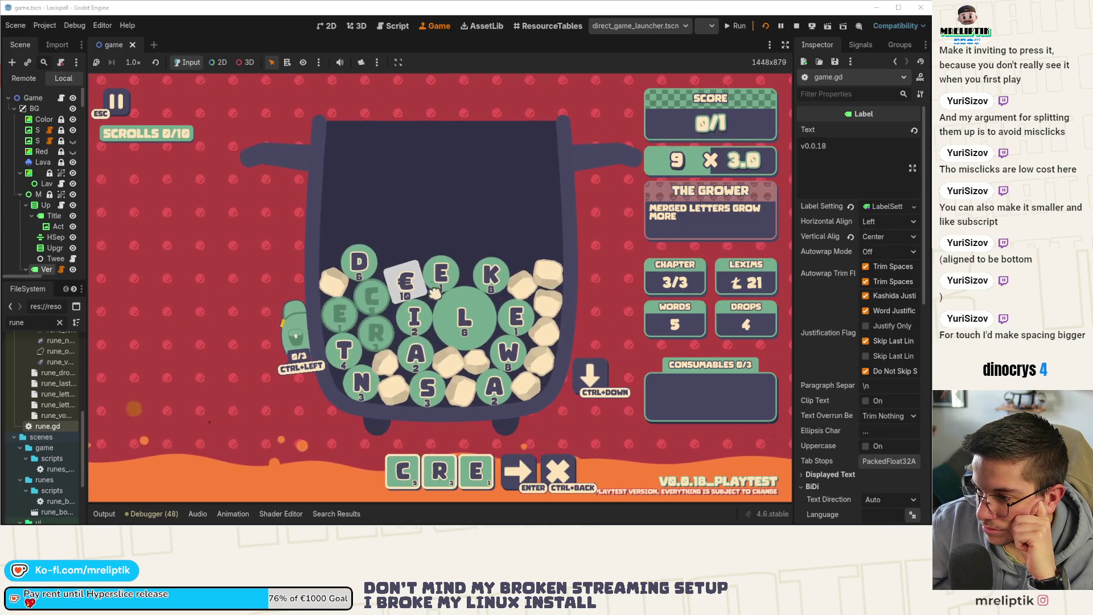
{"action": "left_click", "coordinate": [426, 388]}
{"action": "type", "text": "t"}
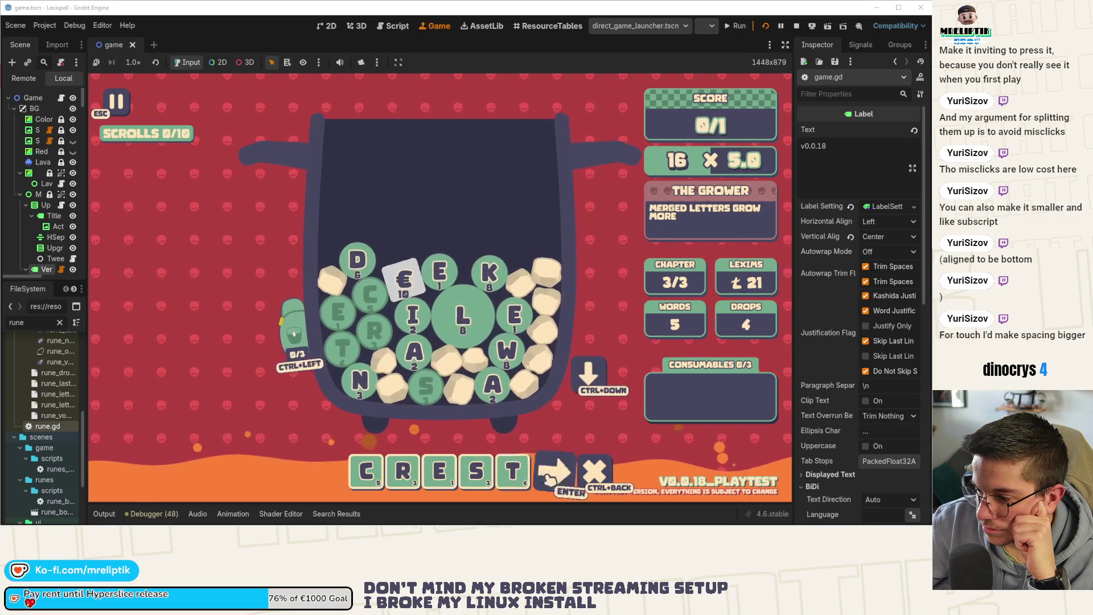
{"action": "left_click", "coordinate": [549, 479]}
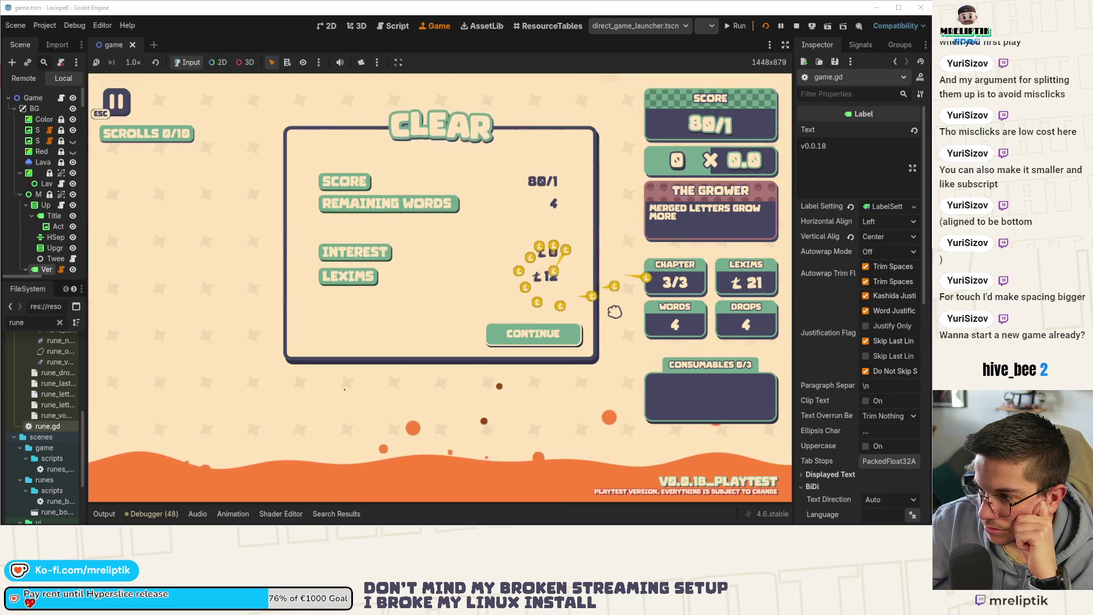
{"action": "left_click", "coordinate": [574, 333]}
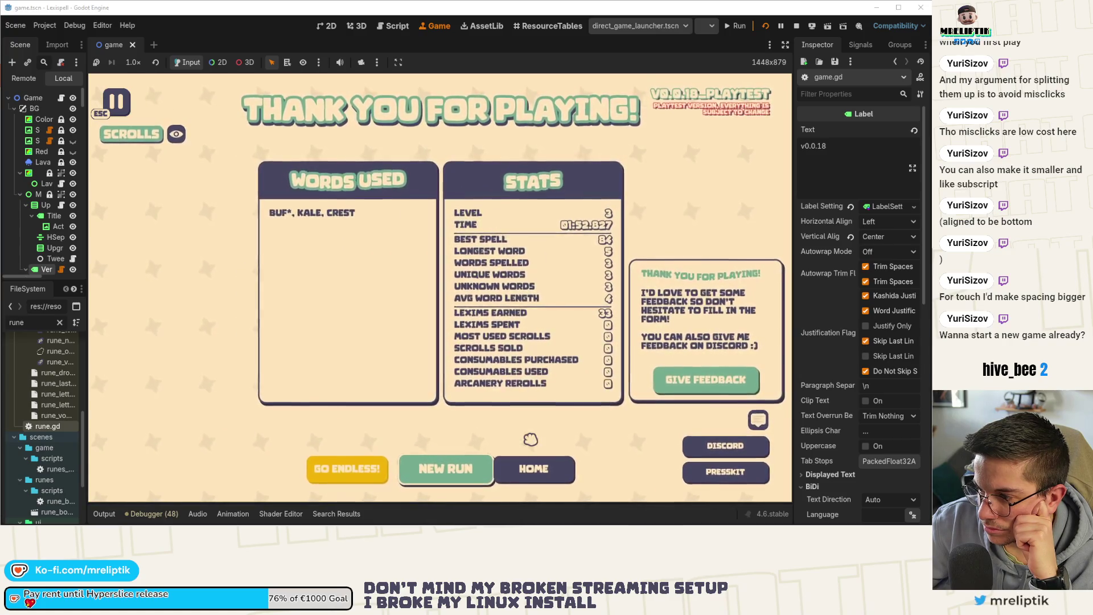
Enter Endless Mode, choose The Normalist chapter, and reopen game.gd in the script editor
{"action": "left_click", "coordinate": [372, 463]}
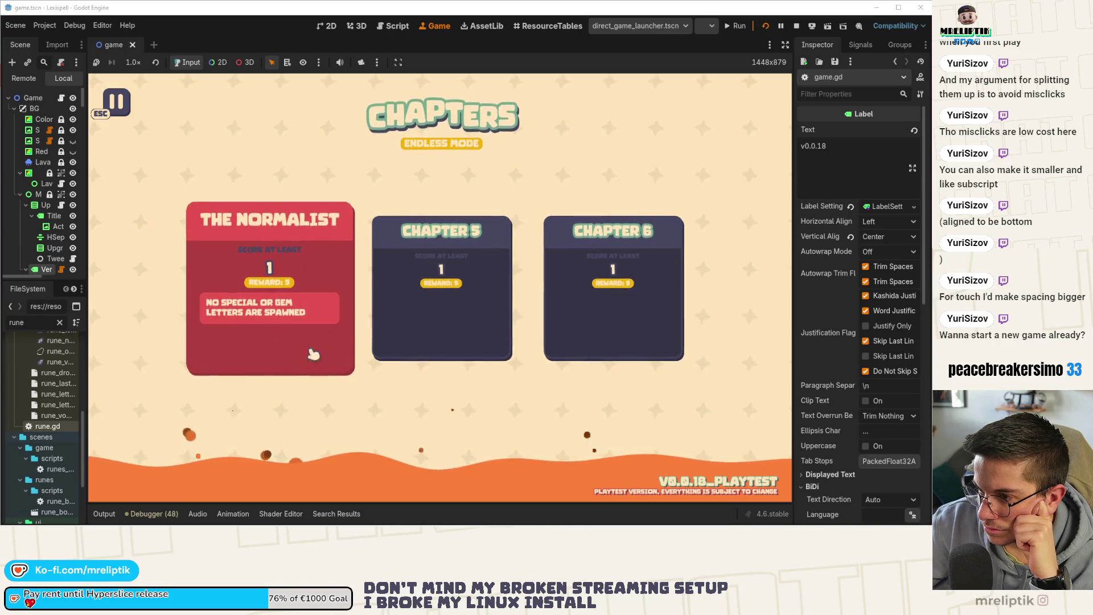
{"action": "left_click", "coordinate": [332, 345]}
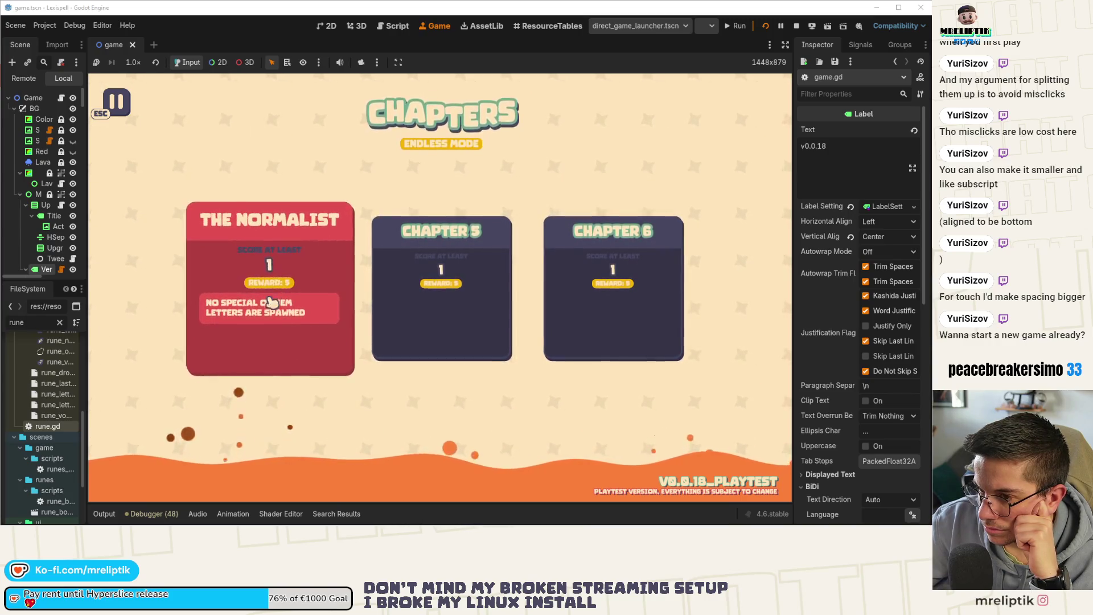
{"action": "left_click", "coordinate": [318, 351]}
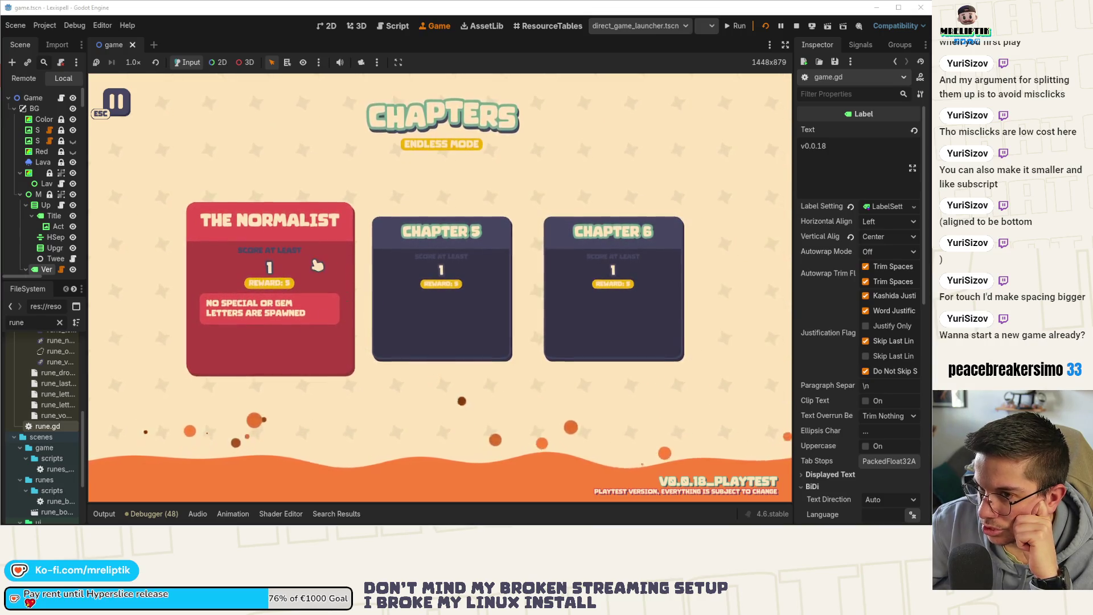
{"action": "left_click", "coordinate": [64, 99]}
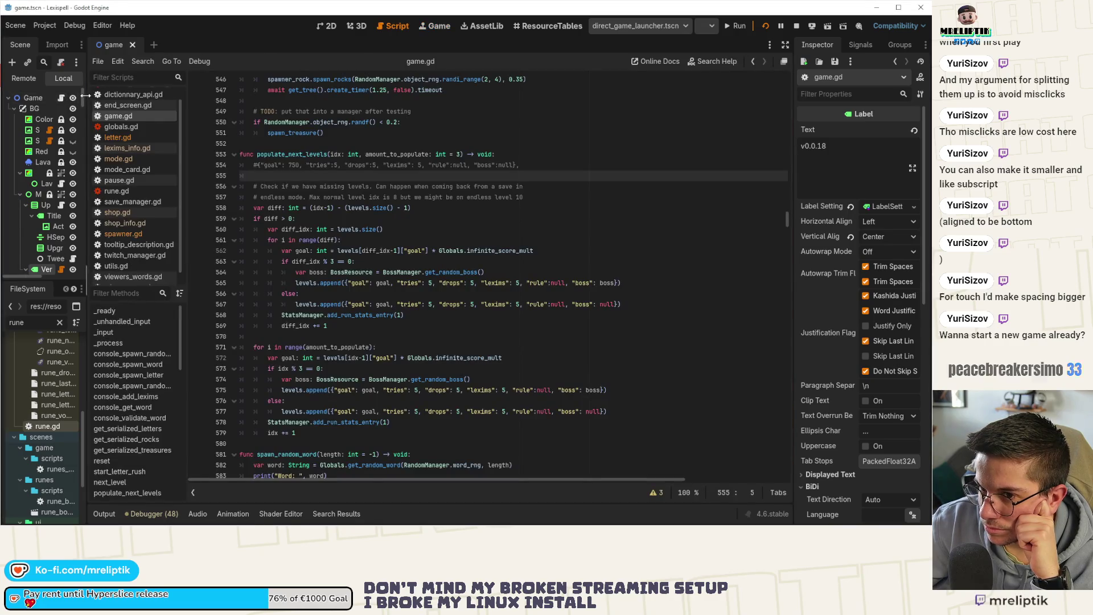
In the running game, pause and go home, saving the endless run
{"action": "left_click_drag", "start_coordinate": [86, 100], "coordinate": [176, 100]}
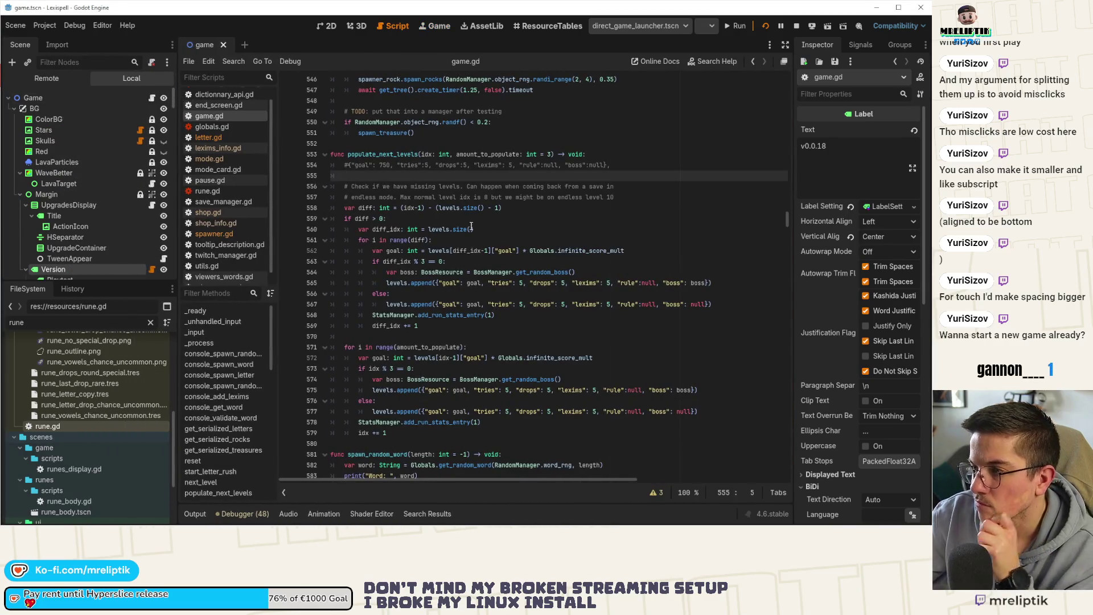
{"action": "left_click", "coordinate": [450, 26]}
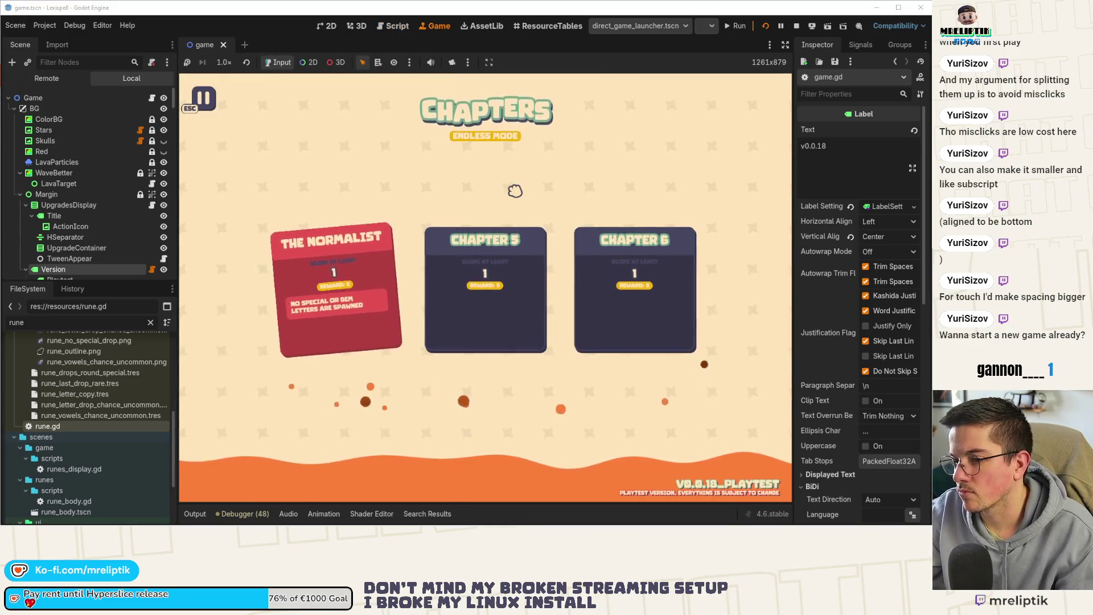
{"action": "key", "text": "Escape"}
{"action": "left_click", "coordinate": [504, 472]}
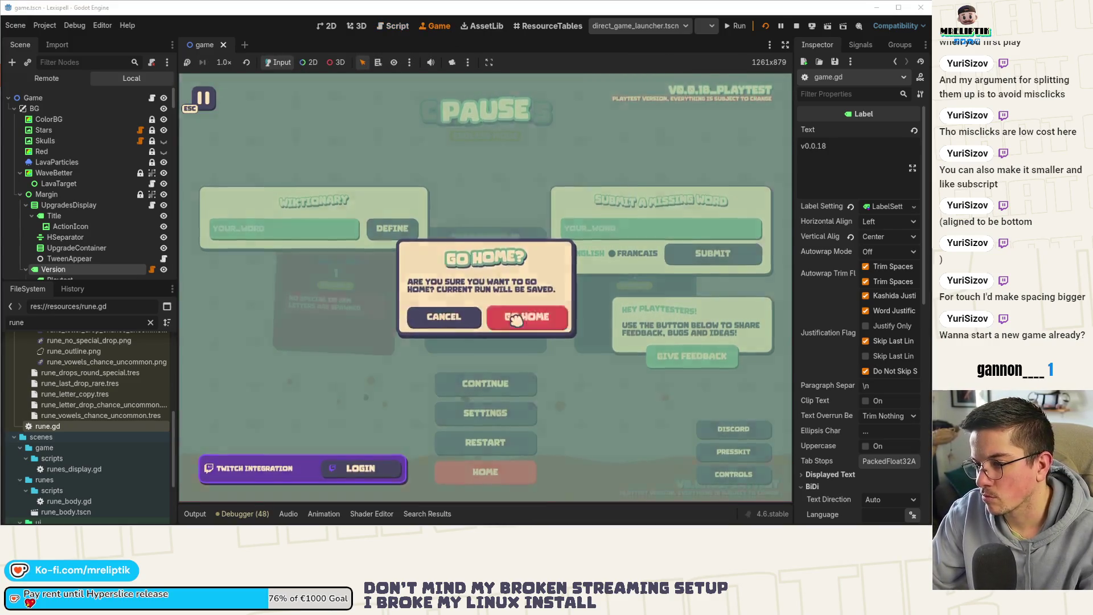
{"action": "left_click", "coordinate": [500, 313]}
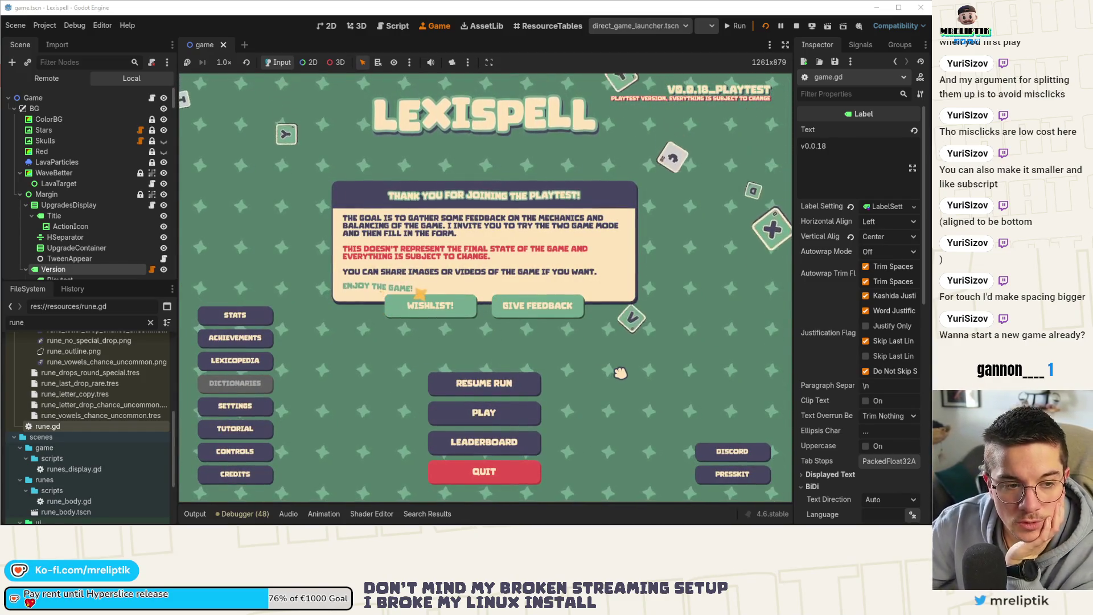
Review game.gd with narrower docks, then switch back to the Game view
{"action": "left_click", "coordinate": [151, 100]}
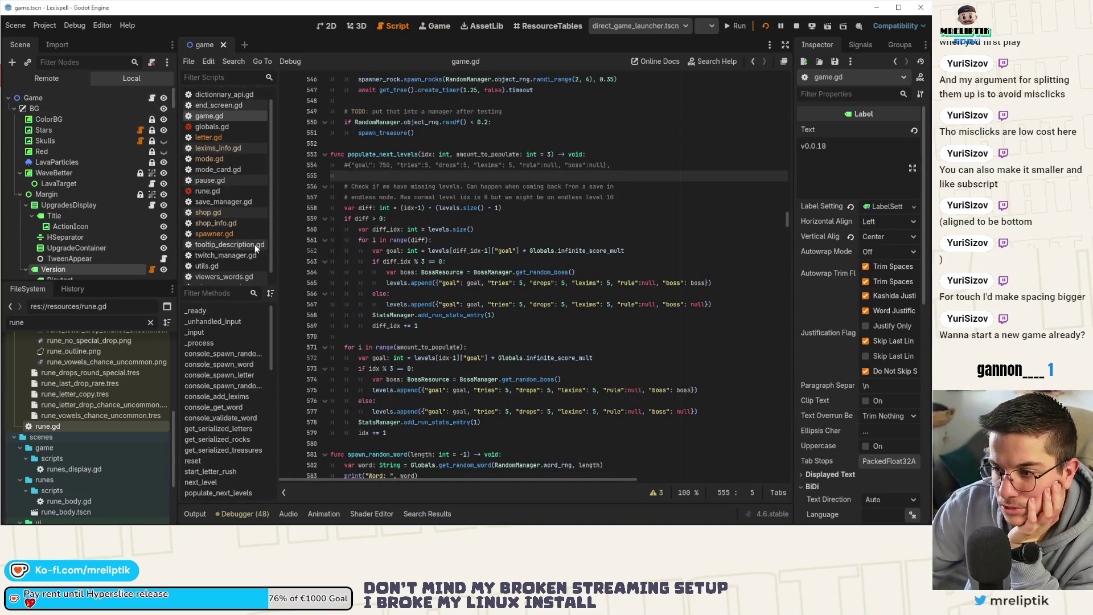
{"action": "left_click_drag", "start_coordinate": [279, 227], "coordinate": [258, 225]}
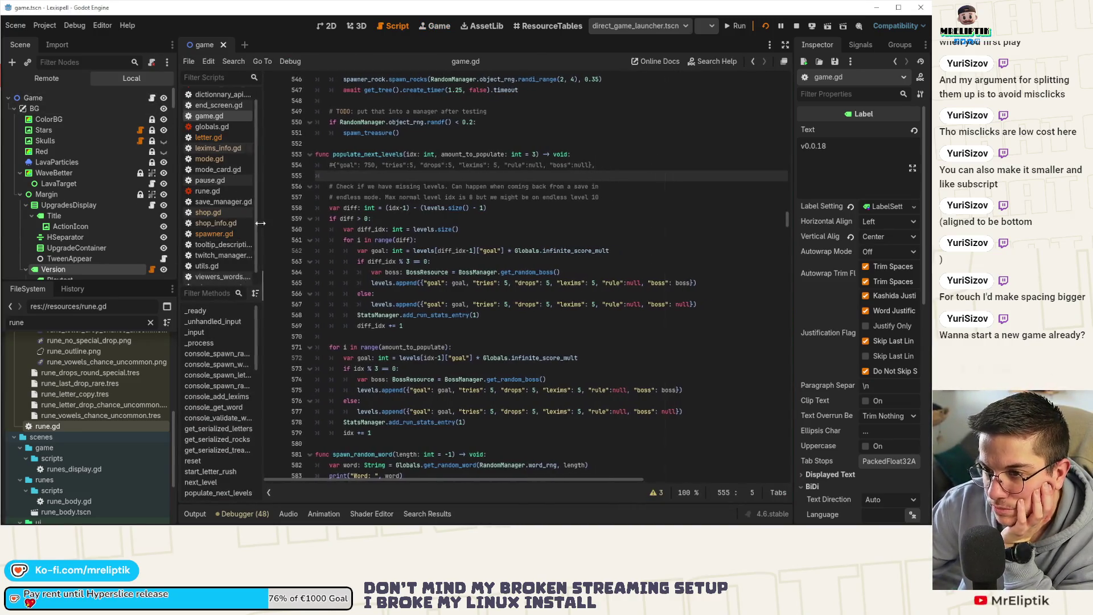
{"action": "left_click_drag", "start_coordinate": [177, 206], "coordinate": [169, 205]}
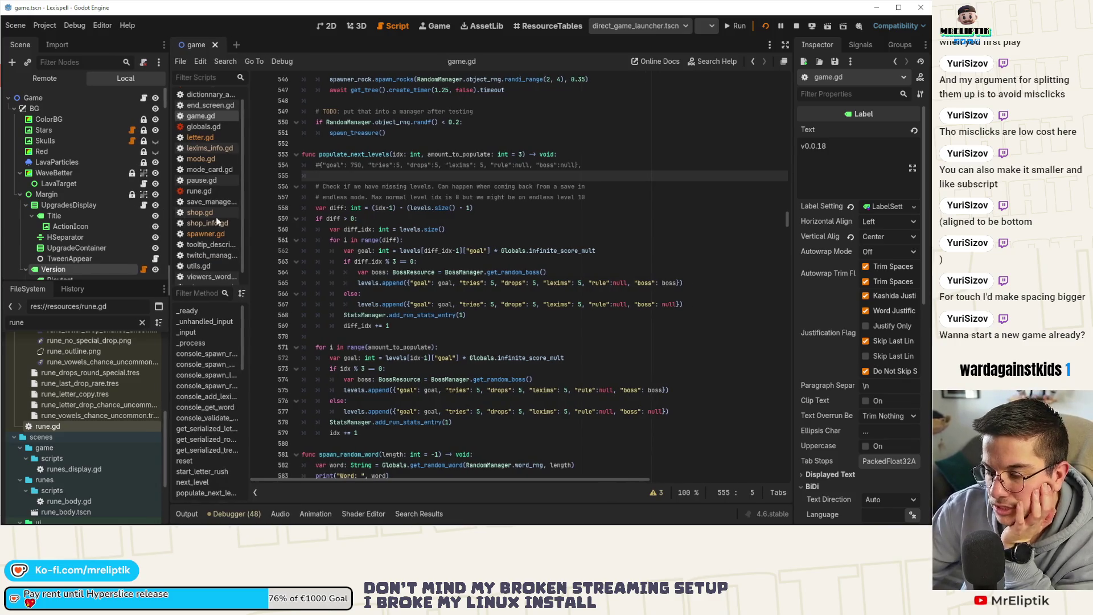
{"action": "mouse_move", "coordinate": [443, 204]}
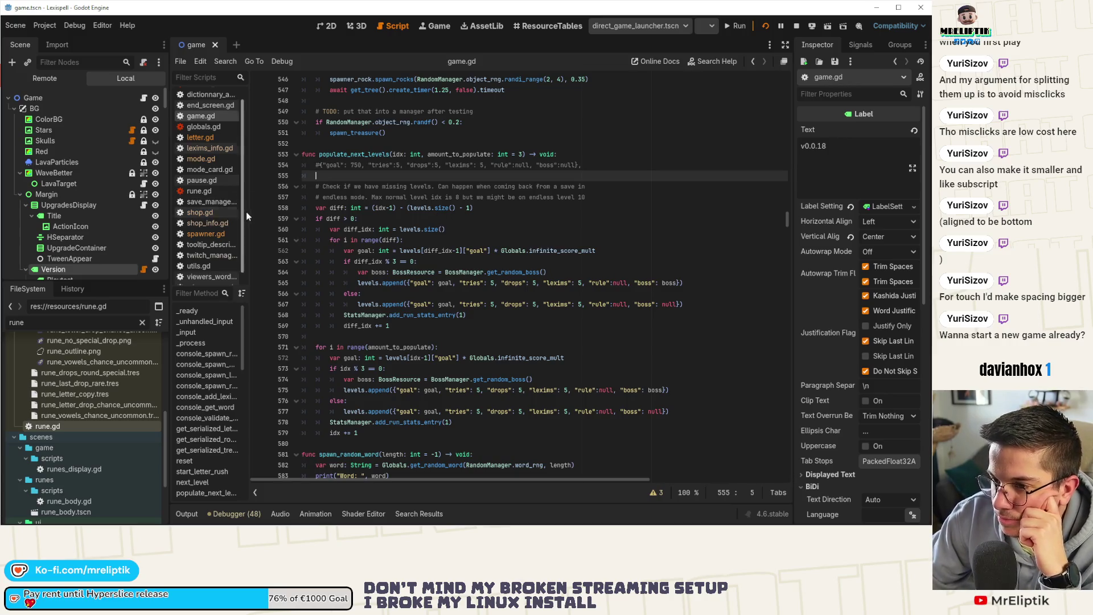
{"action": "left_click", "coordinate": [439, 26]}
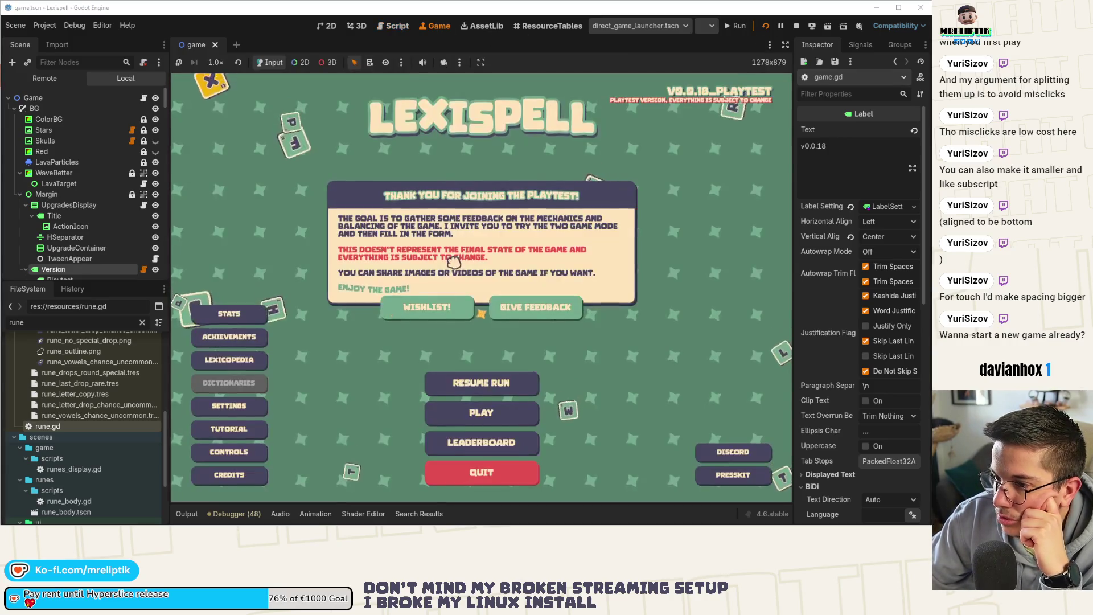
Resume the saved endless run and stop at game.gd line 558 with idx 2, amount_to_populate 3
{"action": "left_click", "coordinate": [480, 377]}
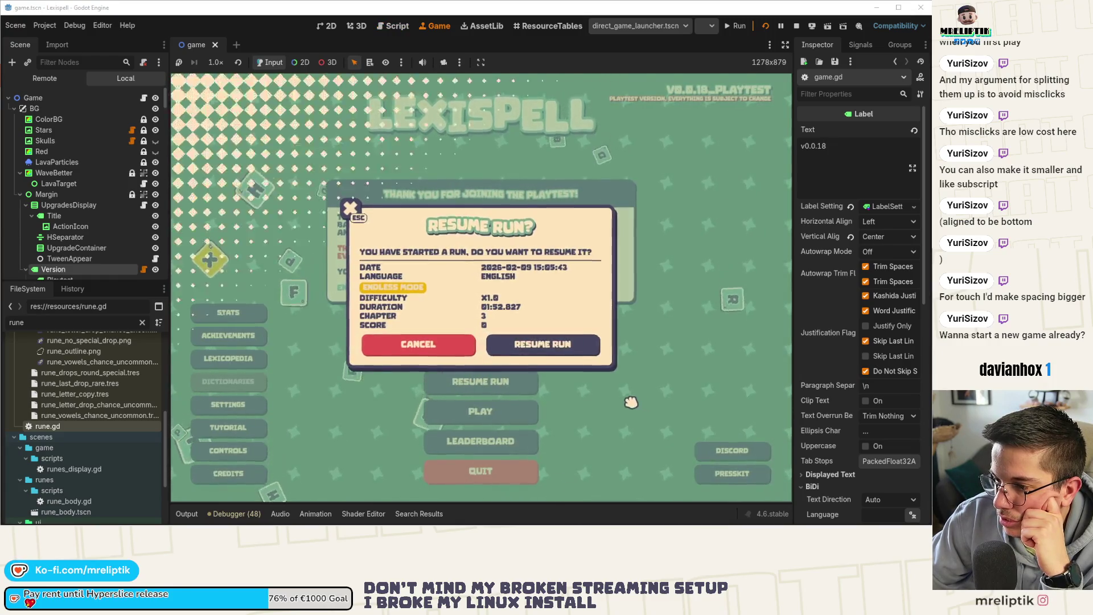
{"action": "left_click", "coordinate": [544, 345]}
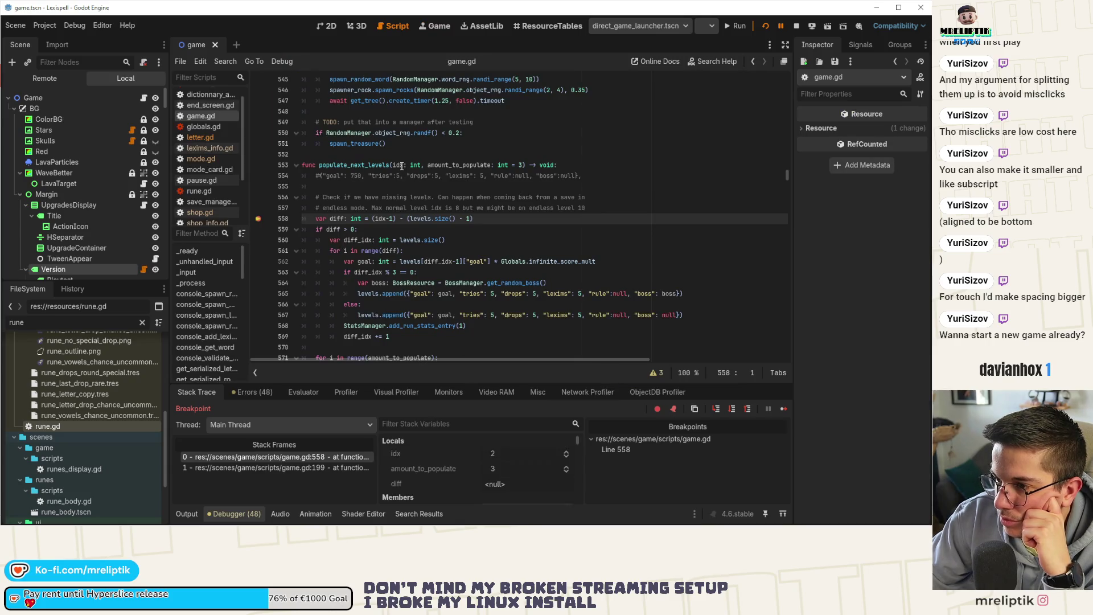
{"action": "mouse_move", "coordinate": [402, 166]}
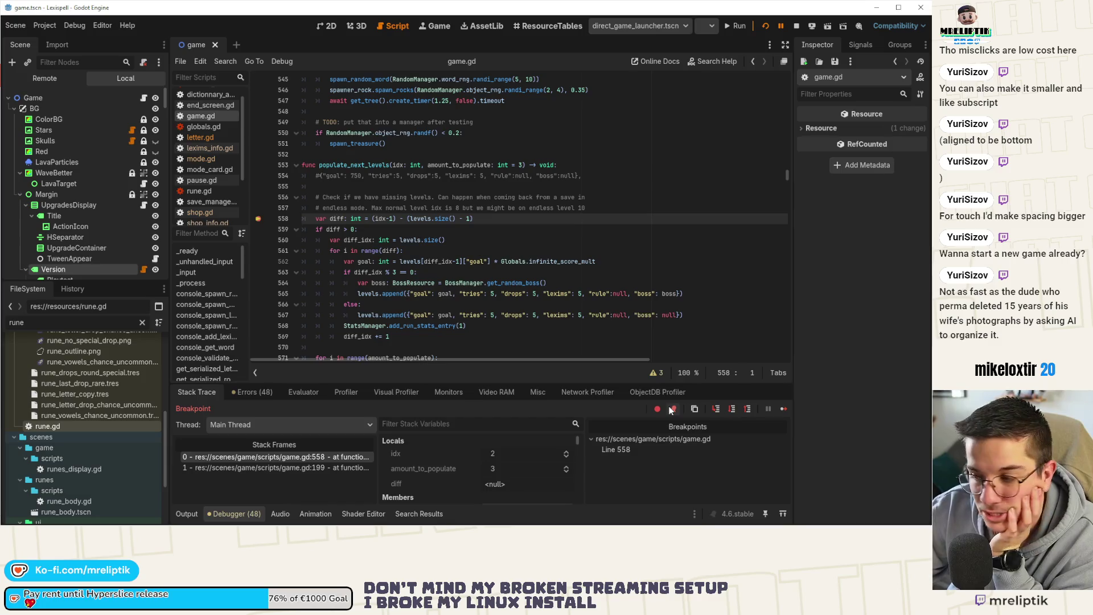
{"action": "left_click", "coordinate": [193, 511]}
{"action": "left_click", "coordinate": [245, 514]}
{"action": "left_click", "coordinate": [245, 514]}
{"action": "left_click", "coordinate": [244, 515]}
{"action": "scroll", "coordinate": [482, 279], "scroll_direction": "down", "scroll_amount": 2}
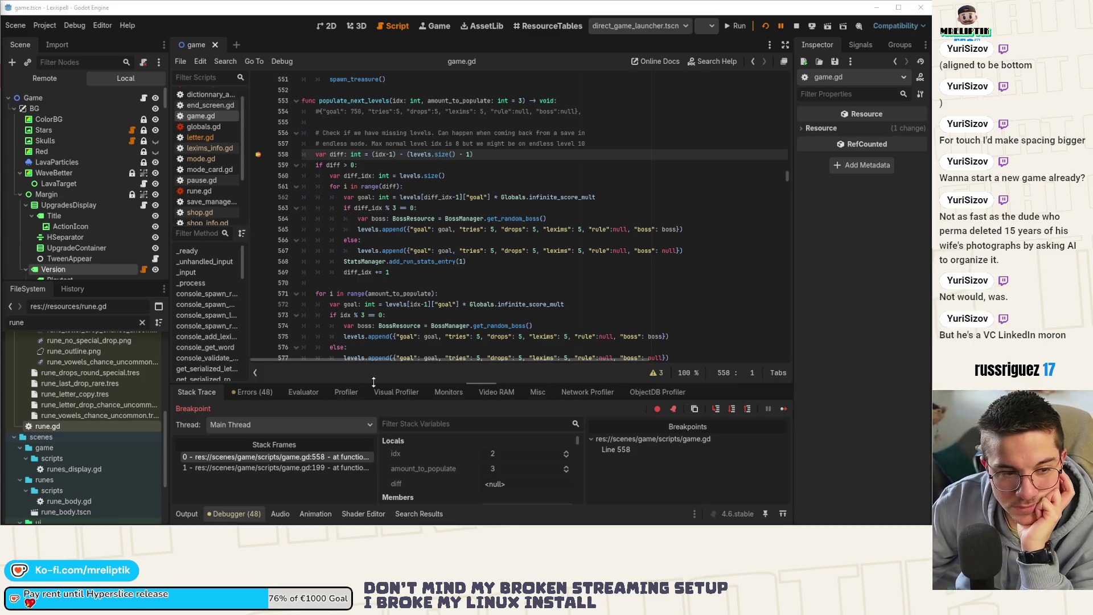
{"action": "left_click", "coordinate": [228, 513]}
{"action": "left_click", "coordinate": [228, 514]}
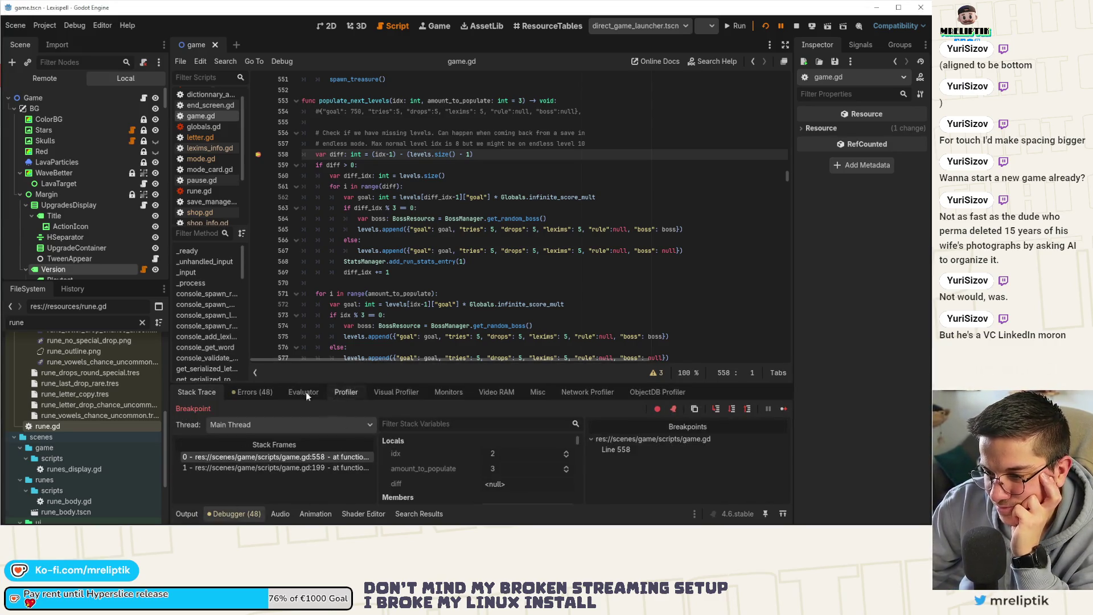
{"action": "left_click", "coordinate": [250, 392]}
{"action": "left_click", "coordinate": [195, 392]}
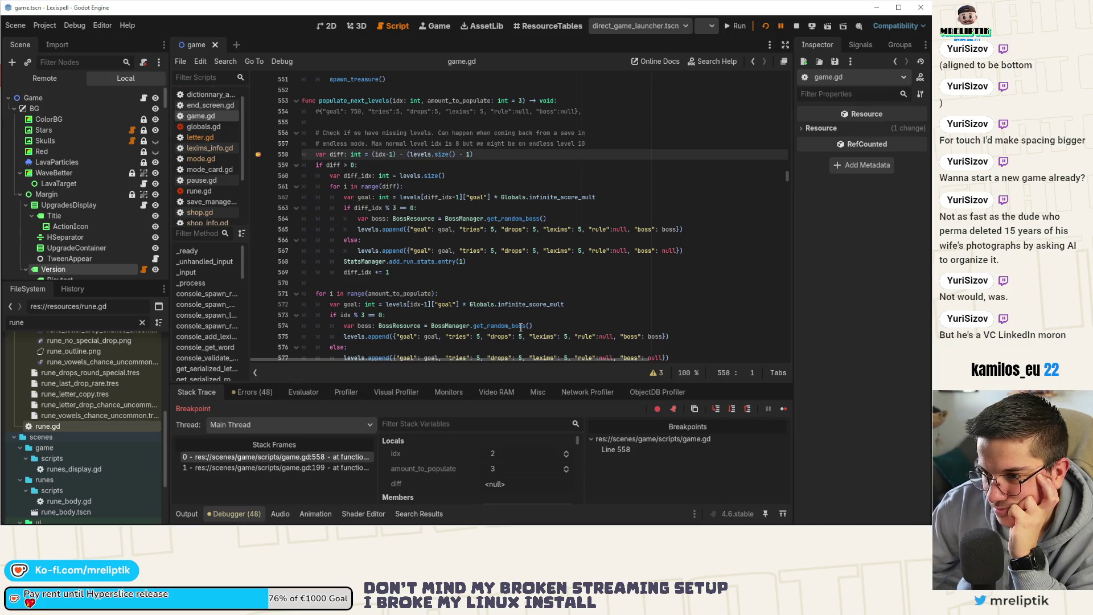
{"action": "mouse_move", "coordinate": [521, 328]}
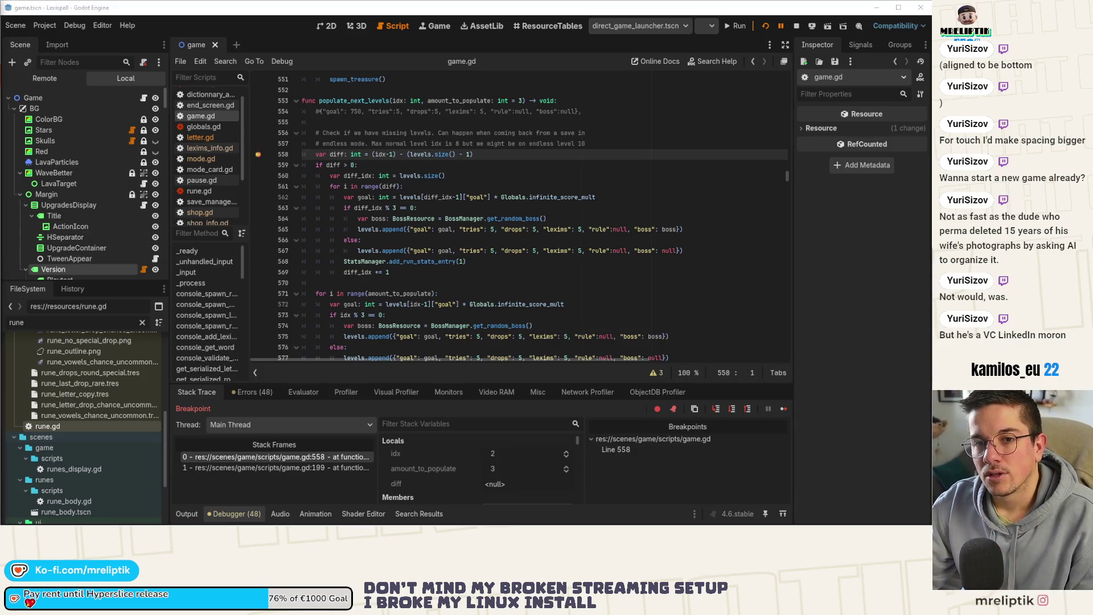
{"action": "key", "text": "super"}
{"action": "key", "text": "super"}
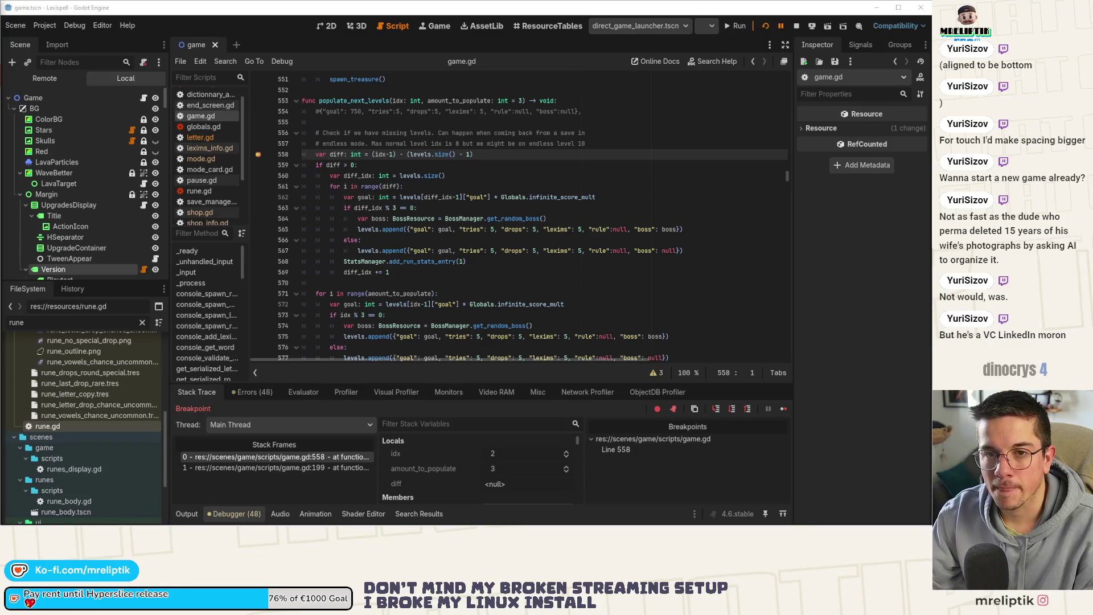